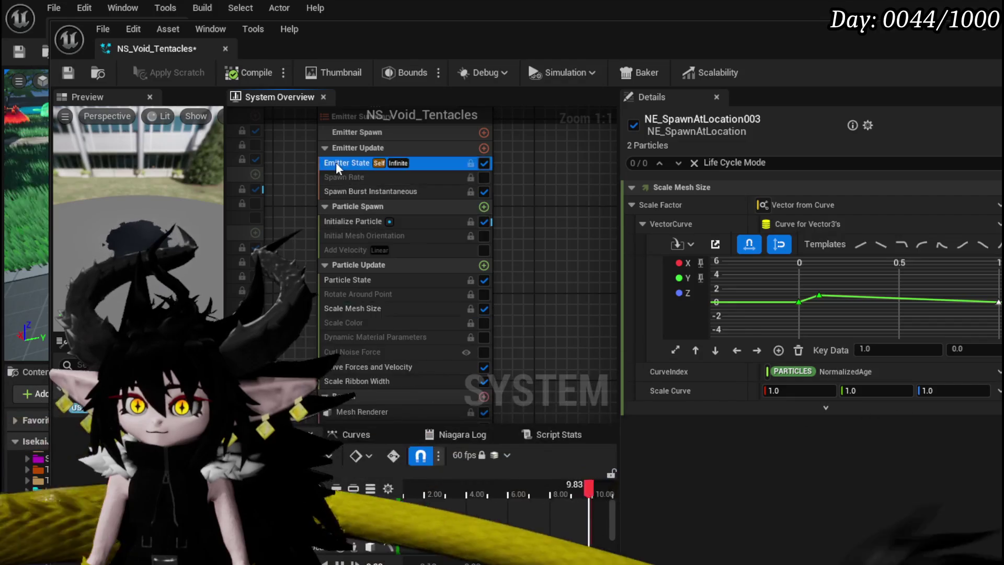
Set NE_SpawnAtLocation003's Loop Behavior to Once and add a Mesh Rotation Force update module
{"action": "left_click", "coordinate": [811, 278]}
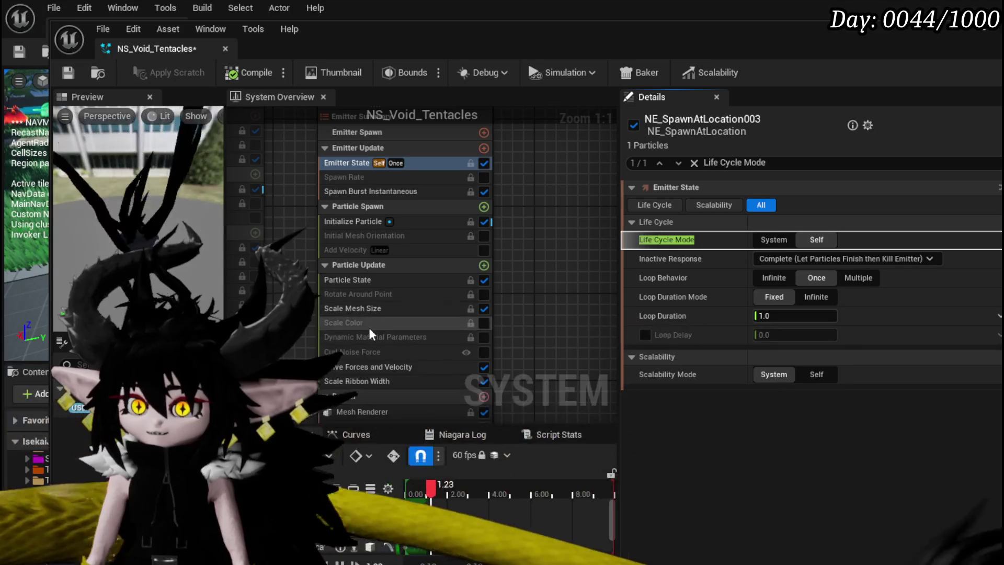
{"action": "left_click", "coordinate": [484, 266]}
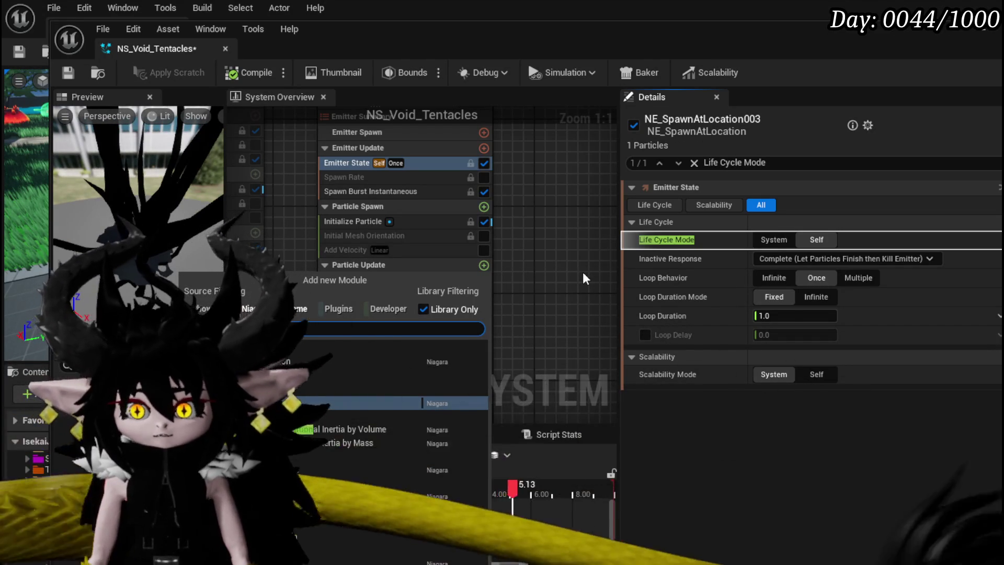
{"action": "key", "text": "Return"}
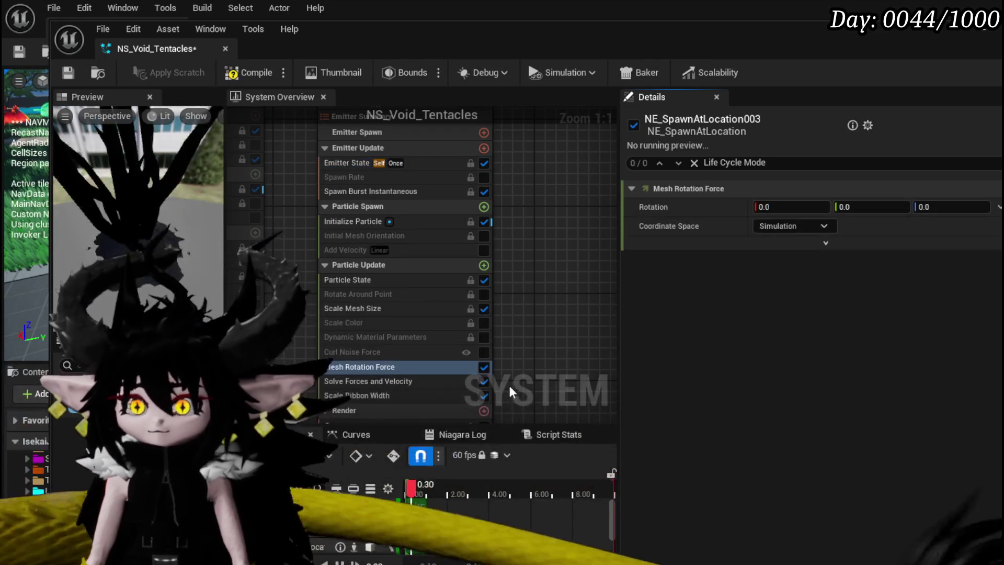
Set the Mesh Rotation Force Z rotation to 3.0 and save NS_Void_Tentacles
{"action": "left_click", "coordinate": [943, 207]}
{"action": "type", "text": "1"}
{"action": "key", "text": "Return"}
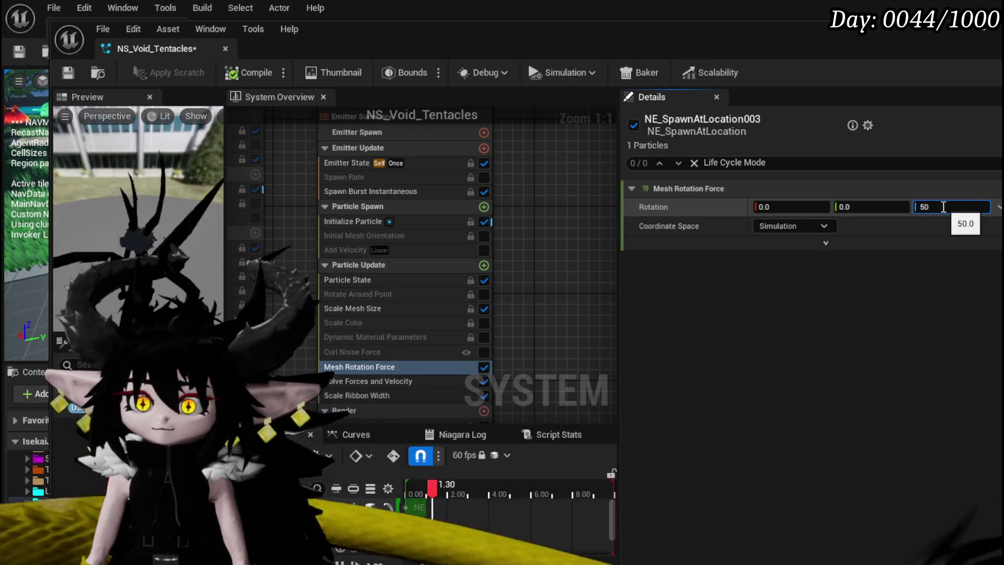
{"action": "type", "text": "10"}
{"action": "key", "text": "Return"}
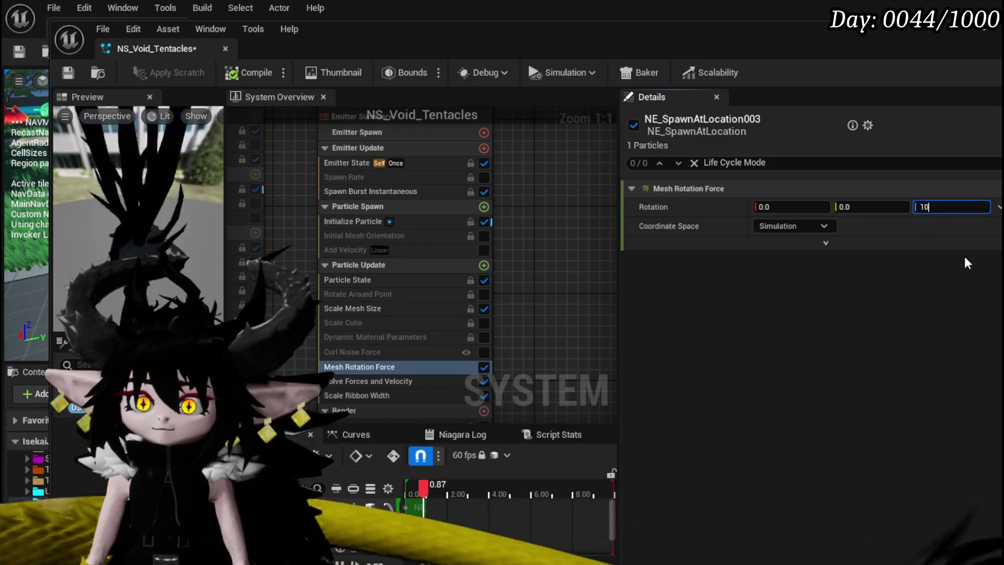
{"action": "type", "text": "3"}
{"action": "key", "text": "Return"}
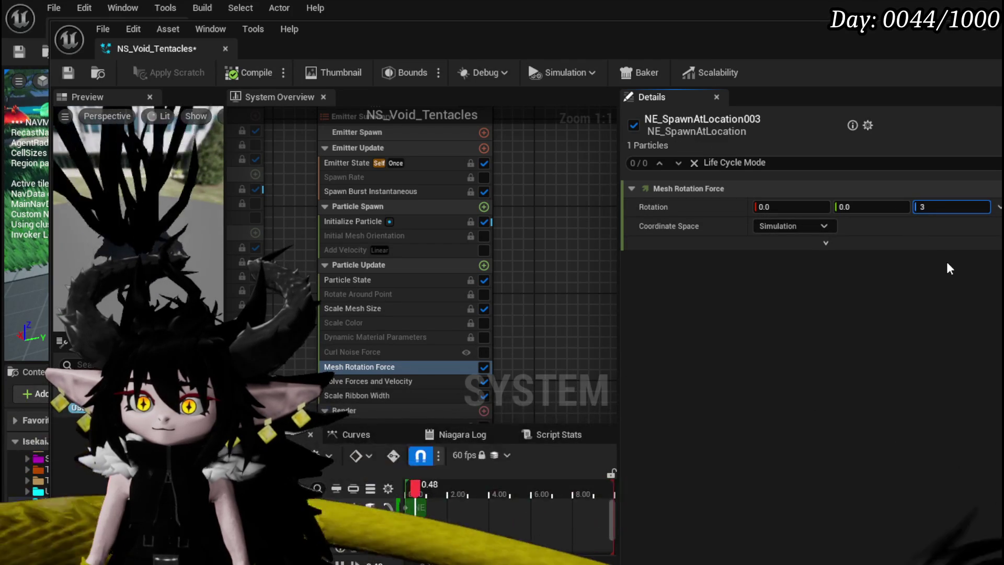
{"action": "left_click", "coordinate": [67, 72]}
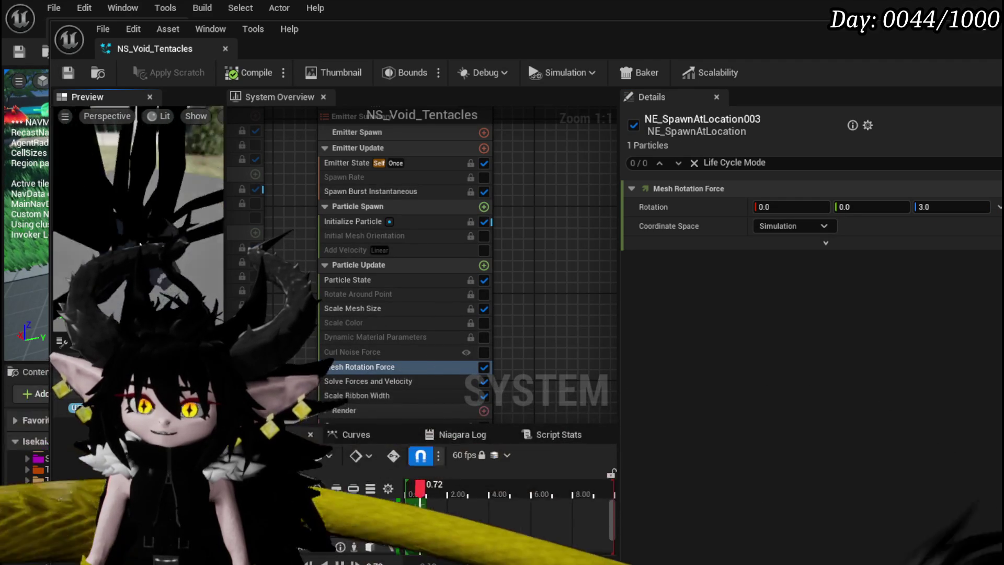
Inspect Initialize Particle and the Mesh Renderer, then locate its M_FX_Black override material asset
{"action": "left_click", "coordinate": [361, 221]}
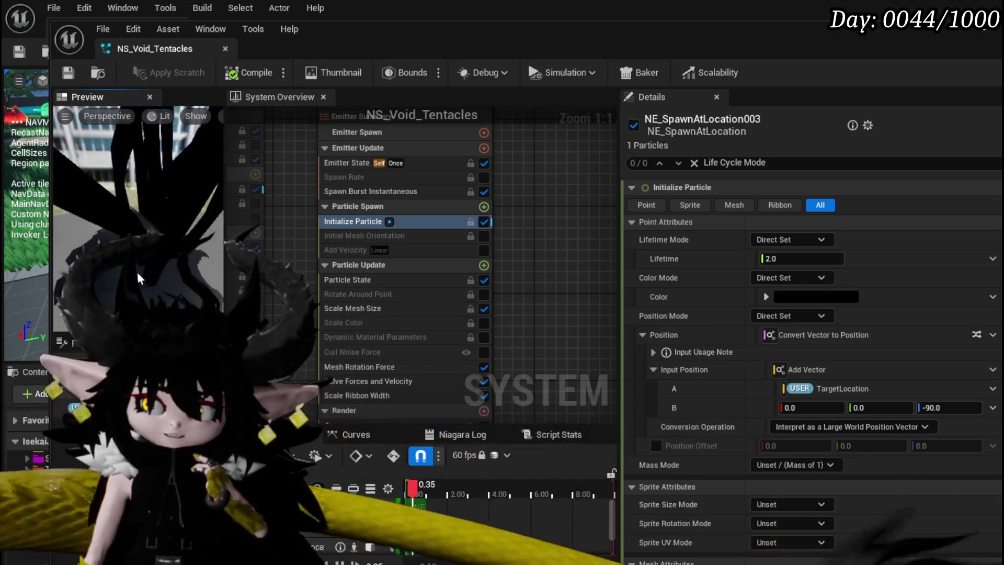
{"action": "left_click_drag", "start_coordinate": [599, 339], "coordinate": [541, 259]}
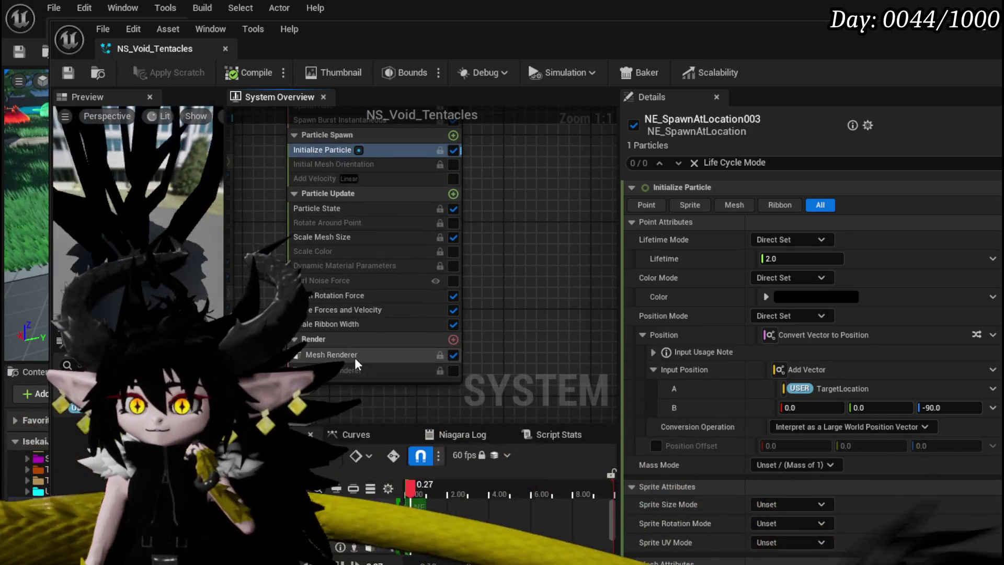
{"action": "left_click", "coordinate": [355, 356]}
{"action": "left_click", "coordinate": [690, 499]}
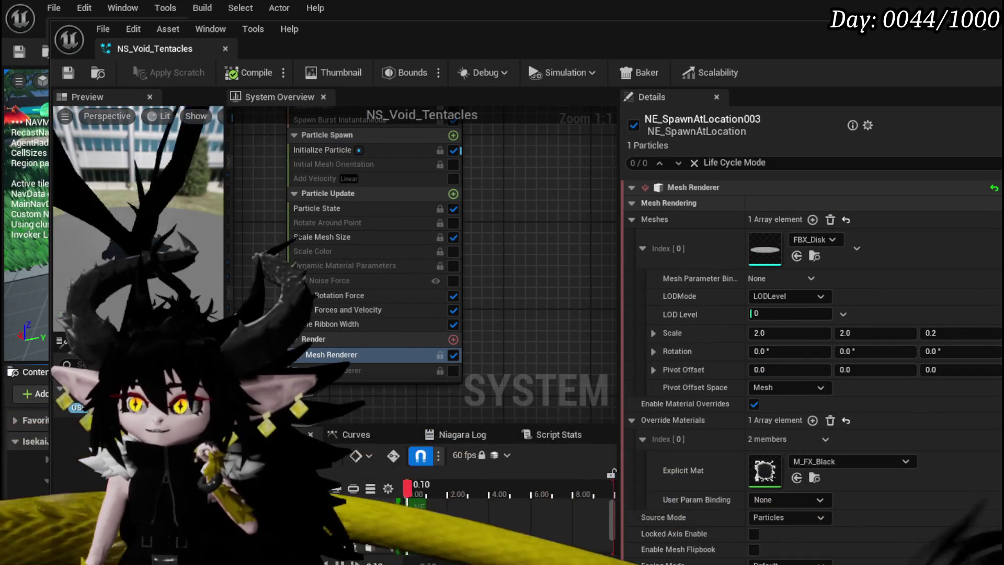
{"action": "double_click", "coordinate": [987, 48]}
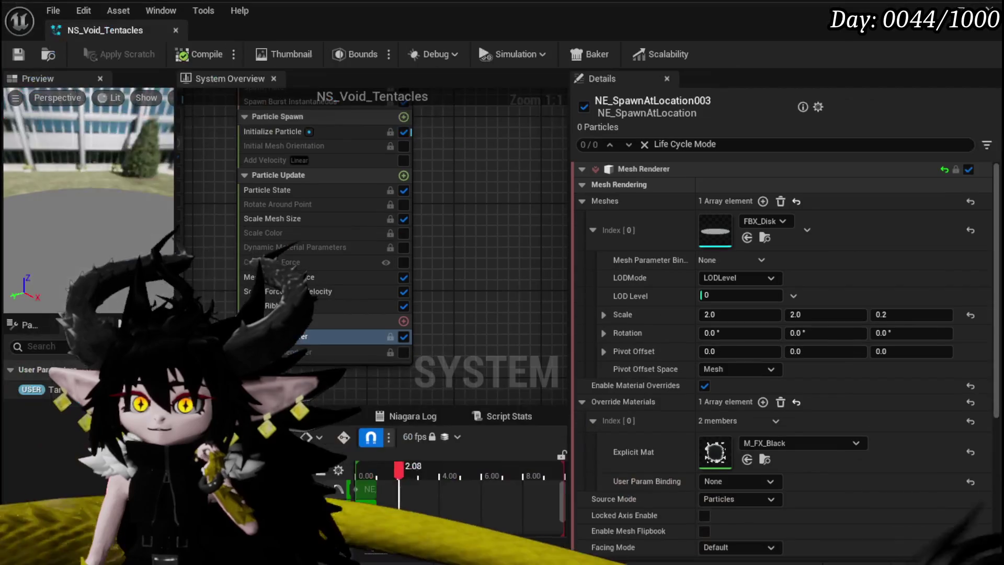
{"action": "left_click", "coordinate": [765, 459]}
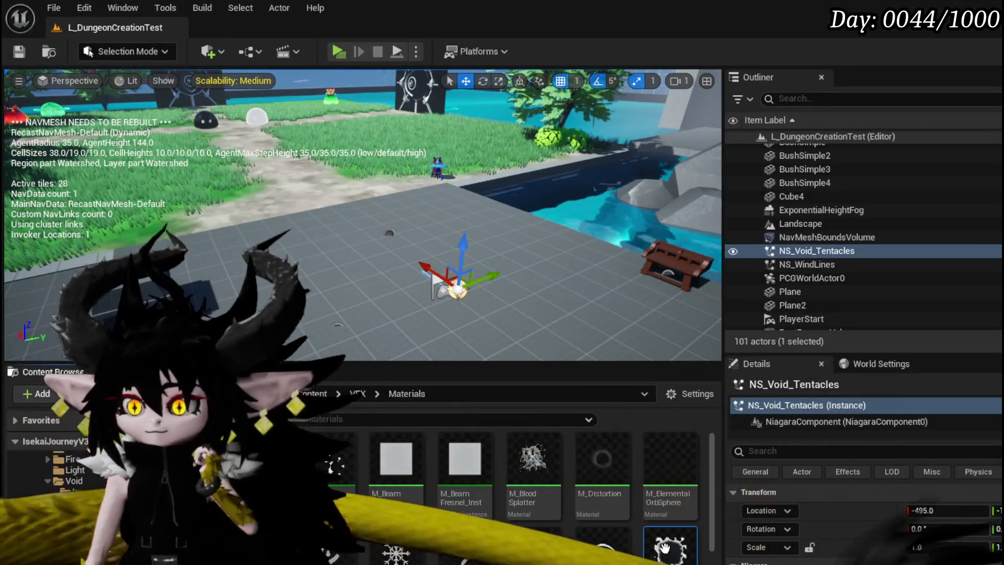
Open M_FX_Black, review its Multiply, Particle Color and Substrate nodes and preview sphere, then close it
{"action": "double_click", "coordinate": [660, 546]}
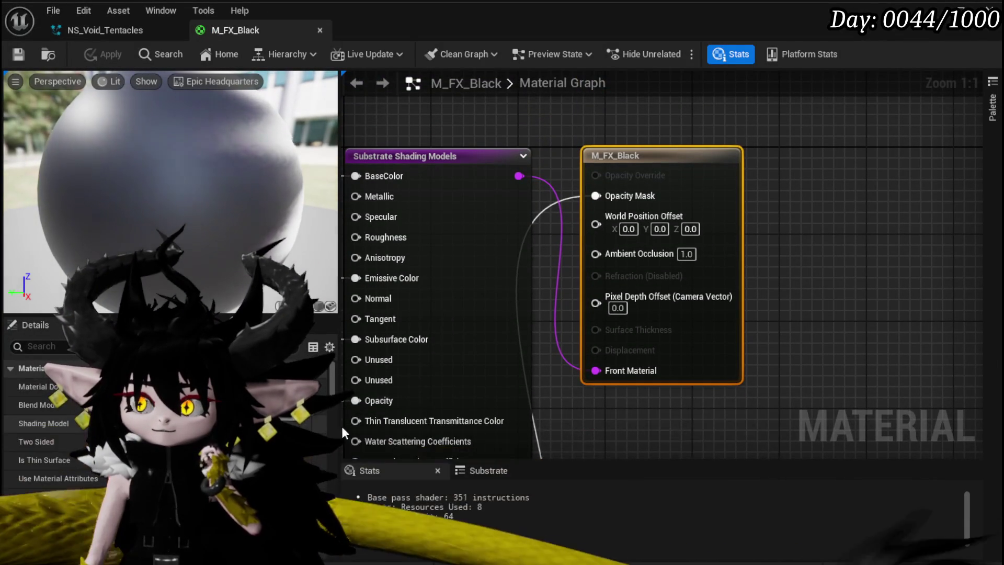
{"action": "scroll", "coordinate": [811, 340], "scroll_direction": "down", "scroll_amount": 3}
{"action": "mouse_move", "coordinate": [813, 302]}
{"action": "left_mouse_down"}
{"action": "mouse_move", "coordinate": [488, 272]}
{"action": "mouse_move", "coordinate": [675, 317]}
{"action": "mouse_move", "coordinate": [745, 306]}
{"action": "mouse_move", "coordinate": [800, 137]}
{"action": "mouse_move", "coordinate": [669, 258]}
{"action": "mouse_move", "coordinate": [448, 325]}
{"action": "mouse_move", "coordinate": [371, 257]}
{"action": "left_mouse_up"}
{"action": "scroll", "coordinate": [595, 279], "scroll_direction": "up", "scroll_amount": 1}
{"action": "left_click_drag", "start_coordinate": [293, 219], "coordinate": [178, 220]}
{"action": "mouse_move", "coordinate": [739, 253]}
{"action": "left_mouse_down"}
{"action": "mouse_move", "coordinate": [634, 349]}
{"action": "mouse_move", "coordinate": [712, 363]}
{"action": "mouse_move", "coordinate": [762, 329]}
{"action": "mouse_move", "coordinate": [791, 153]}
{"action": "mouse_move", "coordinate": [932, 69]}
{"action": "mouse_move", "coordinate": [876, 141]}
{"action": "mouse_move", "coordinate": [666, 266]}
{"action": "mouse_move", "coordinate": [540, 291]}
{"action": "left_mouse_up"}
{"action": "mouse_move", "coordinate": [601, 294]}
{"action": "left_mouse_down"}
{"action": "mouse_move", "coordinate": [584, 254]}
{"action": "mouse_move", "coordinate": [413, 335]}
{"action": "mouse_move", "coordinate": [572, 313]}
{"action": "left_mouse_up"}
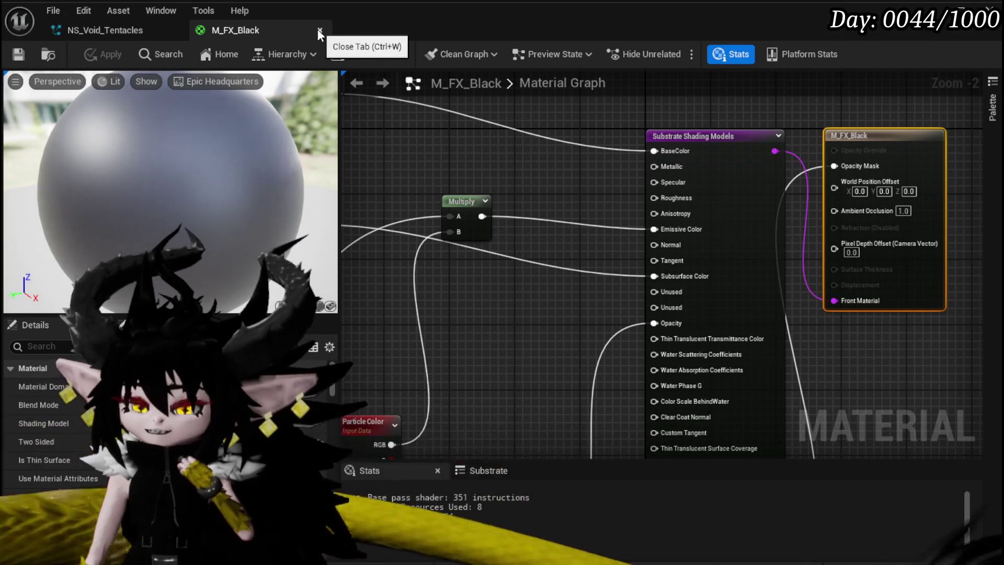
{"action": "left_click", "coordinate": [320, 31]}
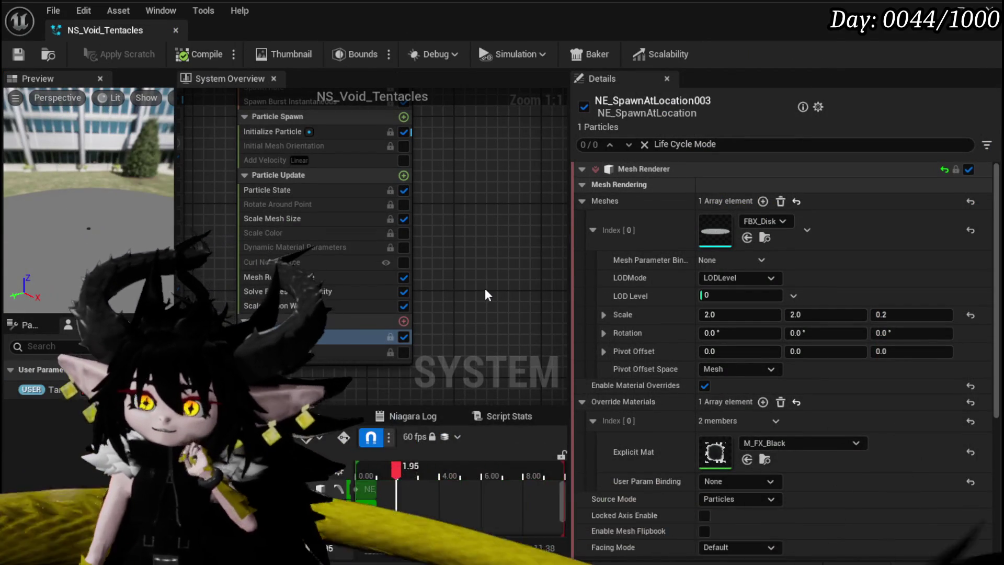
Show all emitters and inspect NE_SpawnAtLocation001's Spawn Burst, Initialize Particle and Emitter State modules
{"action": "left_click", "coordinate": [13, 54]}
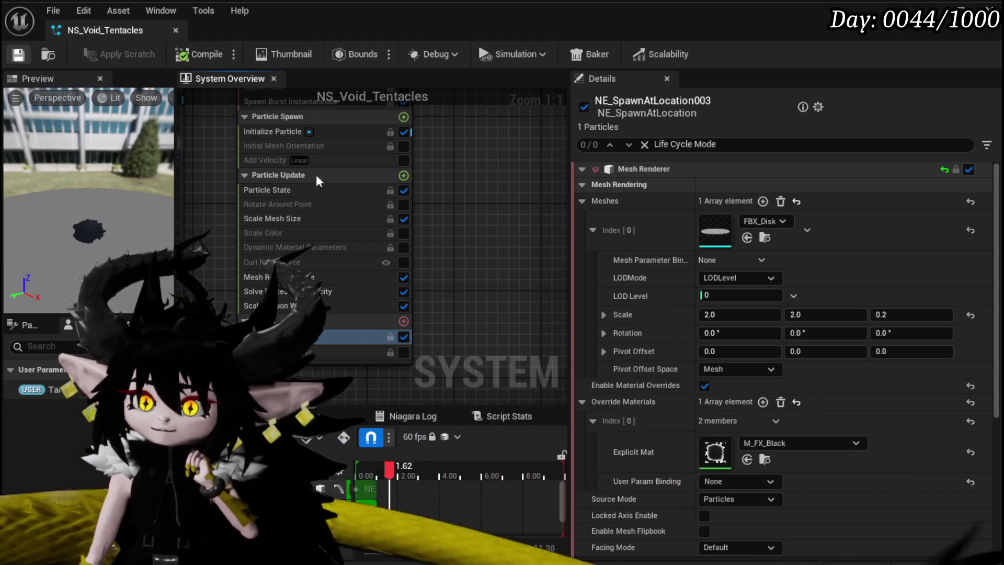
{"action": "scroll", "coordinate": [242, 312], "scroll_direction": "down", "scroll_amount": 4}
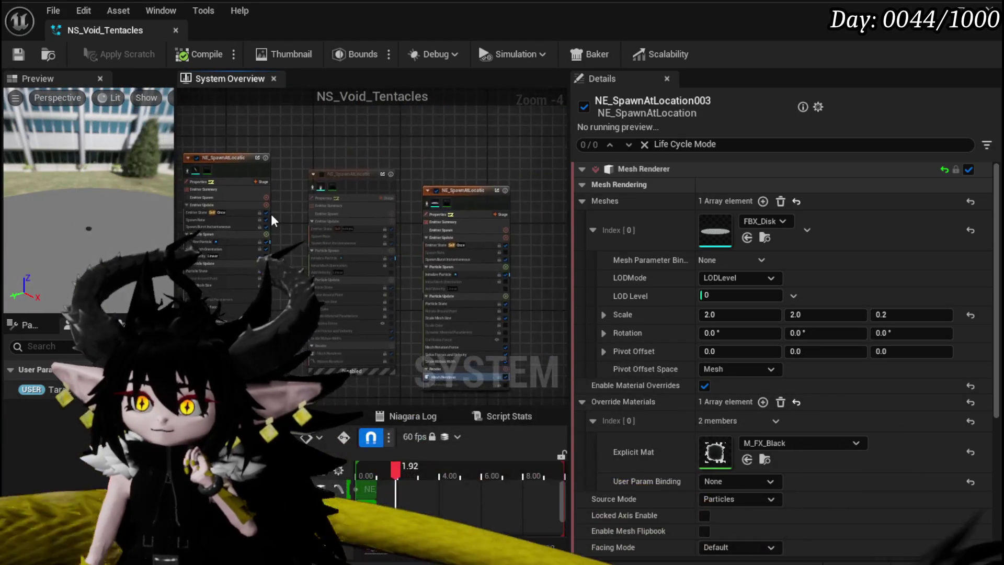
{"action": "scroll", "coordinate": [274, 223], "scroll_direction": "up", "scroll_amount": 3}
{"action": "left_click", "coordinate": [308, 148]}
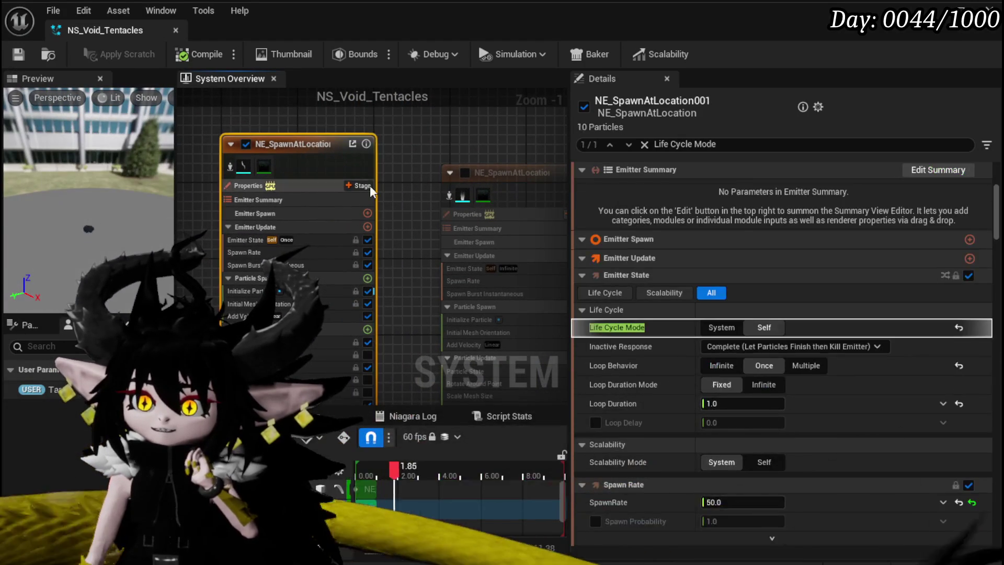
{"action": "left_click", "coordinate": [246, 266]}
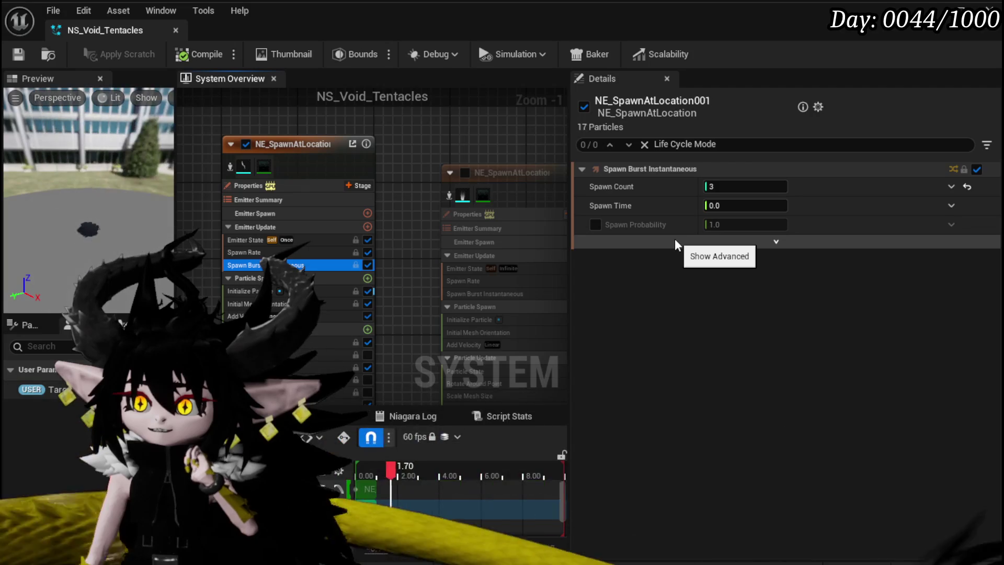
{"action": "left_click", "coordinate": [246, 290]}
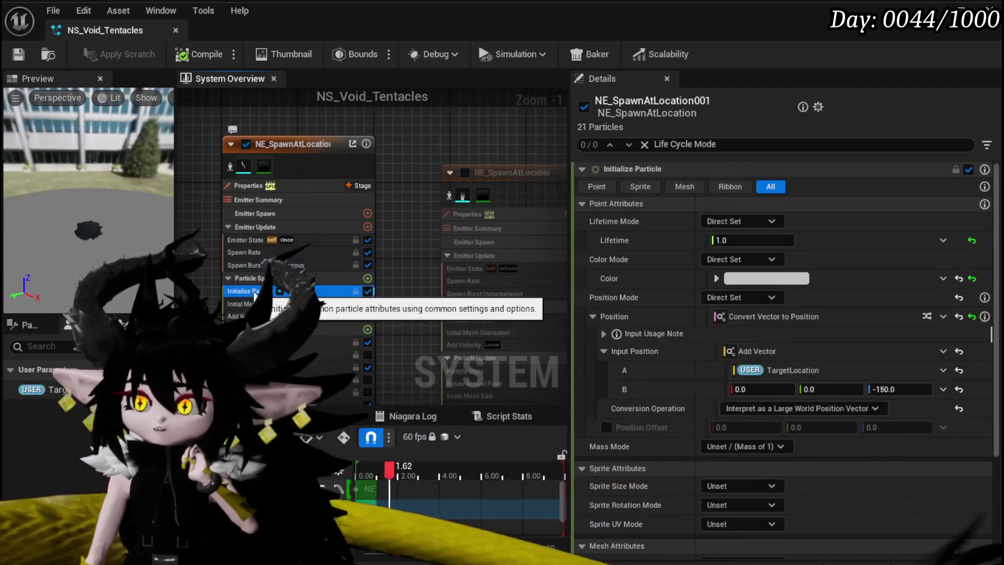
{"action": "left_click", "coordinate": [245, 240]}
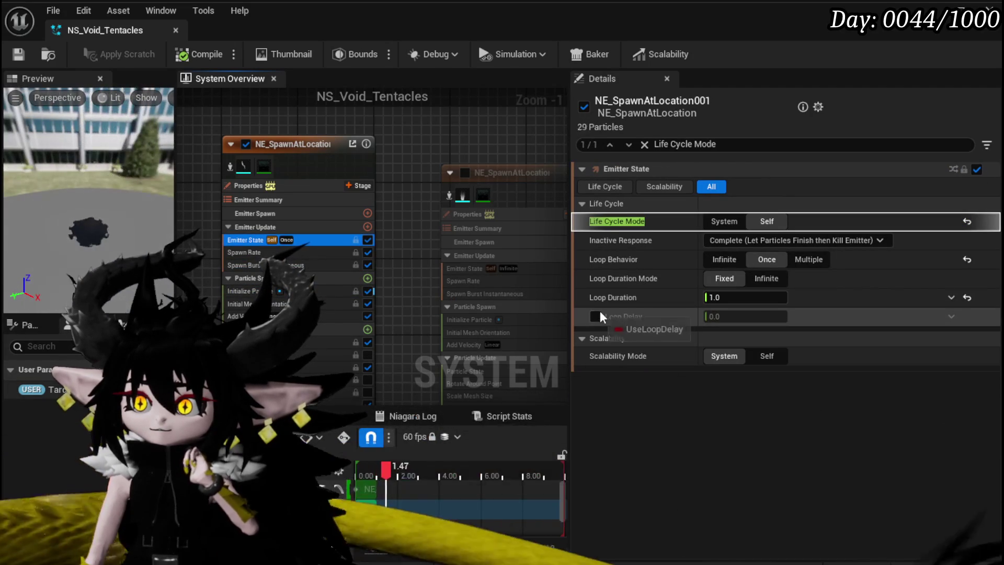
Enter a Loop Delay of 0.2 and save the NS_Void_Tentacles system
{"action": "type", "text": "2"}
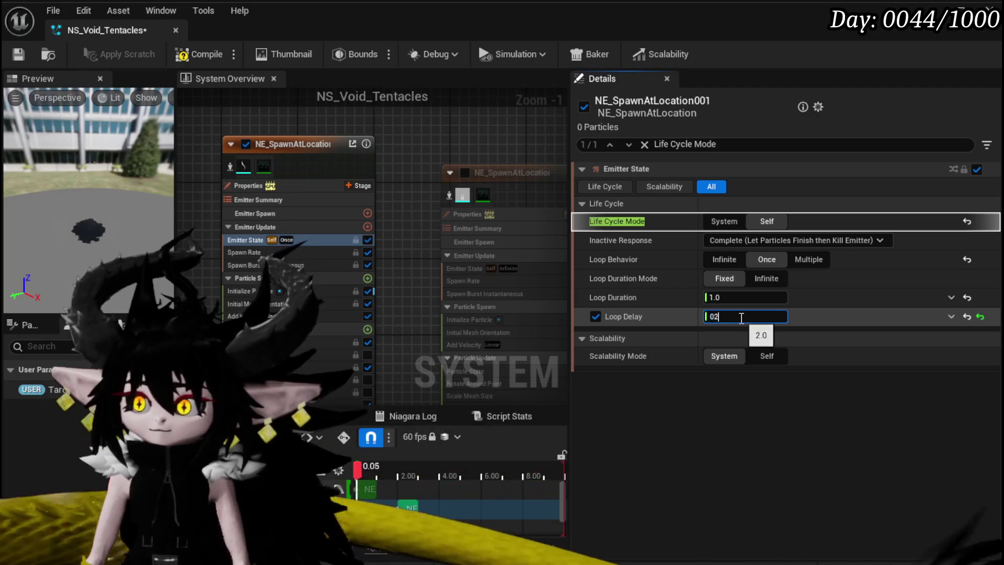
{"action": "key", "text": "Left"}
{"action": "type", "text": "."}
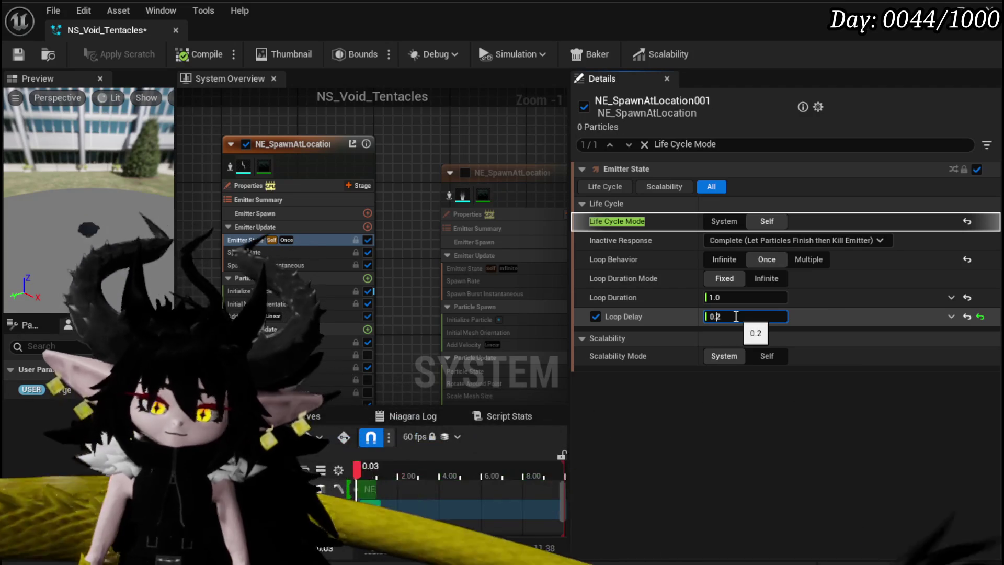
{"action": "key", "text": "Return"}
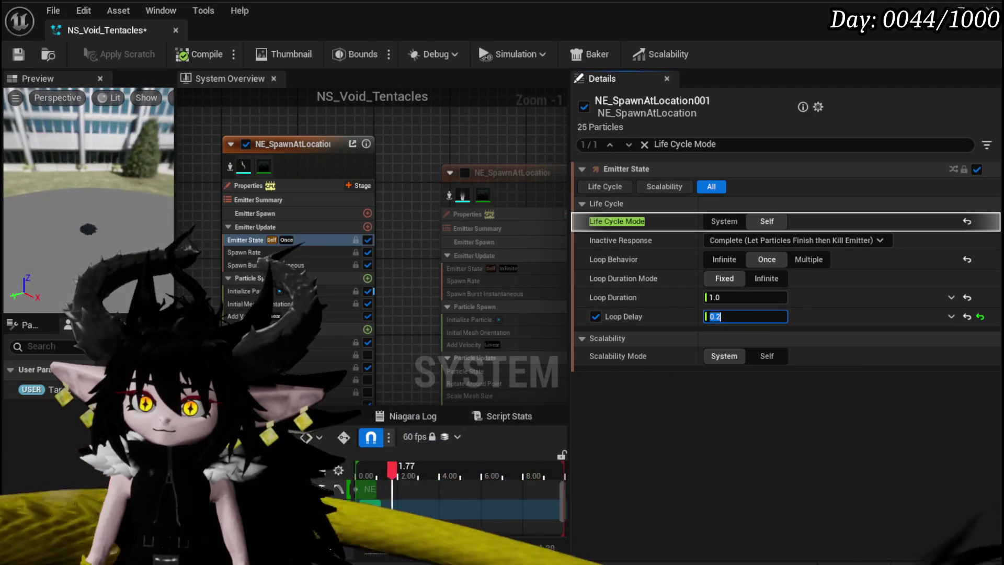
{"action": "left_click", "coordinate": [19, 55]}
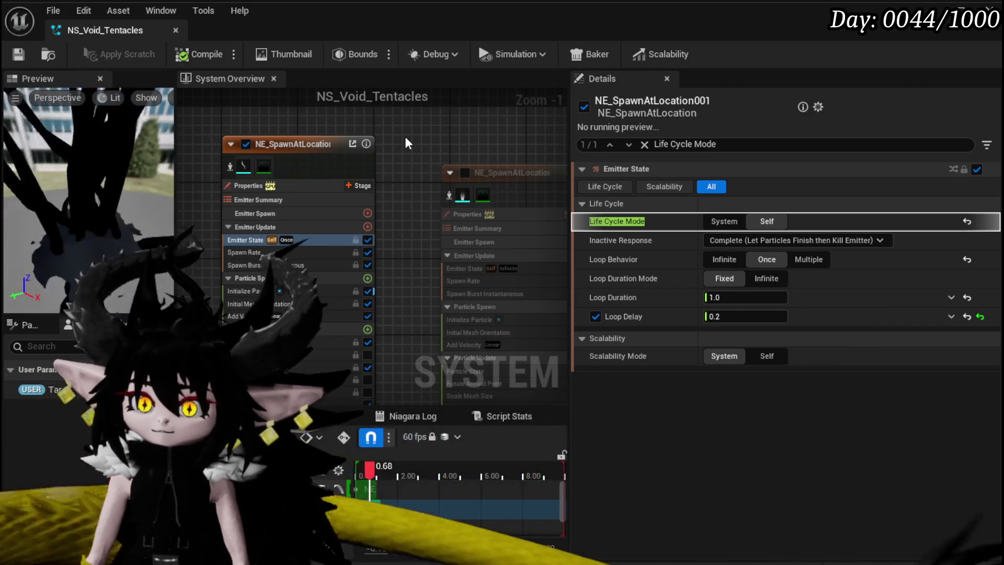
Focus the preview to watch the effect and recentre the emitter in the overview graph
{"action": "scroll", "coordinate": [410, 131], "scroll_direction": "down", "scroll_amount": 2}
{"action": "left_click", "coordinate": [62, 173]}
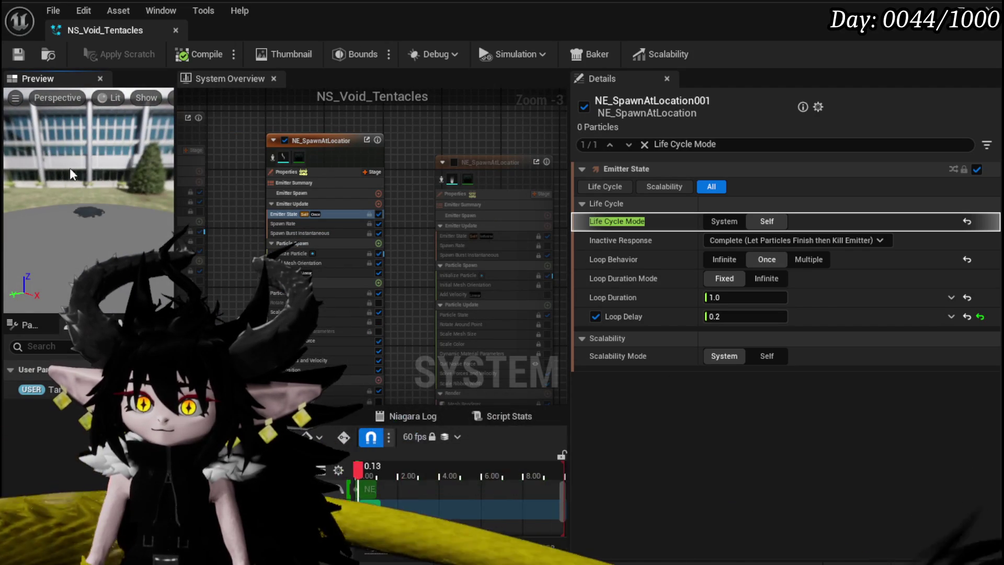
{"action": "scroll", "coordinate": [256, 111], "scroll_direction": "up", "scroll_amount": 4}
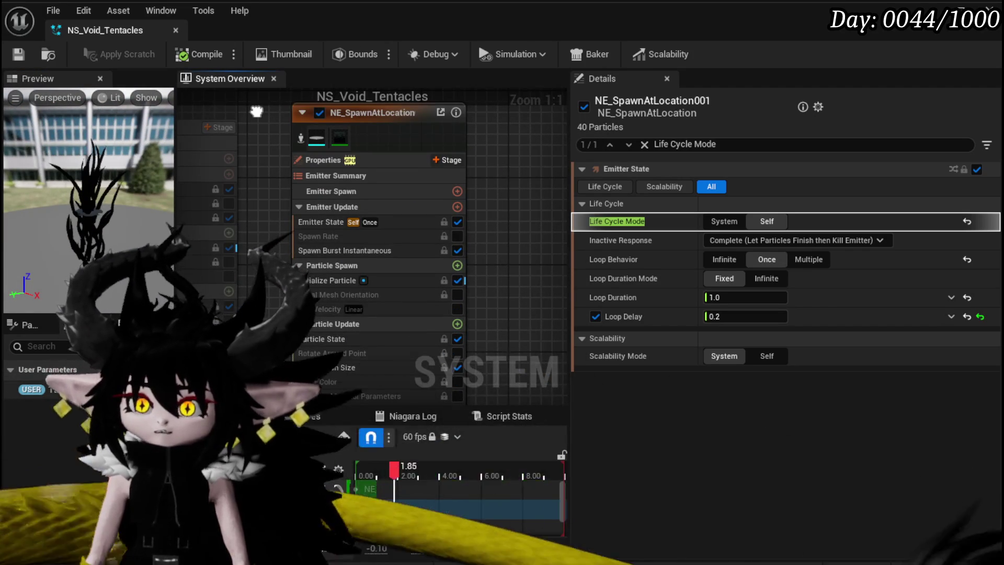
{"action": "left_click_drag", "start_coordinate": [256, 112], "coordinate": [257, 135]}
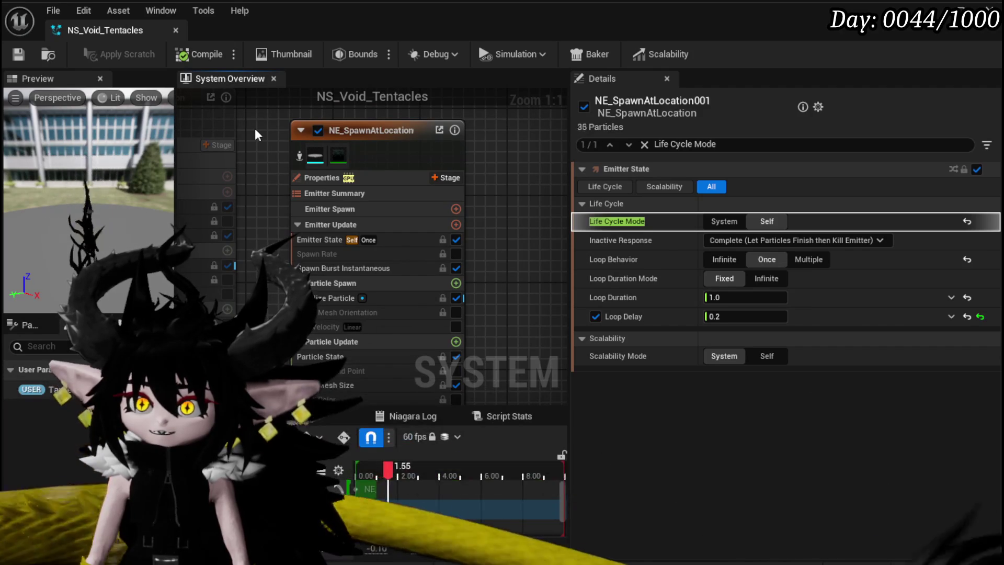
Add the VFX_BP_CameraShake emitter to the system from the Add Emitter browser
{"action": "right_click", "coordinate": [382, 164]}
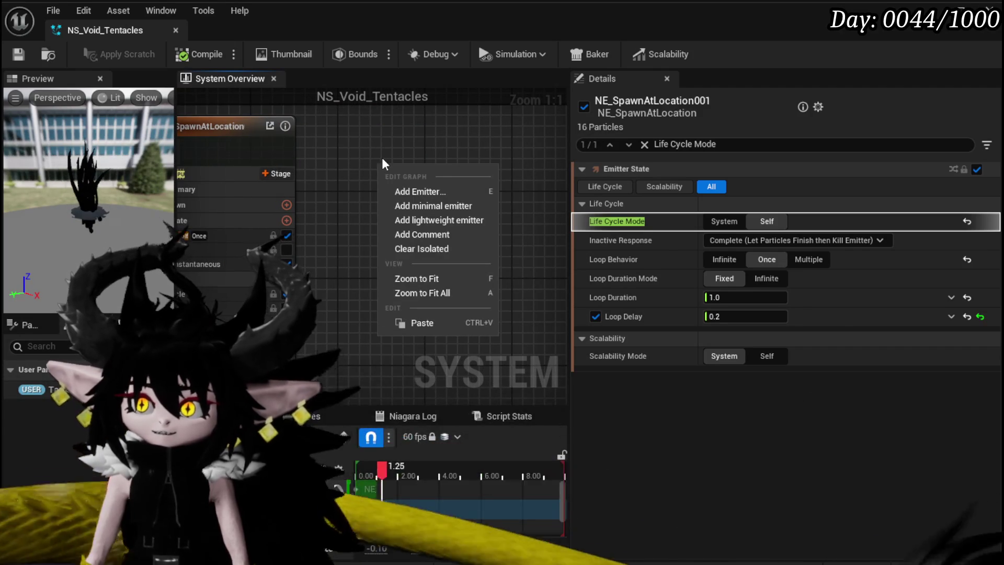
{"action": "left_click", "coordinate": [437, 190]}
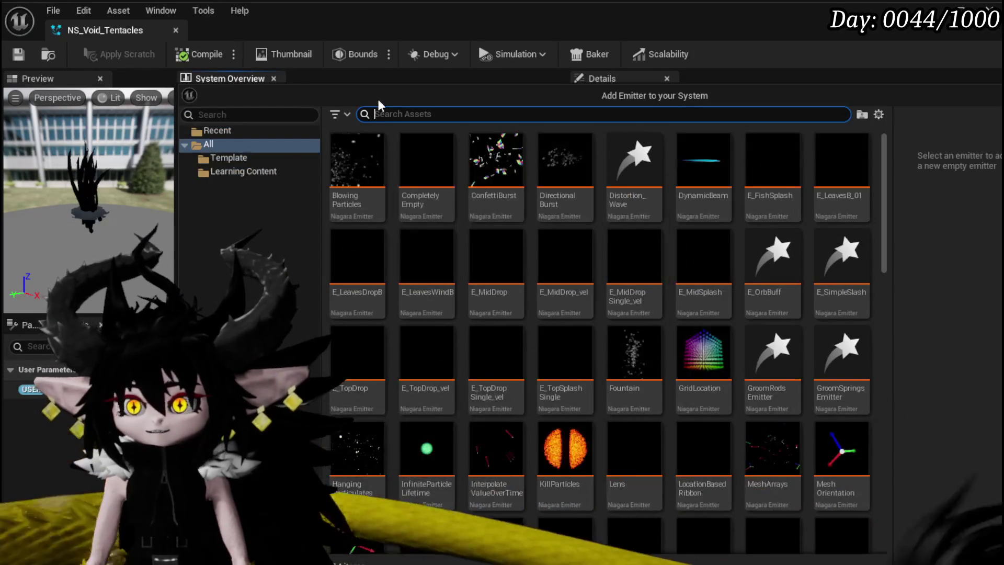
{"action": "type", "text": "scree"}
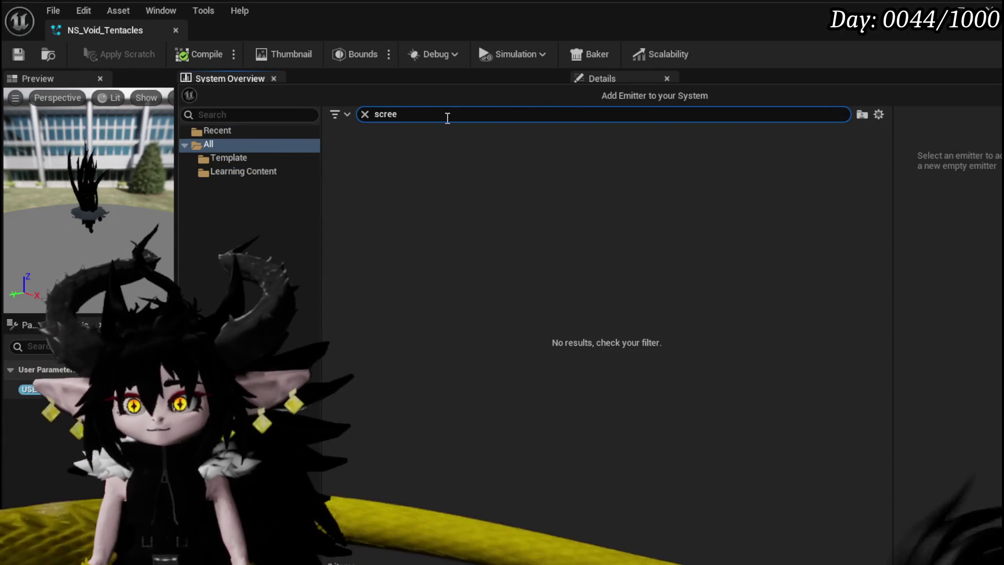
{"action": "type", "text": "shak"}
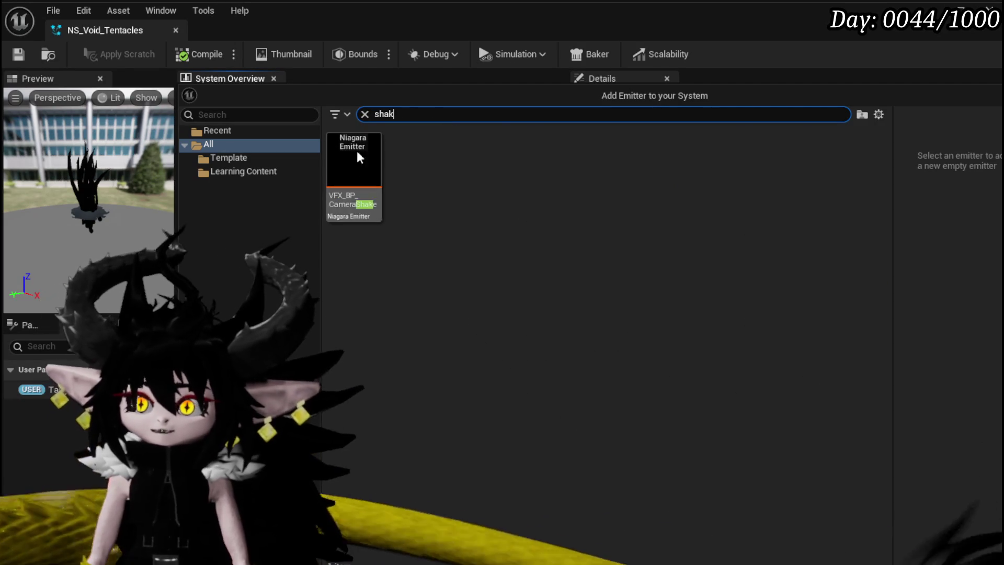
{"action": "left_click", "coordinate": [368, 183]}
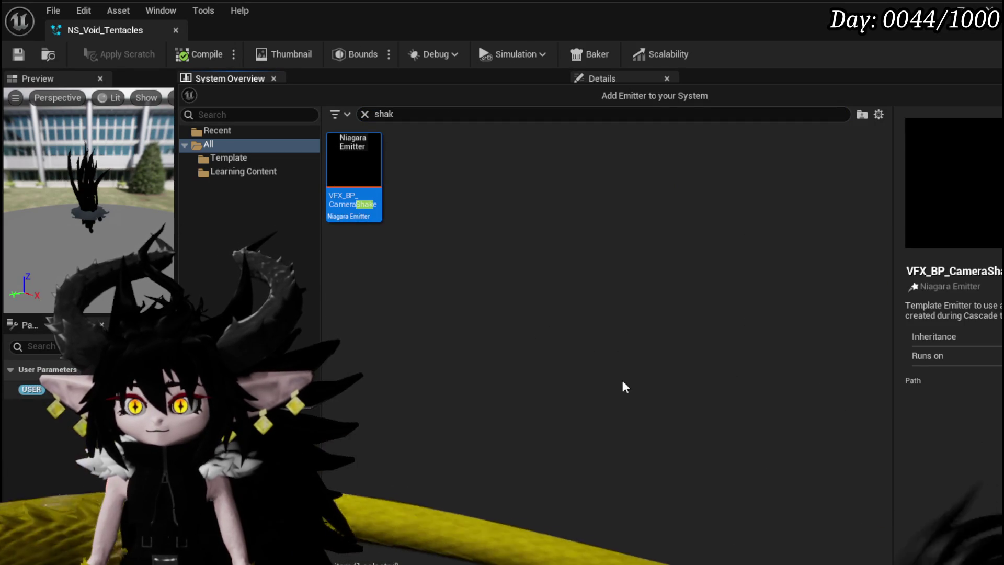
{"action": "key", "text": "Return"}
Review the camera shake's spawn burst, life cycle and initial particle settings, then NE_SpawnAtLocation's
{"action": "scroll", "coordinate": [536, 304], "scroll_direction": "down", "scroll_amount": 1}
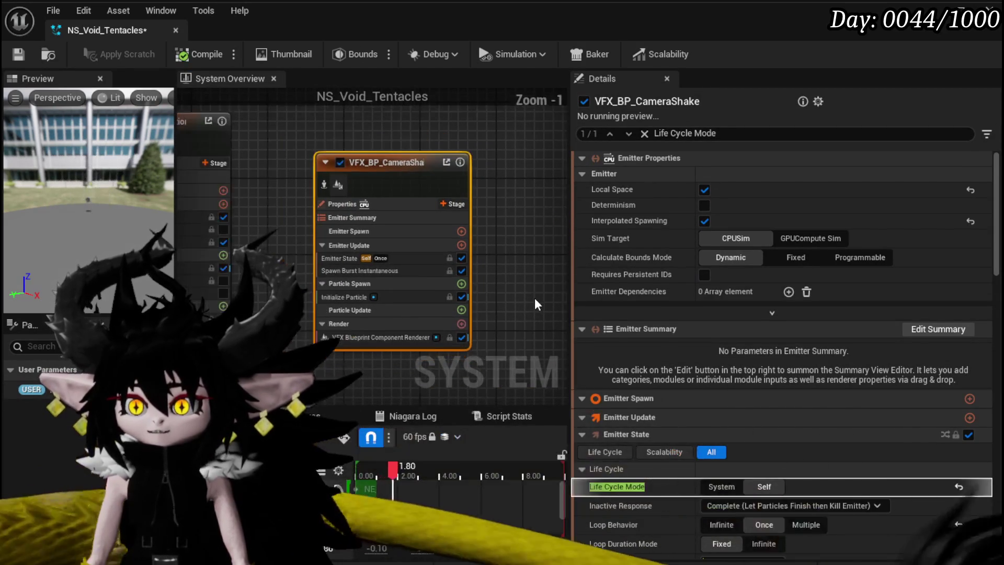
{"action": "scroll", "coordinate": [362, 349], "scroll_direction": "up", "scroll_amount": 1}
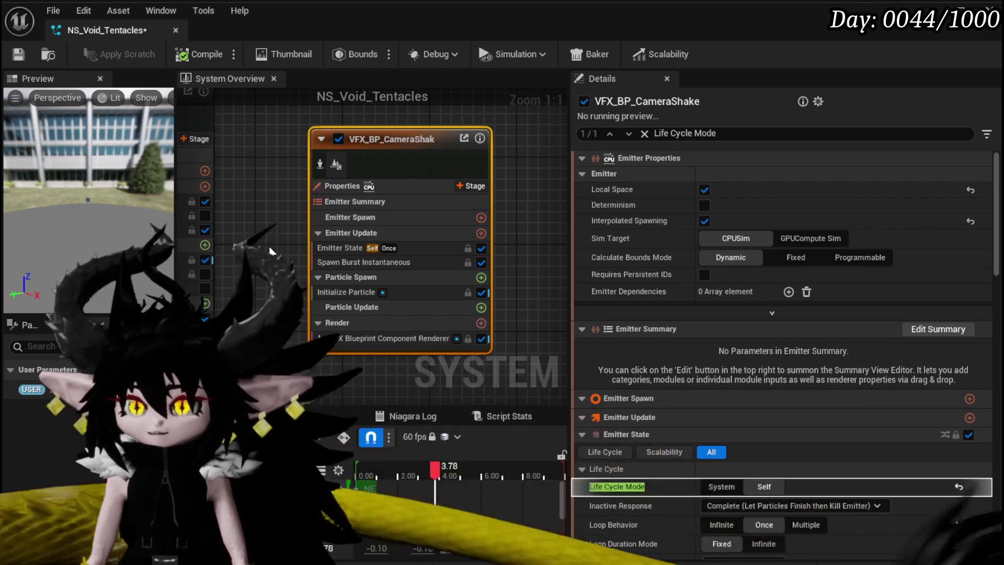
{"action": "left_click", "coordinate": [431, 273]}
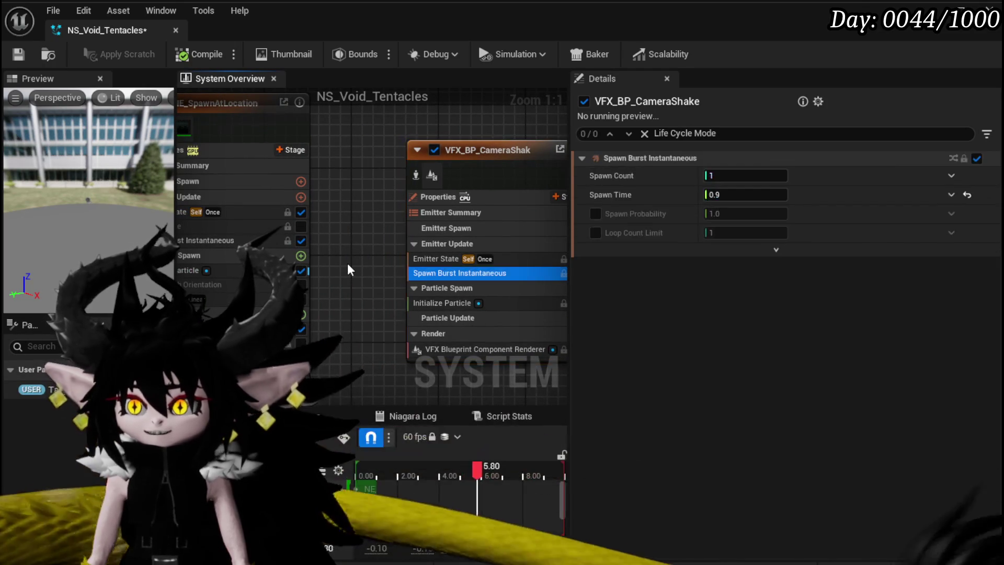
{"action": "left_click", "coordinate": [441, 259]}
{"action": "left_click", "coordinate": [456, 304]}
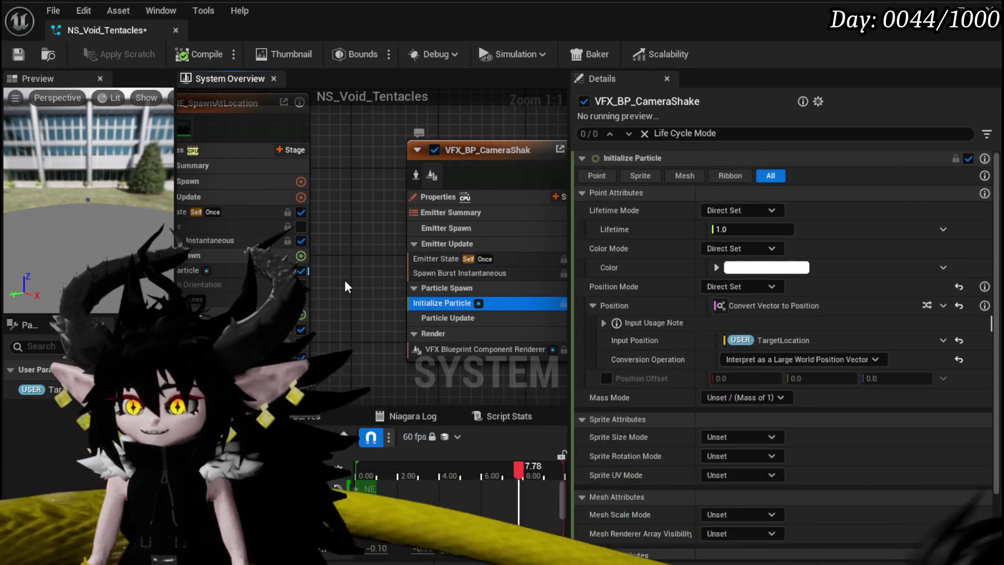
{"action": "scroll", "coordinate": [334, 277], "scroll_direction": "down", "scroll_amount": 2}
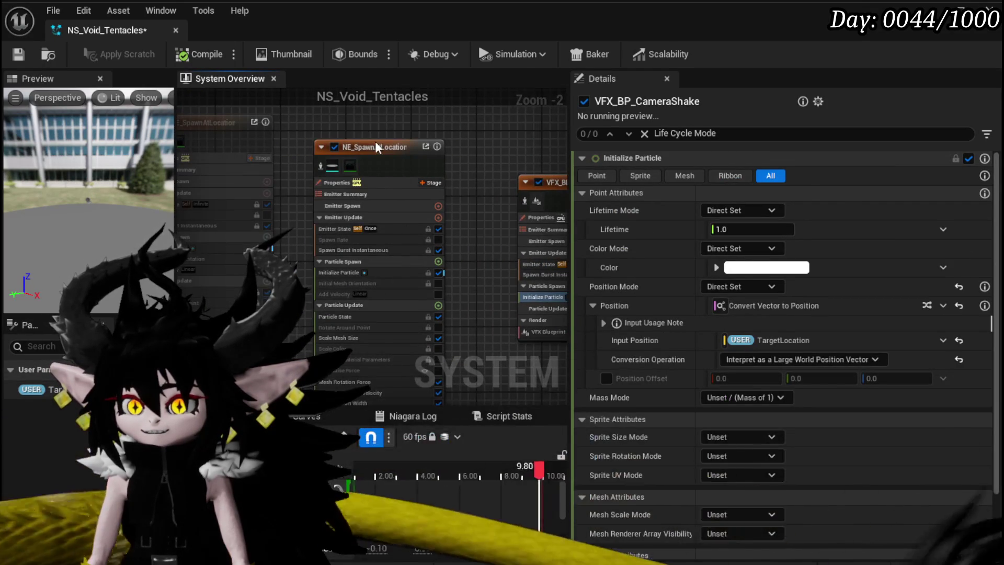
{"action": "left_click", "coordinate": [376, 147]}
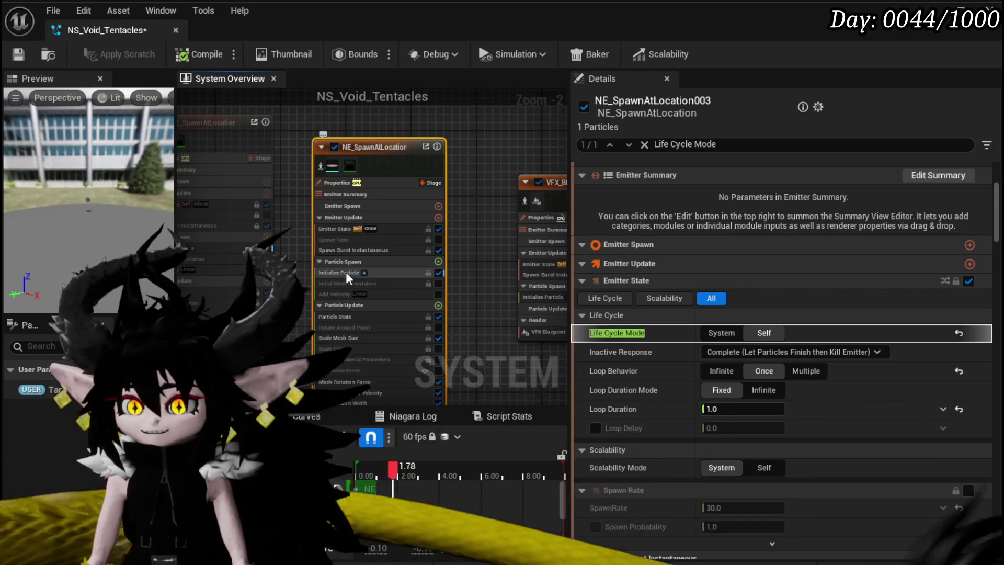
{"action": "left_click", "coordinate": [356, 273]}
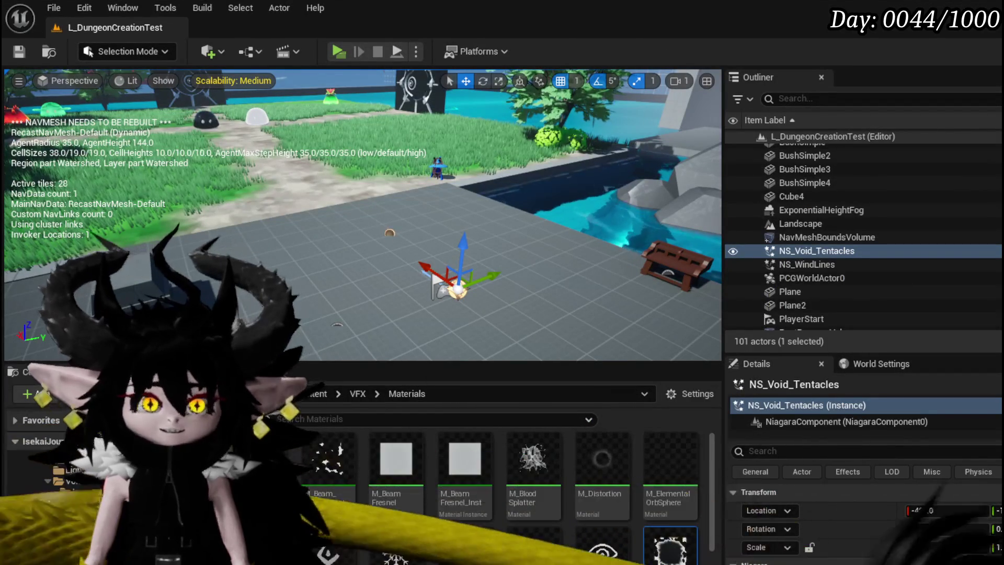
Toggle navmesh display with P while watching the tentacles replay, then return to the Niagara editor
{"action": "key", "text": "p"}
{"action": "key", "text": "p"}
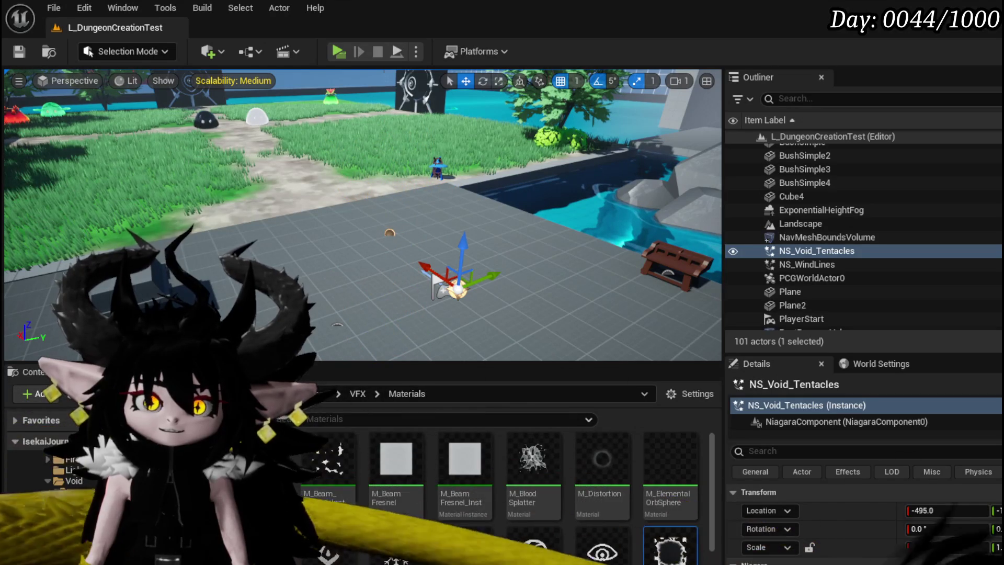
{"action": "key", "text": "p"}
{"action": "key", "text": "p"}
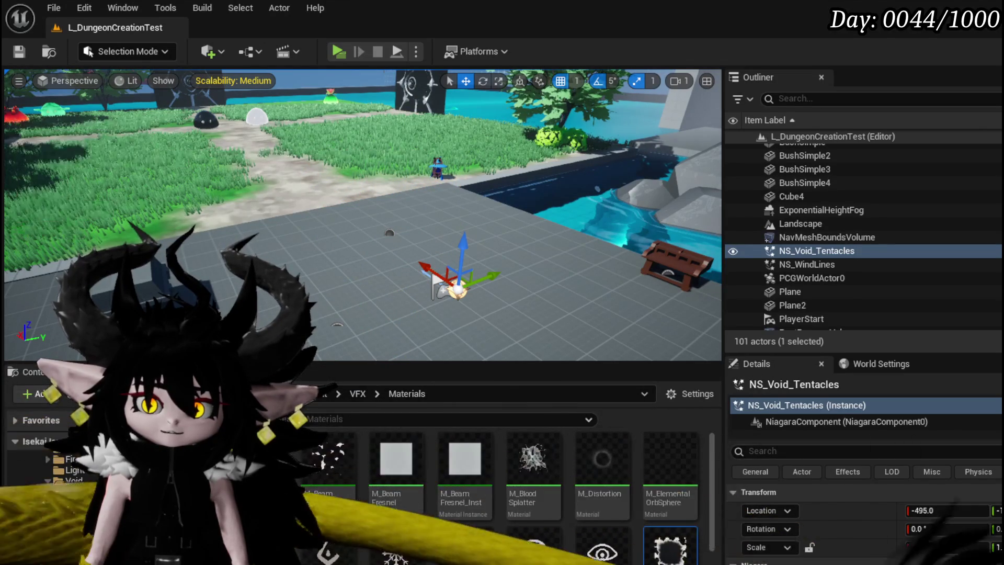
{"action": "key", "text": "p"}
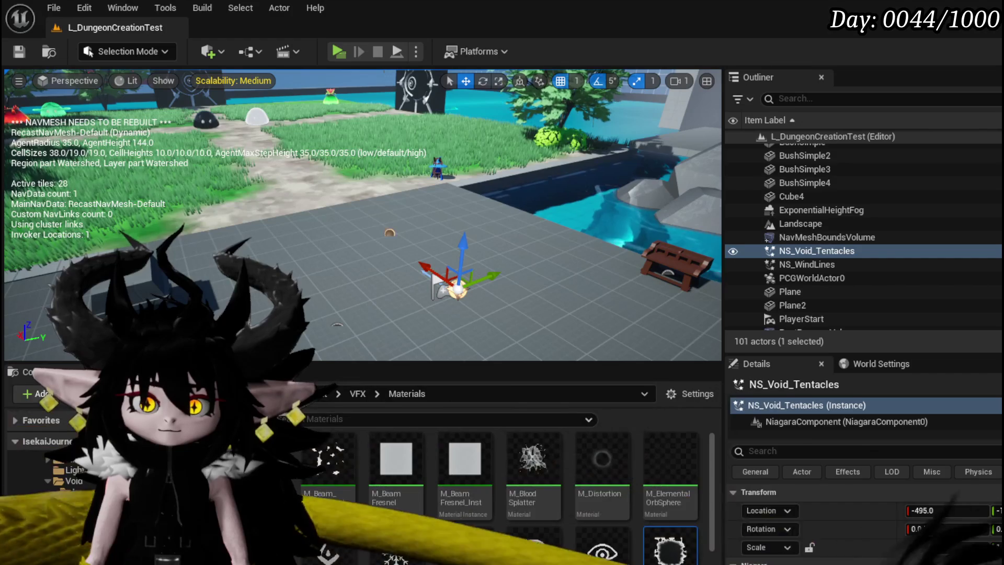
{"action": "key", "text": "p"}
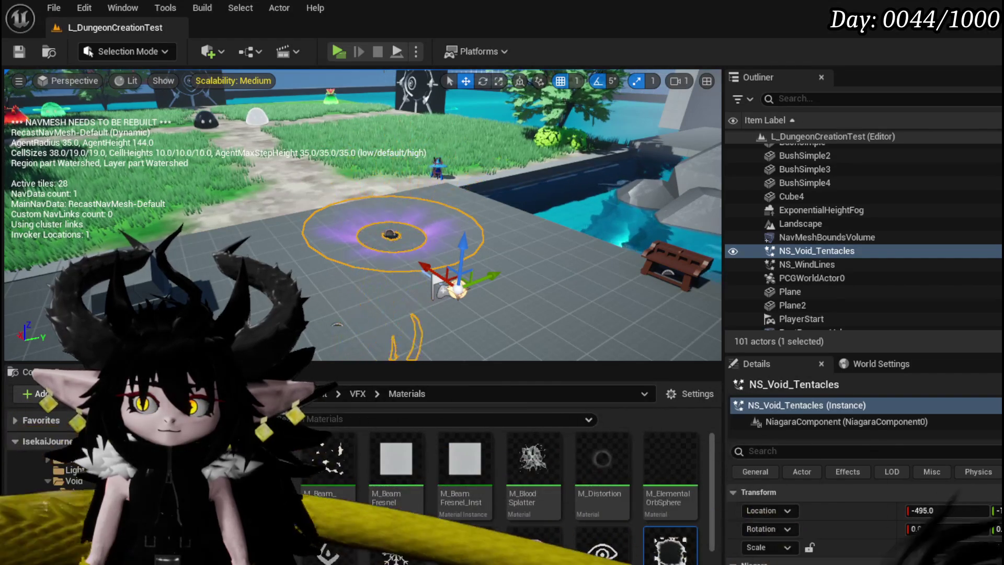
{"action": "key", "text": "p"}
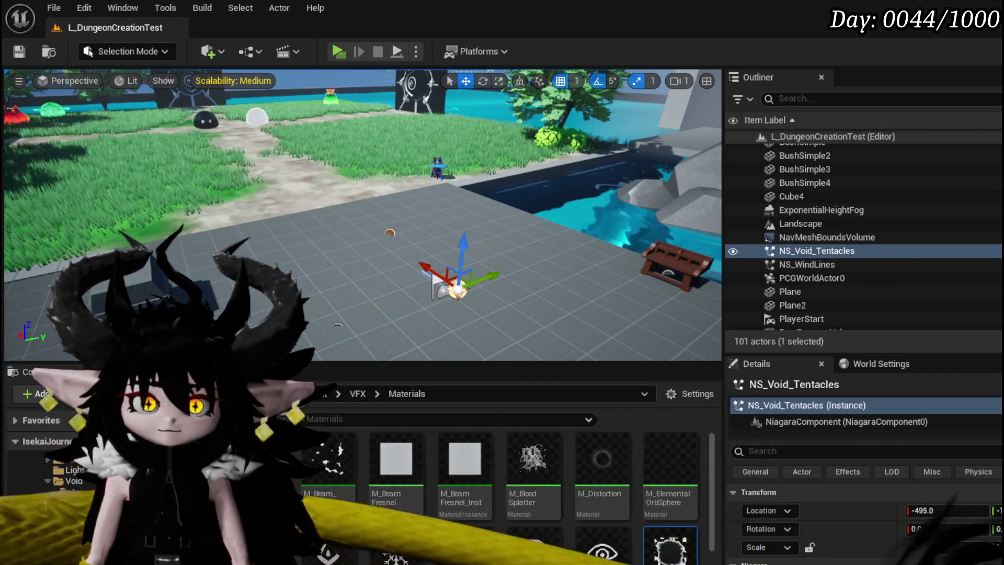
{"action": "key", "text": "p"}
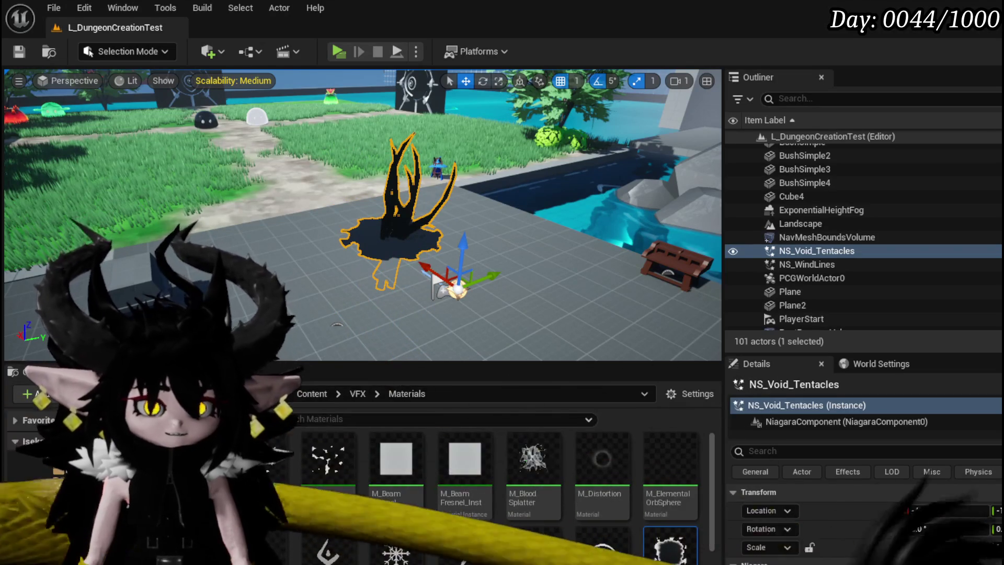
{"action": "key", "text": "p"}
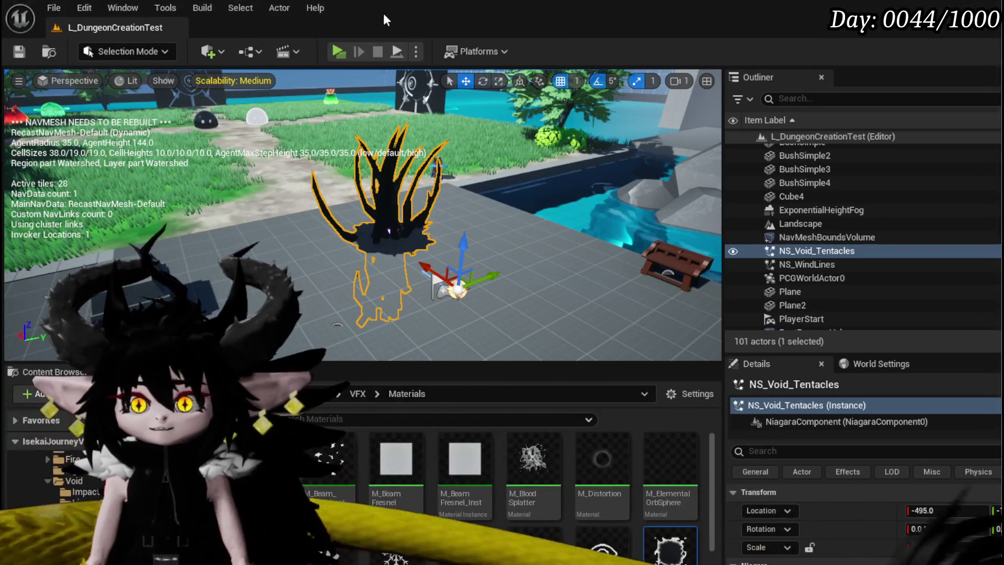
{"action": "key", "text": "ctrl+e"}
Copy the M_FX_Black explicit material from NE_SpawnAtLocation003's Mesh Renderer
{"action": "mouse_move", "coordinate": [432, 149]}
{"action": "left_mouse_down"}
{"action": "mouse_move", "coordinate": [487, 238]}
{"action": "mouse_move", "coordinate": [476, 271]}
{"action": "mouse_move", "coordinate": [505, 289]}
{"action": "left_mouse_up"}
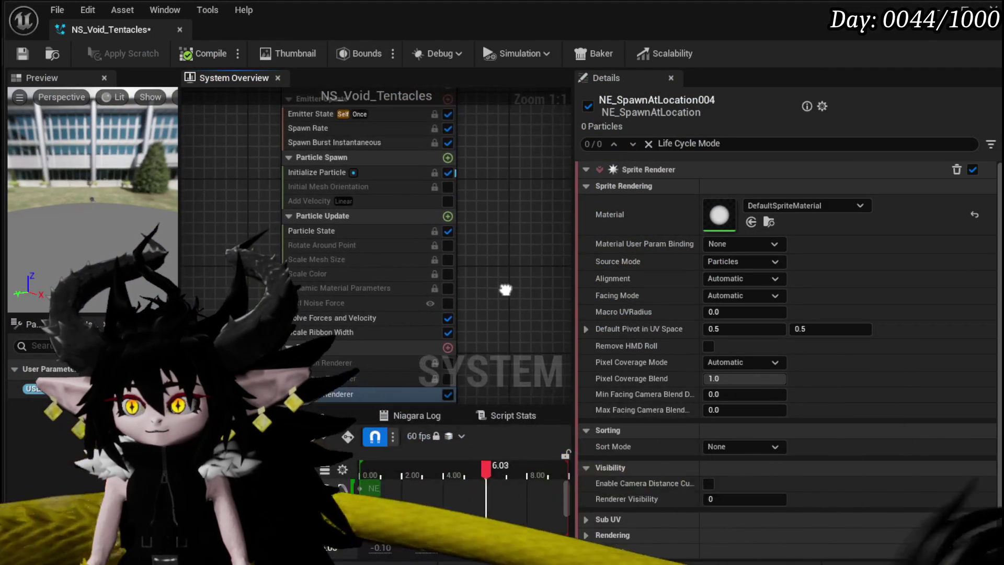
{"action": "scroll", "coordinate": [415, 221], "scroll_direction": "down", "scroll_amount": 3}
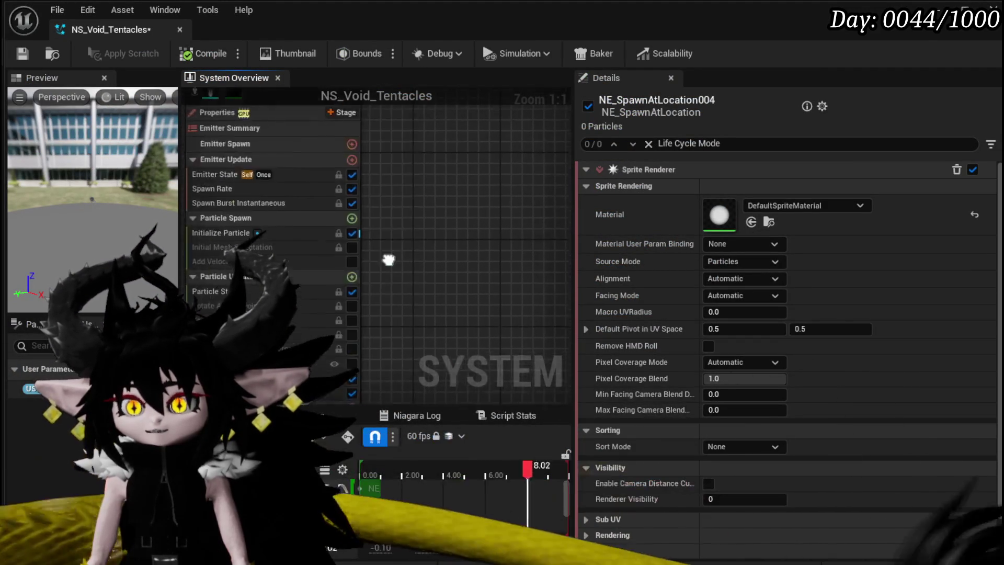
{"action": "mouse_move", "coordinate": [335, 331]}
{"action": "left_mouse_down"}
{"action": "mouse_move", "coordinate": [556, 386]}
{"action": "mouse_move", "coordinate": [455, 376]}
{"action": "left_mouse_up"}
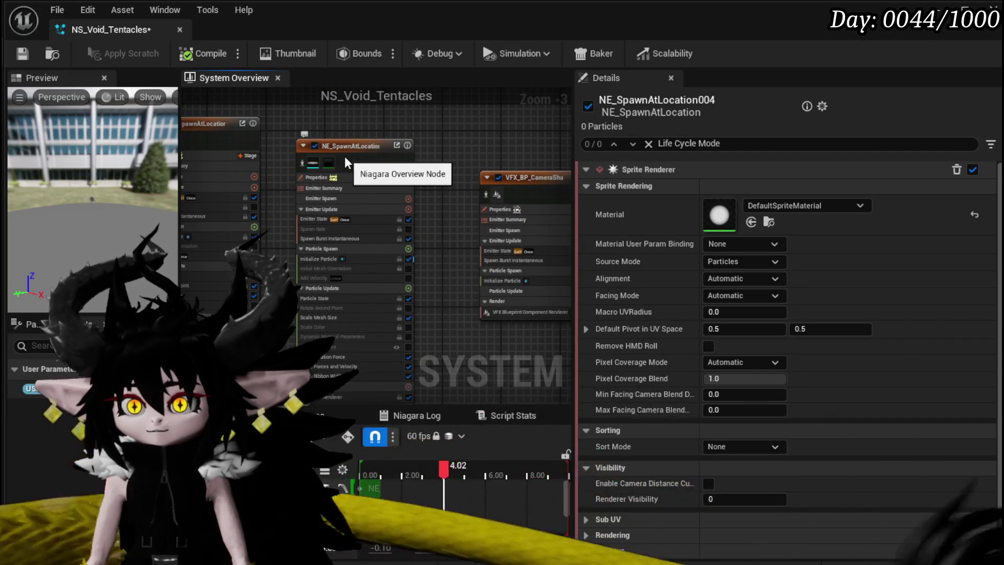
{"action": "left_click", "coordinate": [356, 144]}
{"action": "scroll", "coordinate": [641, 380], "scroll_direction": "down", "scroll_amount": 6}
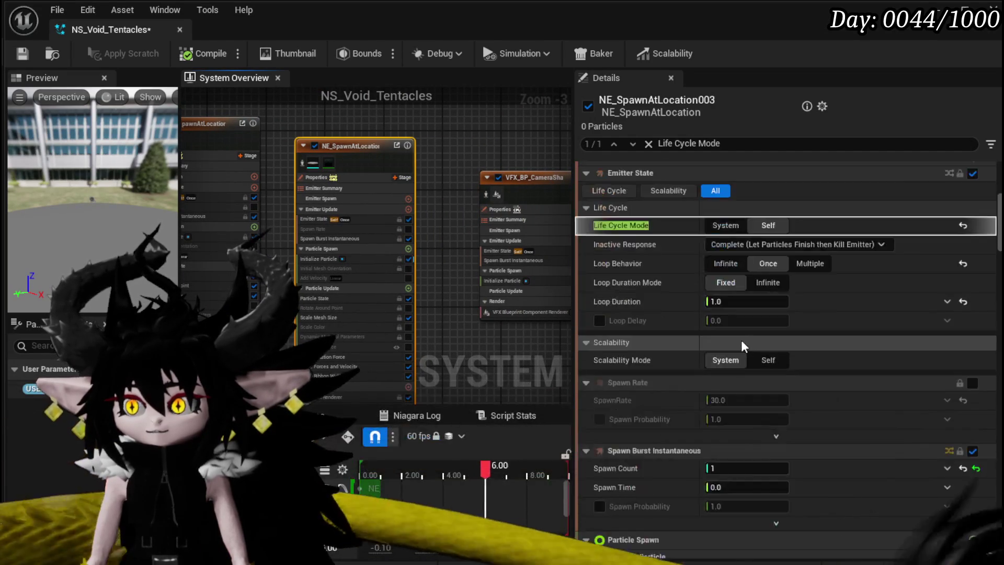
{"action": "left_click_drag", "start_coordinate": [473, 392], "coordinate": [465, 308]}
{"action": "left_click", "coordinate": [317, 312]}
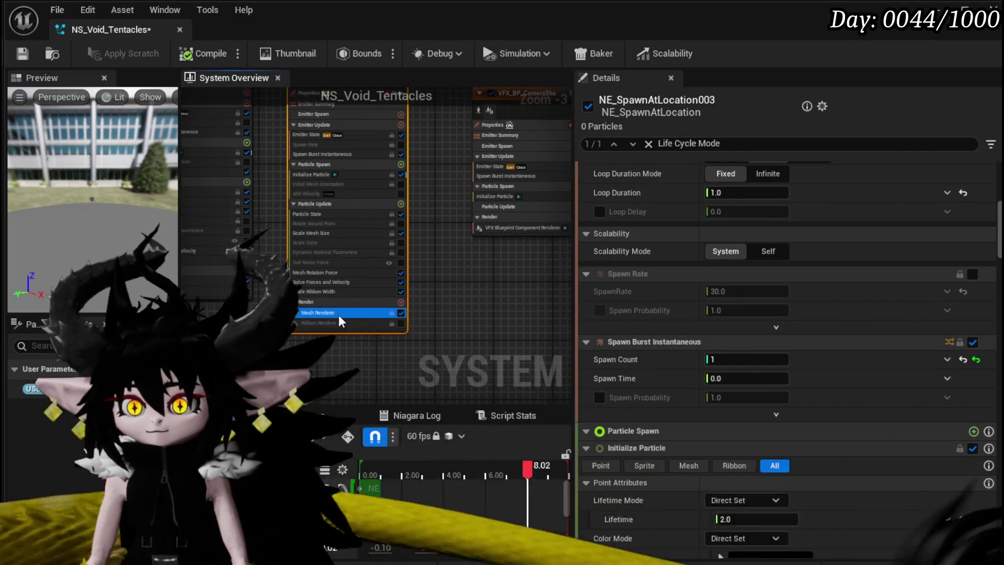
{"action": "scroll", "coordinate": [781, 300], "scroll_direction": "down", "scroll_amount": 5}
{"action": "right_click", "coordinate": [670, 269]}
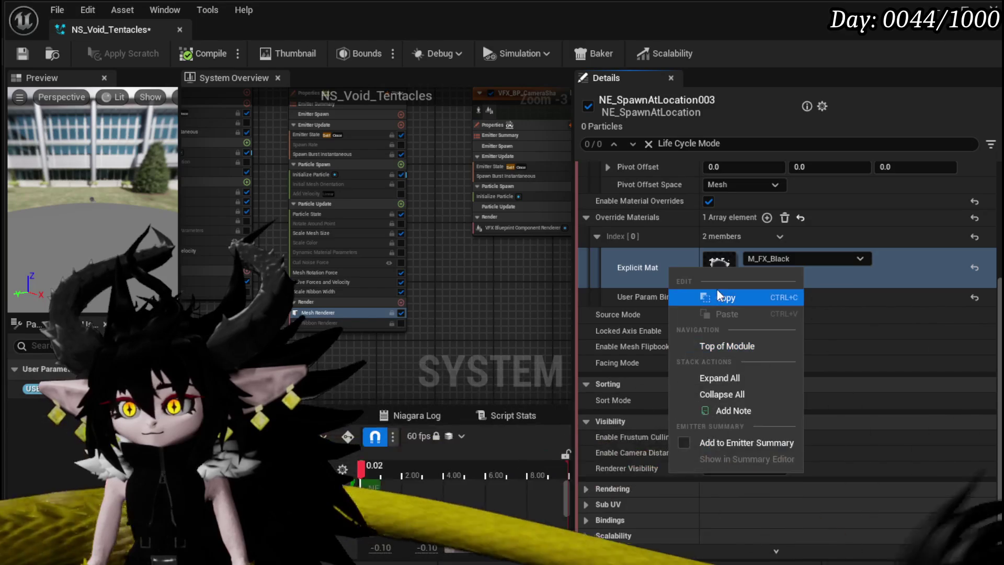
{"action": "left_click", "coordinate": [727, 291]}
Paste M_FX_Black as NE_SpawnAtLocation004's sprite renderer material
{"action": "left_click", "coordinate": [372, 340]}
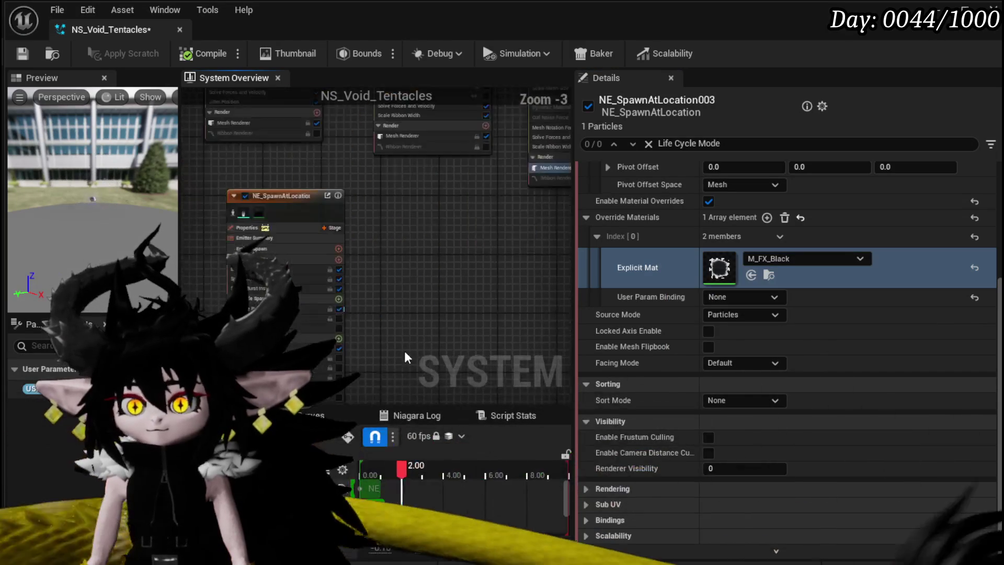
{"action": "left_click", "coordinate": [301, 305]}
{"action": "scroll", "coordinate": [768, 206], "scroll_direction": "up", "scroll_amount": 2}
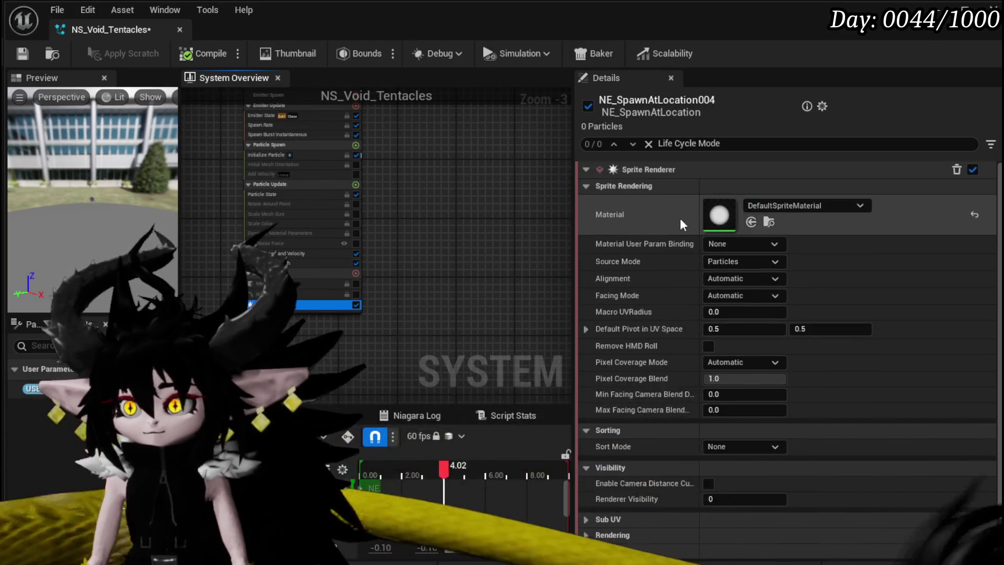
{"action": "right_click", "coordinate": [679, 216]}
{"action": "left_click", "coordinate": [733, 265]}
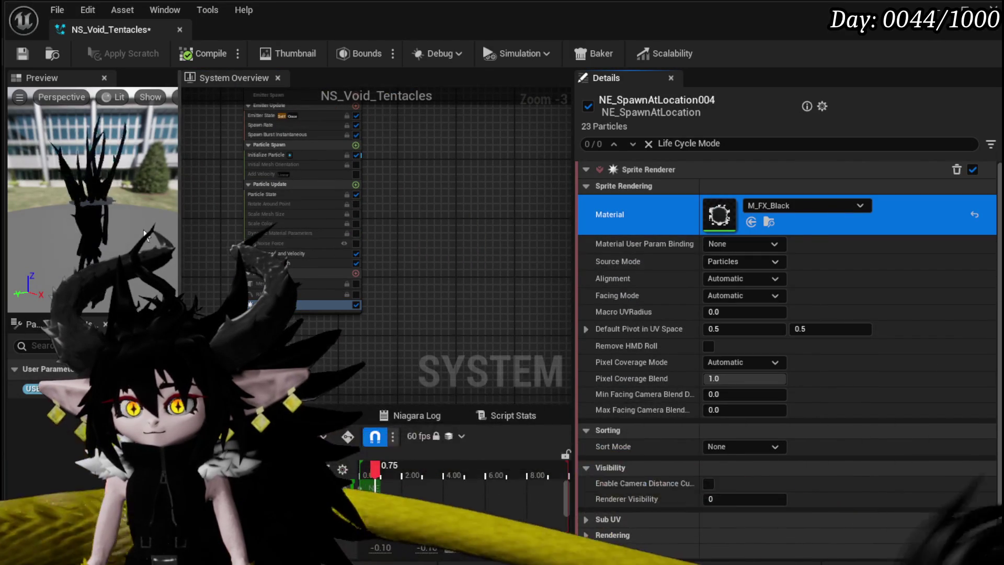
{"action": "key", "text": "f"}
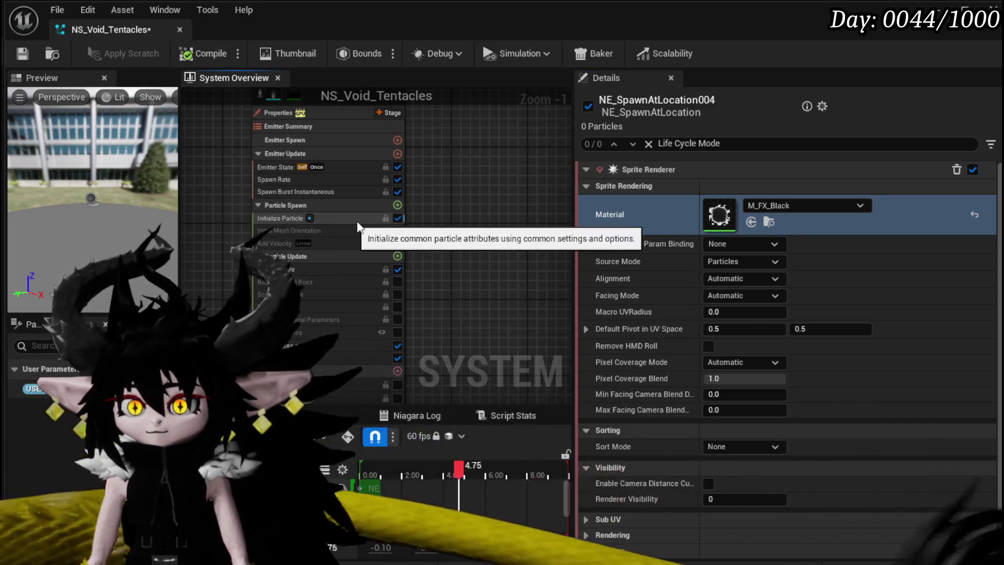
{"action": "left_click", "coordinate": [398, 205]}
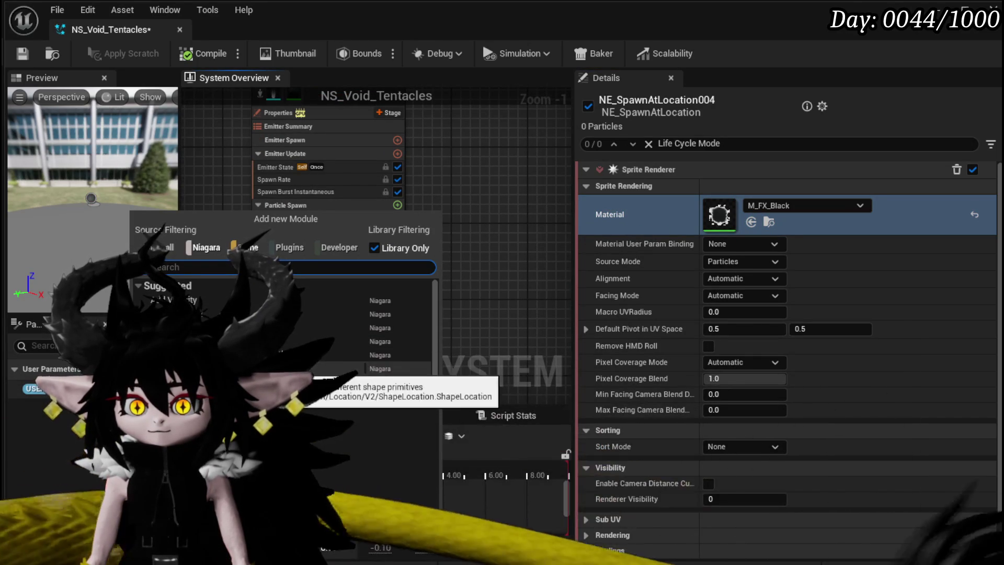
Add a Shape Location module to Particle Spawn and Scale Sprite Size to Particle Update
{"action": "left_click", "coordinate": [311, 382]}
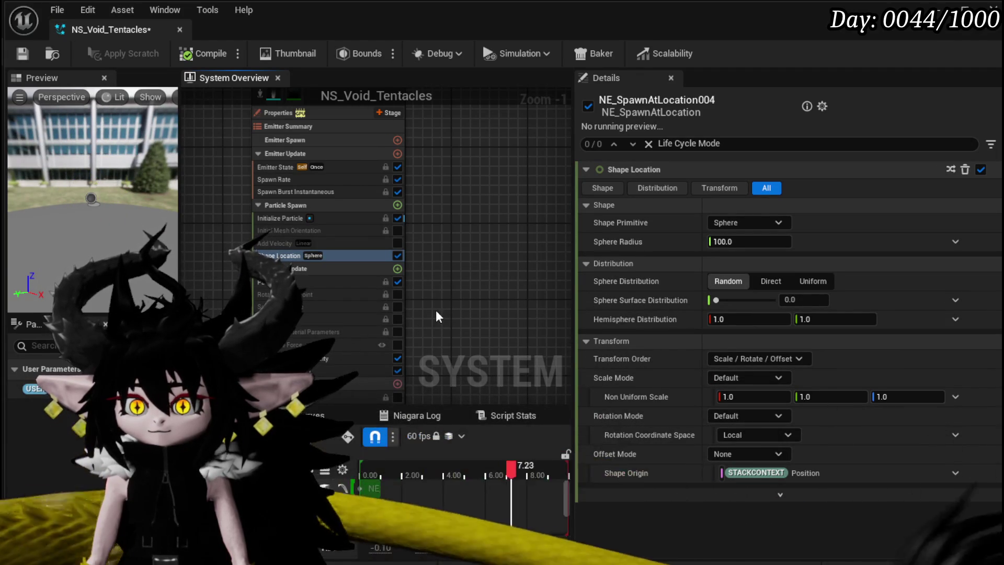
{"action": "left_click", "coordinate": [398, 268]}
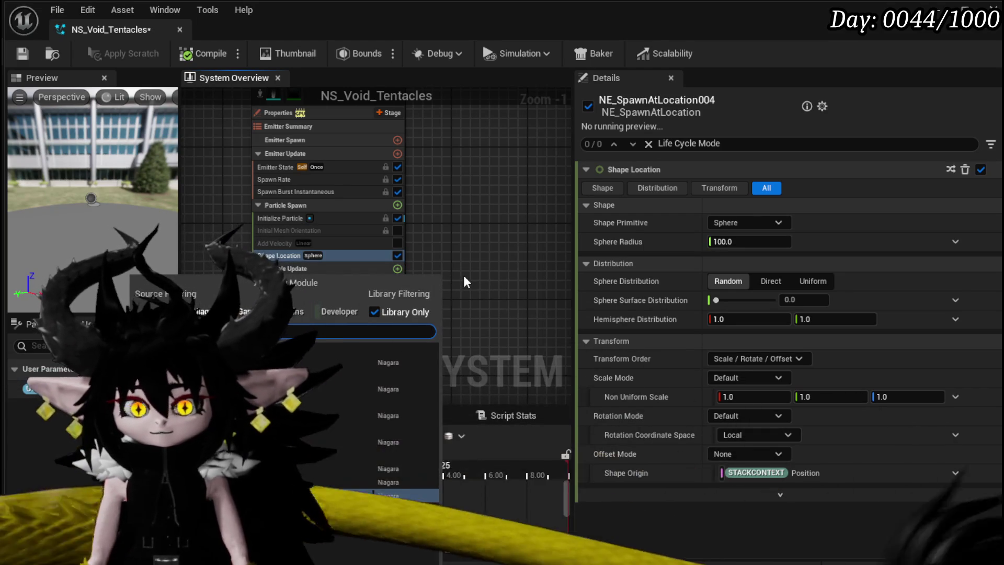
{"action": "left_click", "coordinate": [407, 496]}
{"action": "key", "text": "Return"}
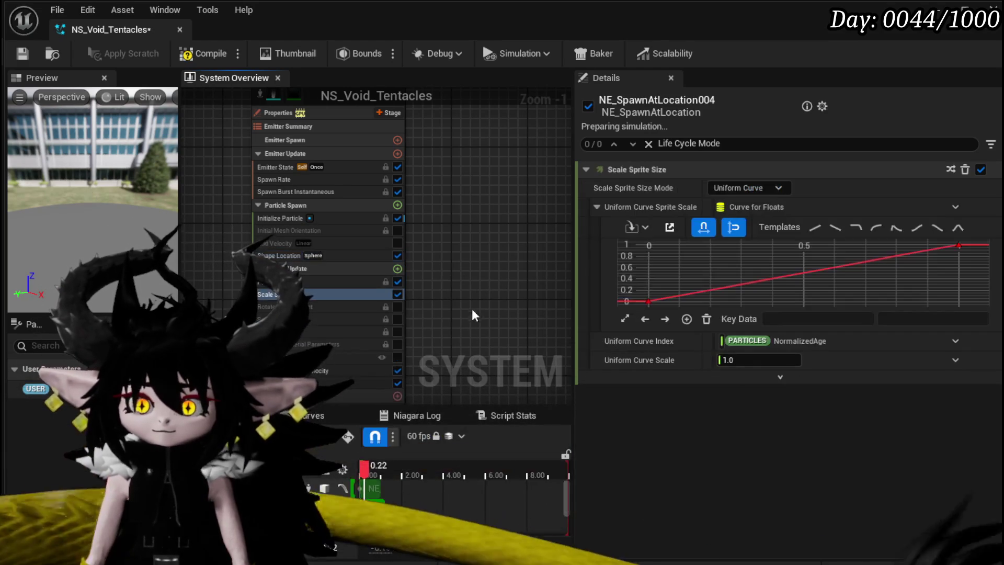
Pan the System Overview to the NE_SpawnAtLocation emitter node, select it and press Delete
{"action": "scroll", "coordinate": [347, 215], "scroll_direction": "up", "scroll_amount": 4}
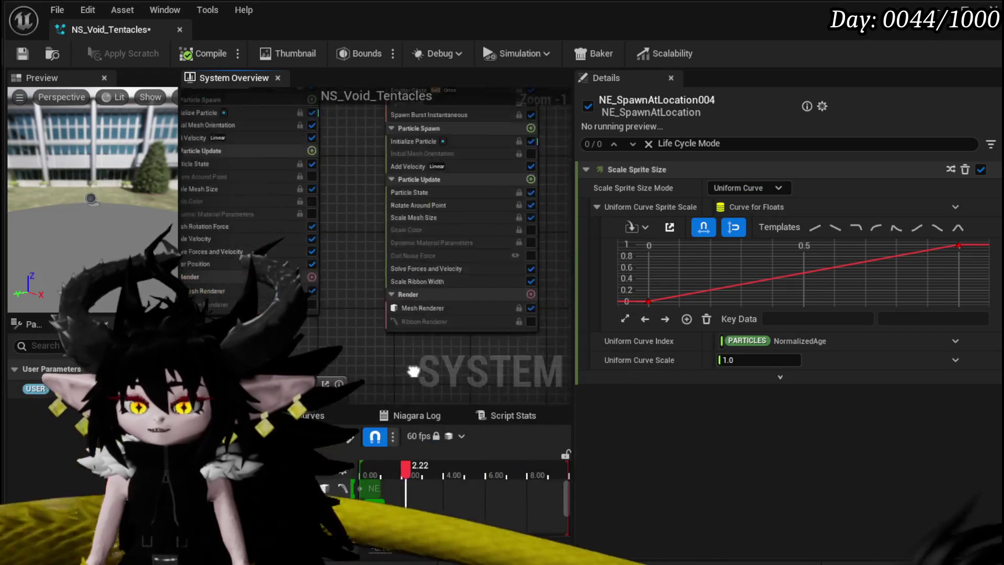
{"action": "mouse_move", "coordinate": [340, 300]}
{"action": "left_mouse_down"}
{"action": "mouse_move", "coordinate": [622, 313]}
{"action": "mouse_move", "coordinate": [170, 313]}
{"action": "left_mouse_up"}
{"action": "left_click_drag", "start_coordinate": [368, 306], "coordinate": [569, 306]}
{"action": "scroll", "coordinate": [311, 205], "scroll_direction": "down", "scroll_amount": 2}
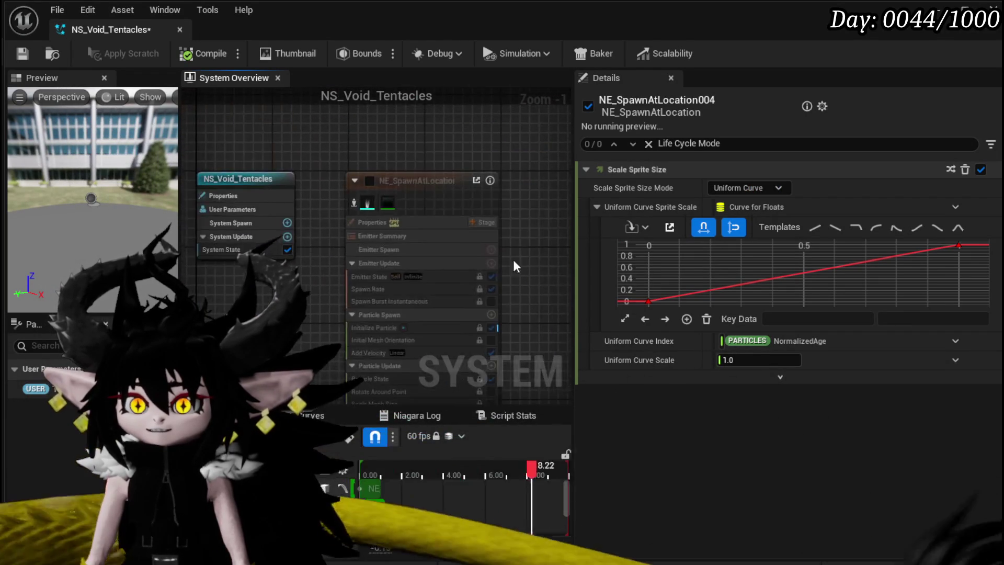
{"action": "left_click", "coordinate": [462, 242]}
{"action": "key", "text": "Delete"}
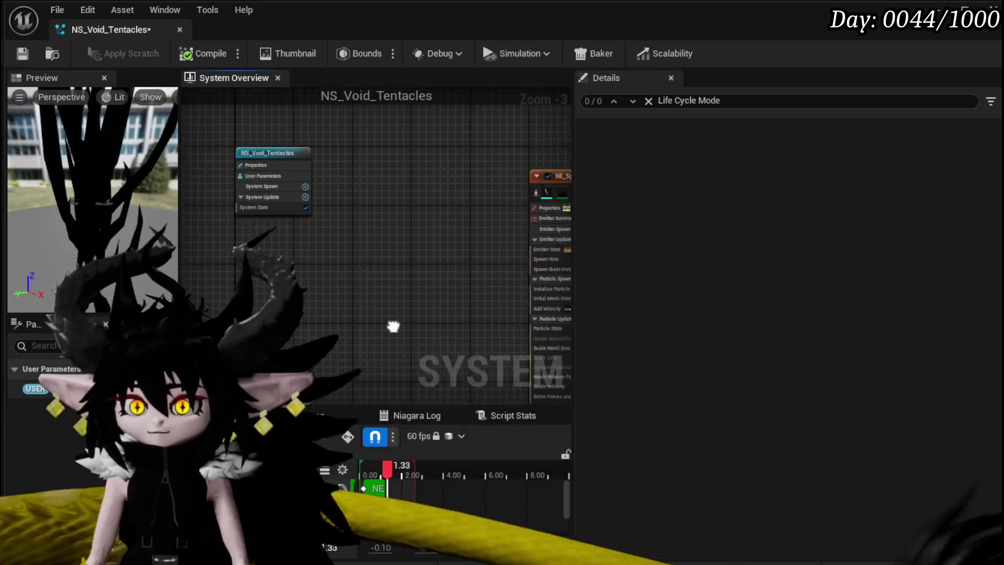
Switch Initialize Particle's sprite size mode to Uniform, then to Random Uniform
{"action": "scroll", "coordinate": [412, 274], "scroll_direction": "down", "scroll_amount": 2}
{"action": "scroll", "coordinate": [329, 284], "scroll_direction": "up", "scroll_amount": 5}
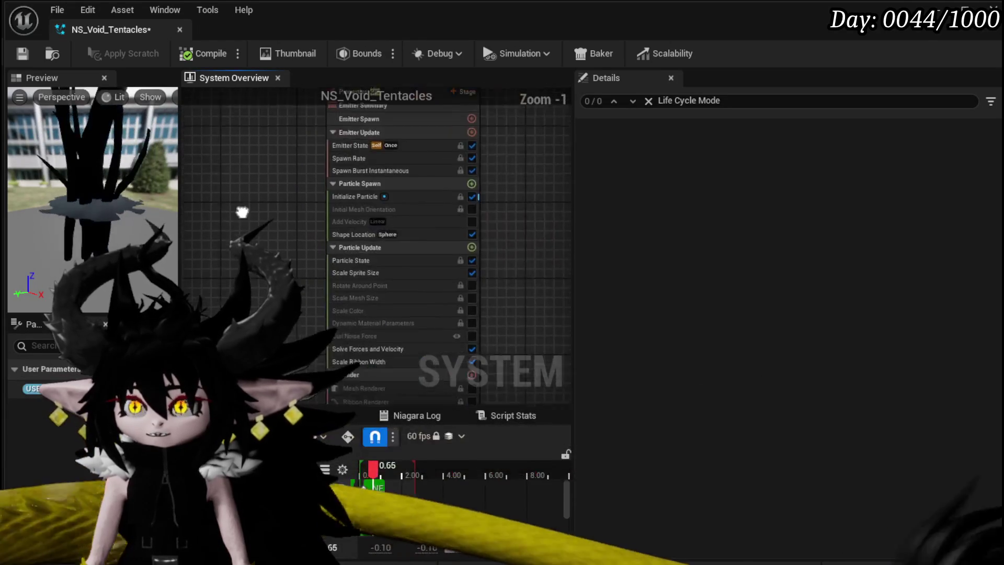
{"action": "left_click", "coordinate": [311, 237]}
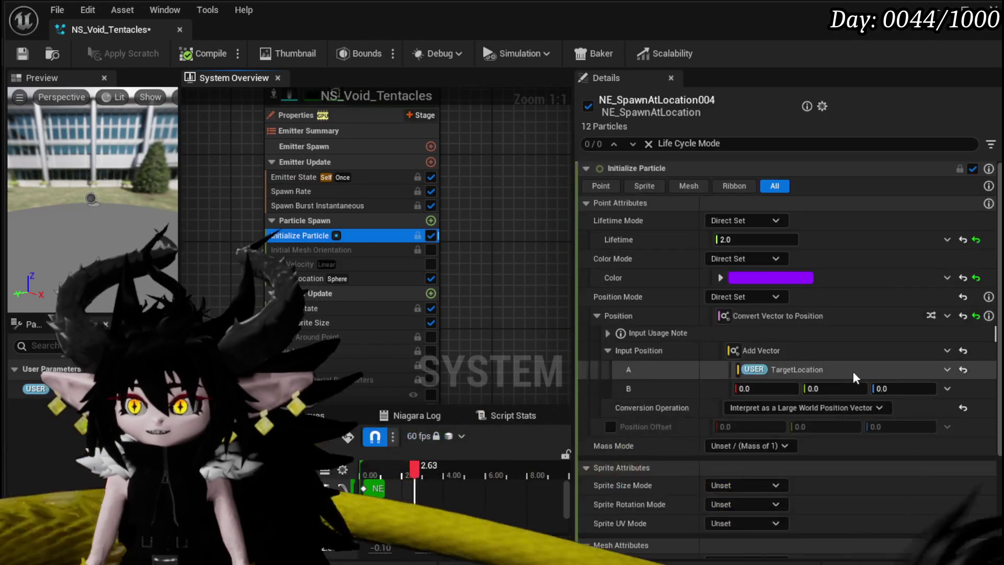
{"action": "scroll", "coordinate": [884, 486], "scroll_direction": "down", "scroll_amount": 5}
{"action": "left_click", "coordinate": [963, 474]}
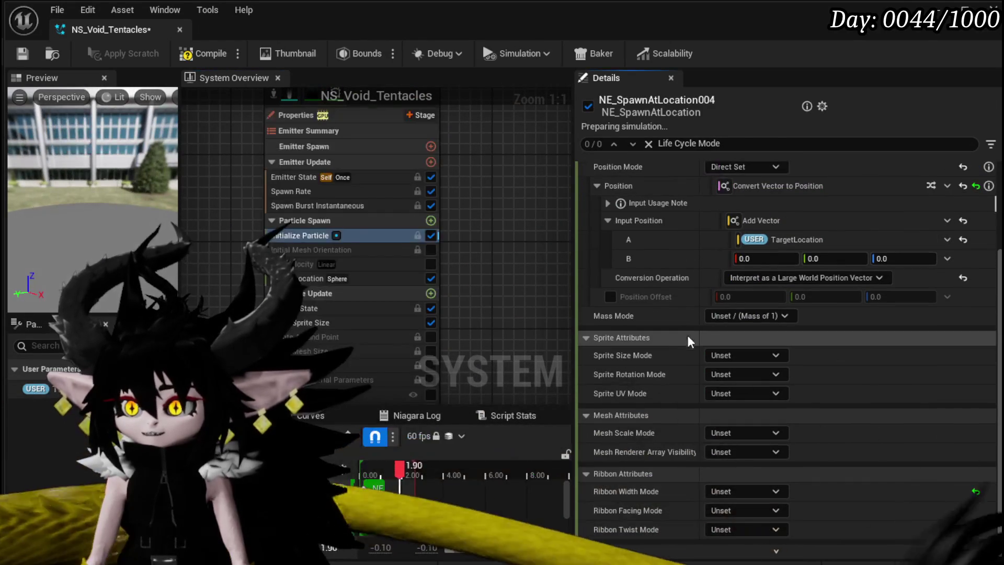
{"action": "left_click", "coordinate": [745, 355]}
{"action": "left_click", "coordinate": [744, 392]}
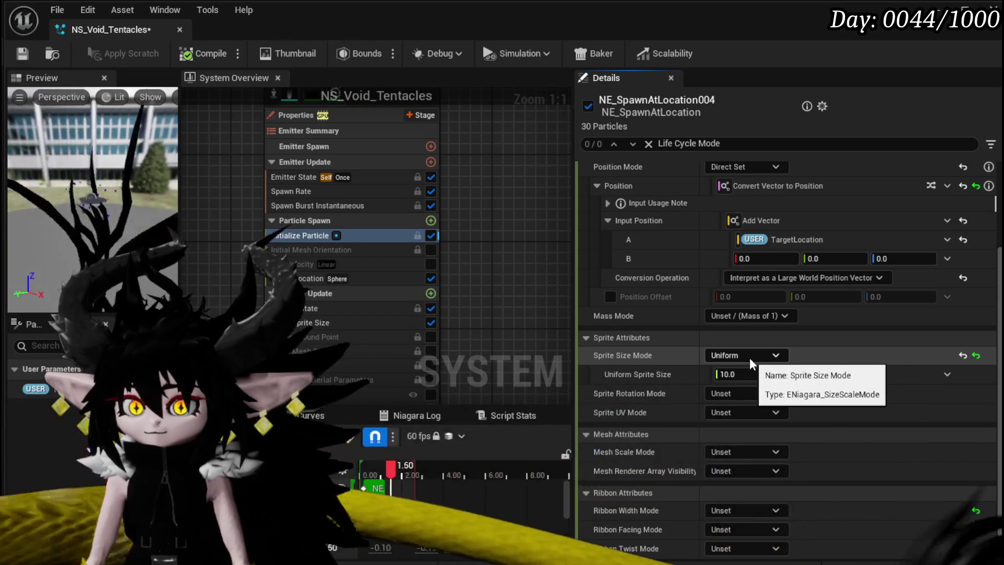
{"action": "left_click", "coordinate": [749, 357]}
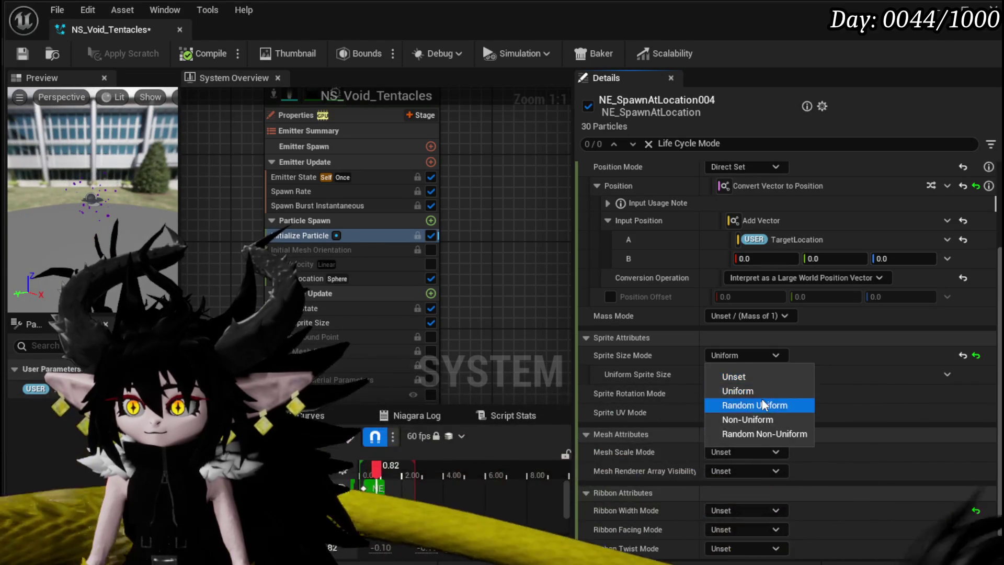
{"action": "left_click", "coordinate": [752, 405]}
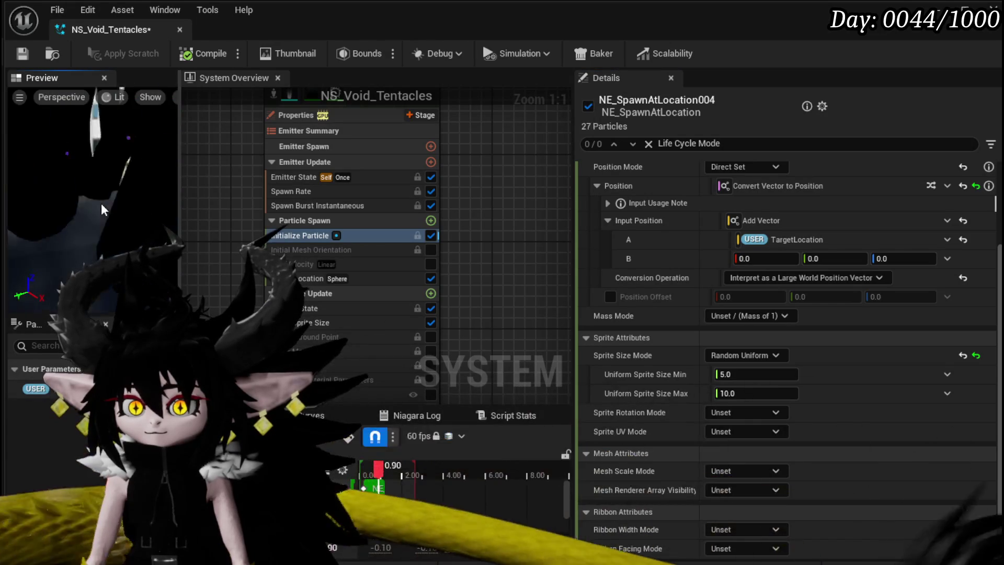
Add a new key at time 0.4 on the Scale Sprite Size curve
{"action": "left_click", "coordinate": [331, 321]}
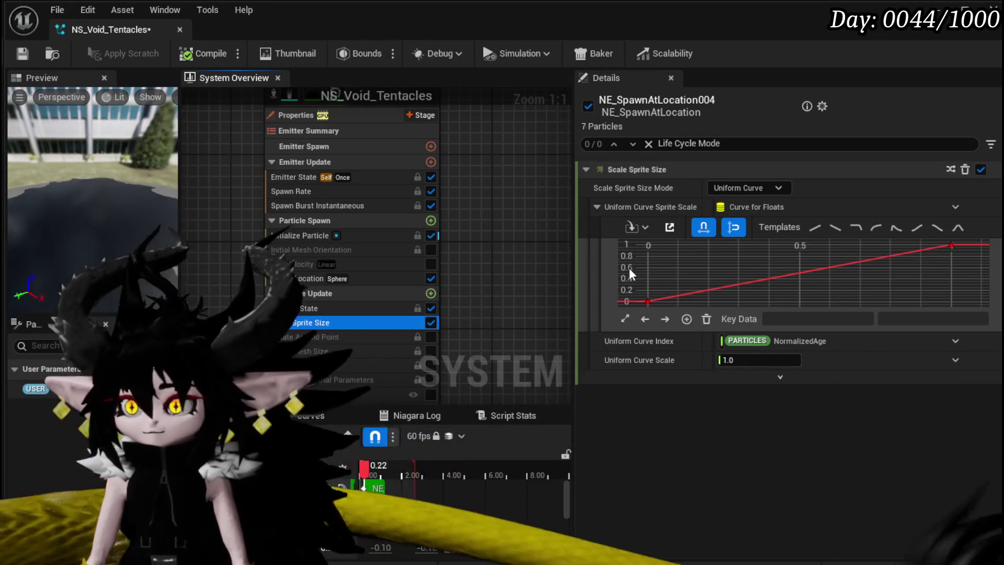
{"action": "right_click", "coordinate": [779, 277]}
{"action": "left_click", "coordinate": [814, 320]}
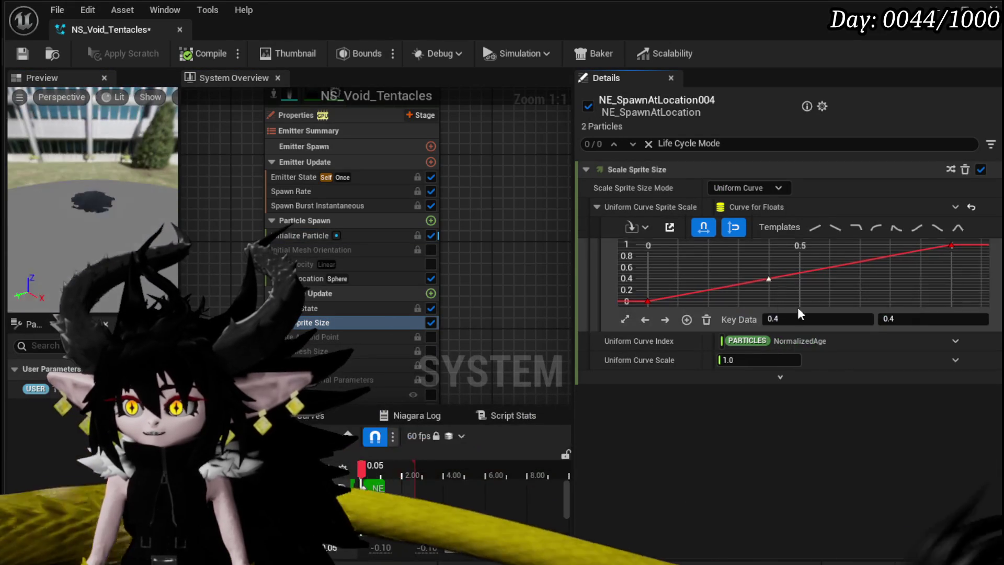
{"action": "left_click", "coordinate": [913, 320]}
{"action": "type", "text": "2"}
{"action": "key", "text": "Return"}
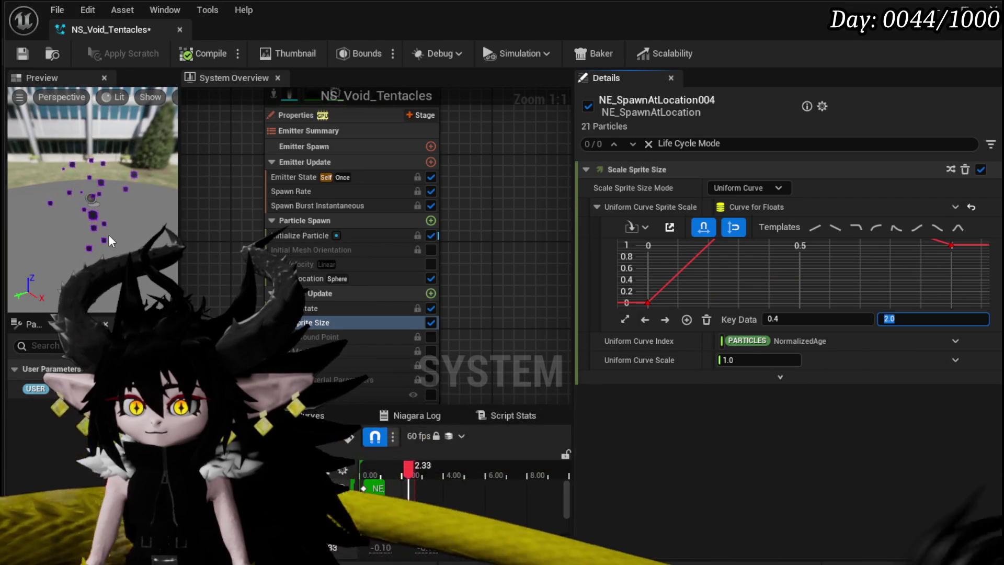
Set the sprite size curve's end key value to 0
{"action": "scroll", "coordinate": [755, 269], "scroll_direction": "down", "scroll_amount": 2}
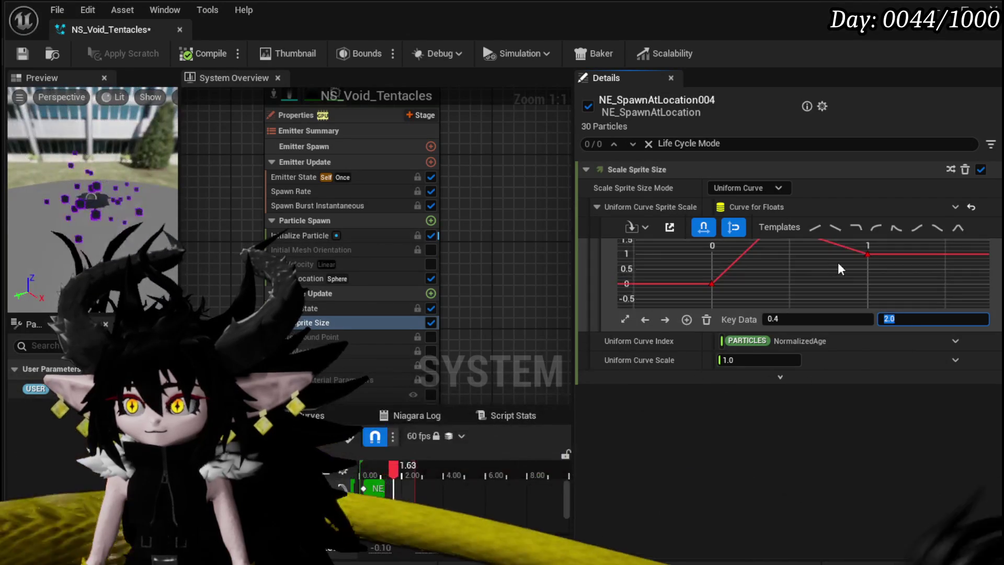
{"action": "left_click", "coordinate": [867, 254]}
{"action": "left_click", "coordinate": [920, 318]}
{"action": "type", "text": "0"}
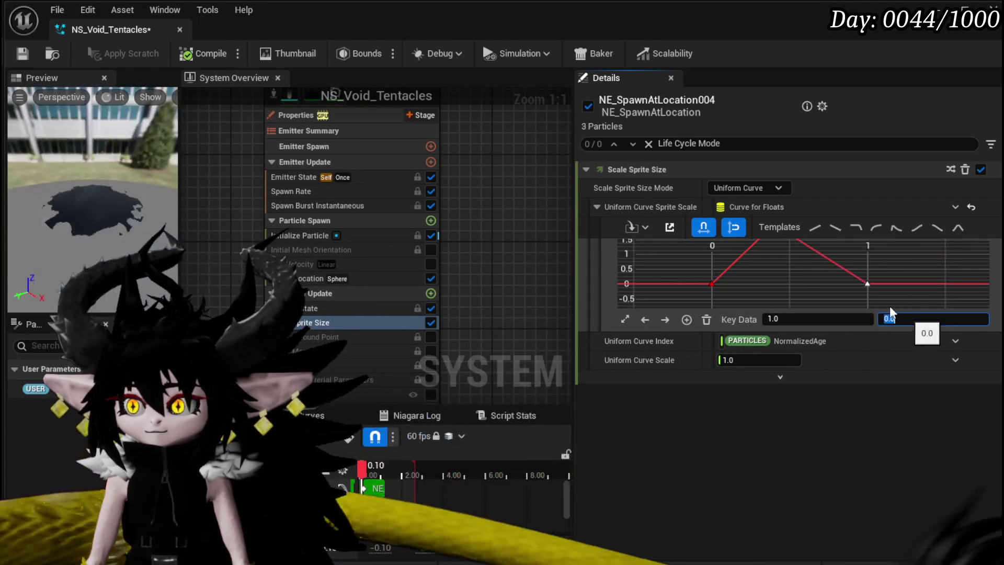
{"action": "key", "text": "Return"}
Set the curve's peak key at 0.4 to a value of 5
{"action": "scroll", "coordinate": [754, 256], "scroll_direction": "down", "scroll_amount": 2}
{"action": "left_click", "coordinate": [773, 284]}
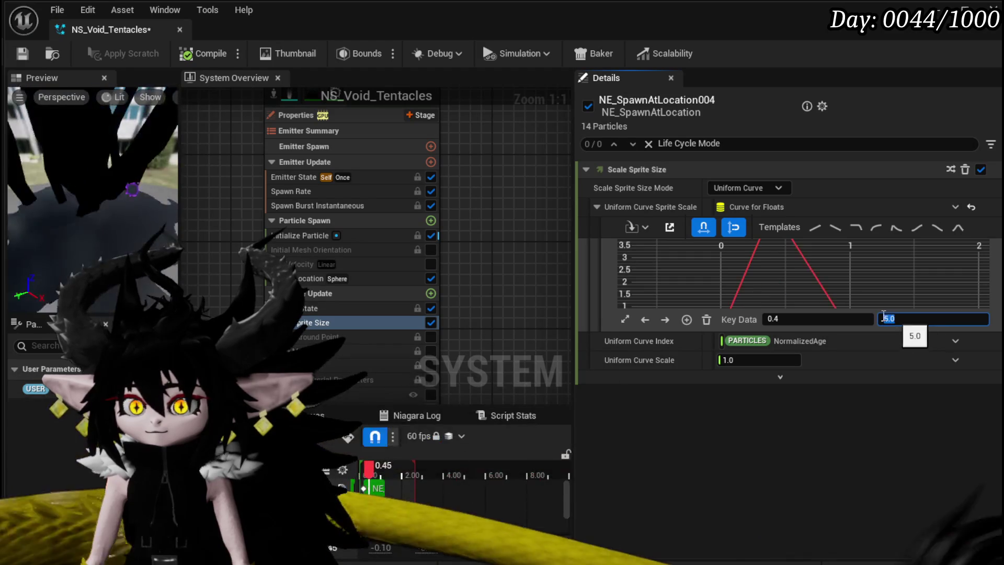
{"action": "key", "text": "Return"}
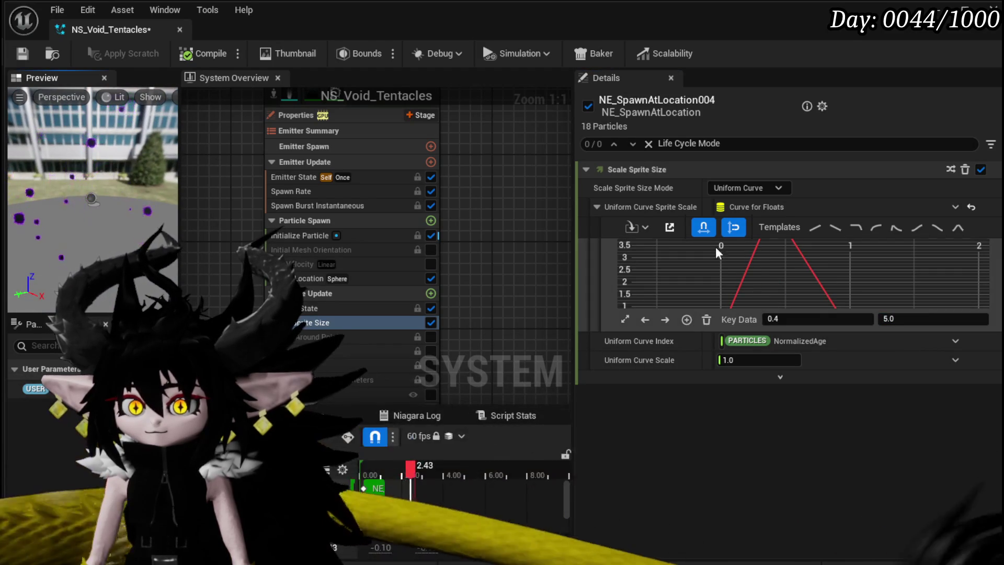
{"action": "scroll", "coordinate": [773, 262], "scroll_direction": "down", "scroll_amount": 1}
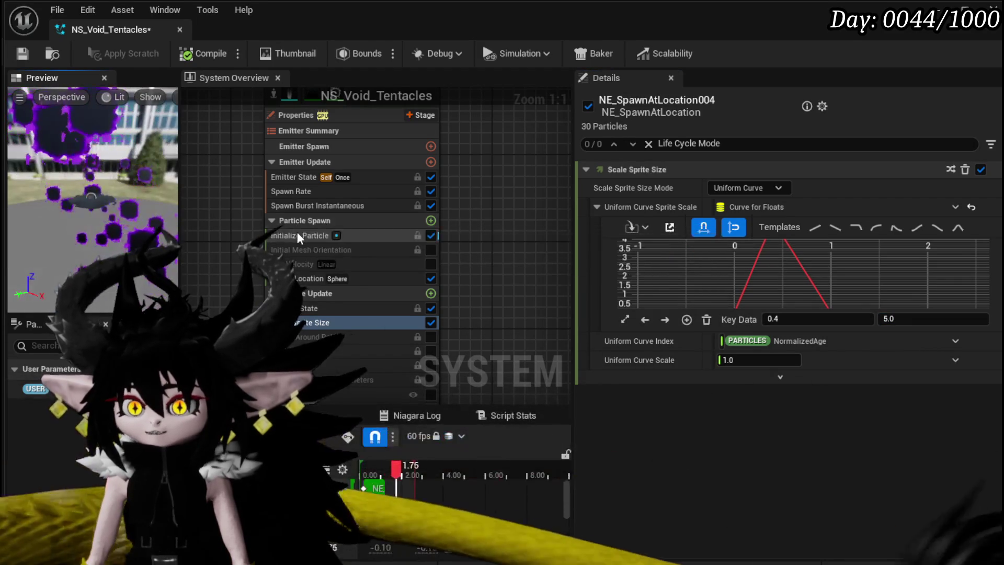
{"action": "left_click", "coordinate": [318, 236]}
Make the particle Lifetime Mode Random, with Min 0.2 and Max 0.4
{"action": "left_click", "coordinate": [759, 239]}
{"action": "type", "text": "0"}
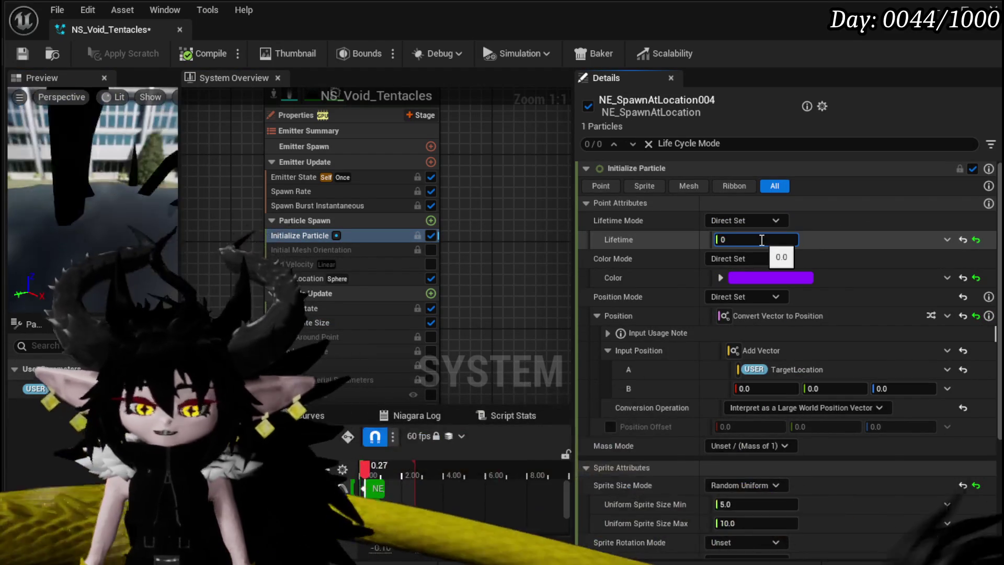
{"action": "left_click", "coordinate": [768, 222]}
{"action": "left_click", "coordinate": [734, 260]}
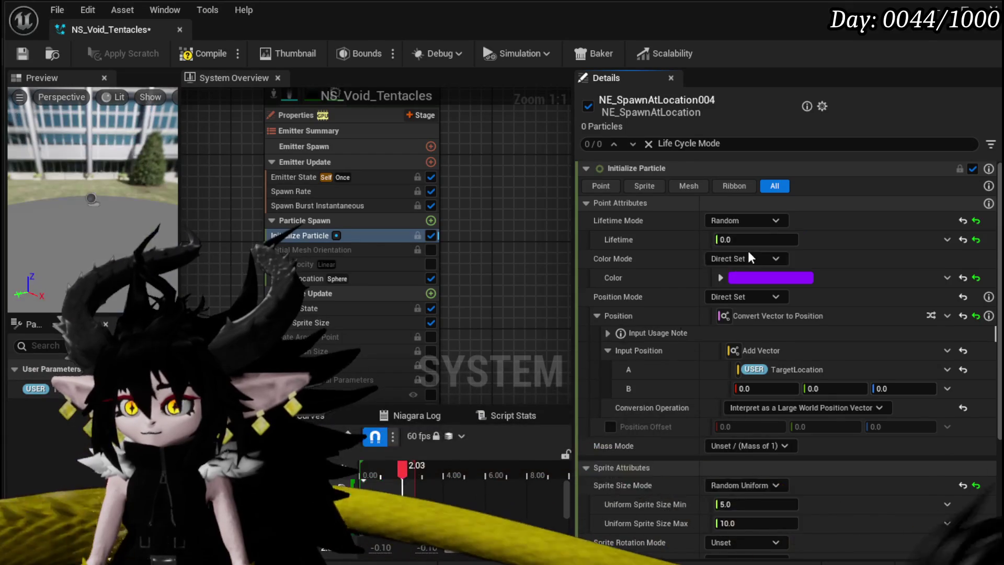
{"action": "left_click_drag", "start_coordinate": [752, 241], "coordinate": [734, 242]}
{"action": "left_click", "coordinate": [734, 241]}
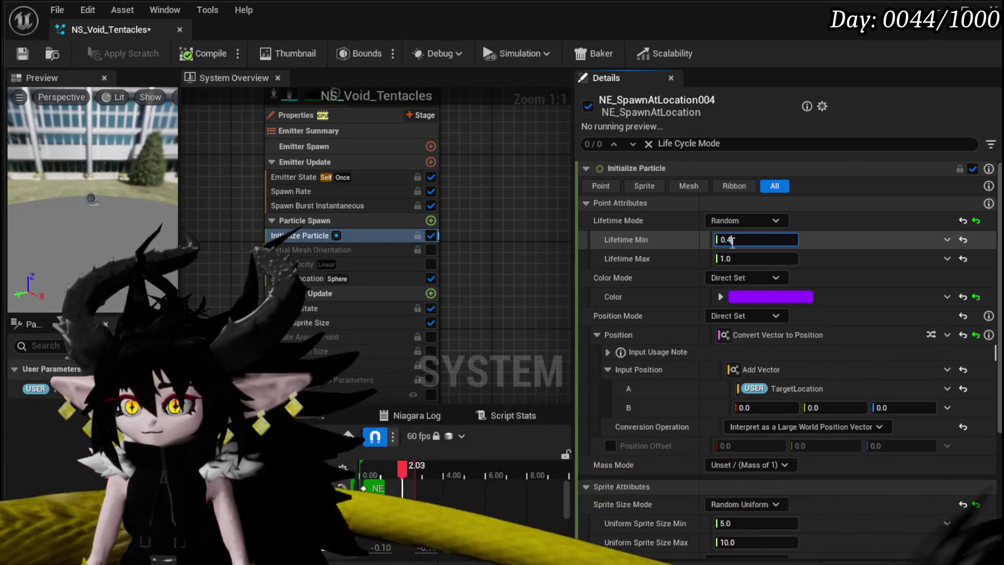
{"action": "key", "text": "BackSpace"}
{"action": "type", "text": "2"}
{"action": "key", "text": "Return"}
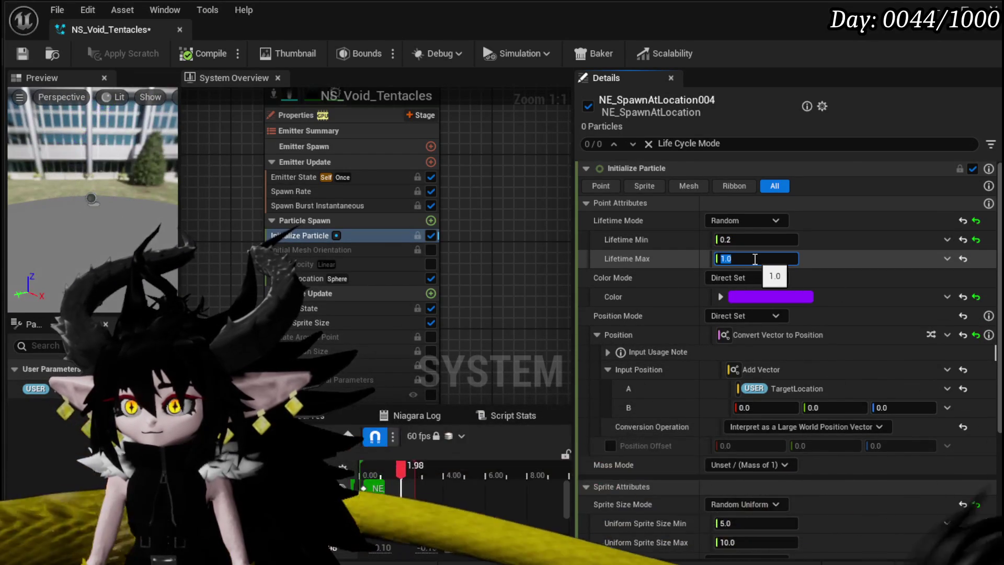
{"action": "type", "text": "0.4"}
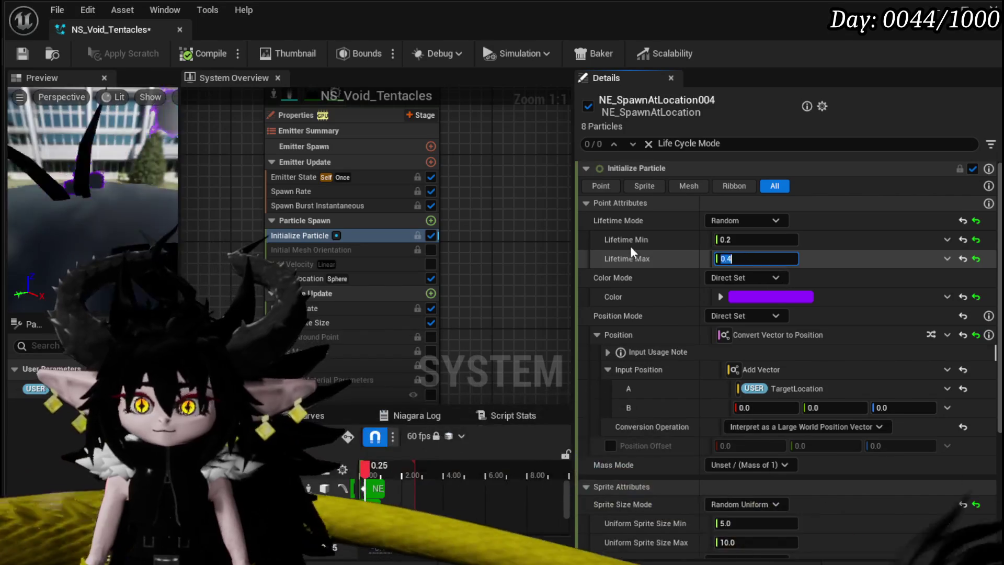
{"action": "key", "text": "Return"}
Raise the emitter's spawn rate to 500 and enter a sphere radius of 200
{"action": "left_click_drag", "start_coordinate": [25, 196], "coordinate": [92, 214]}
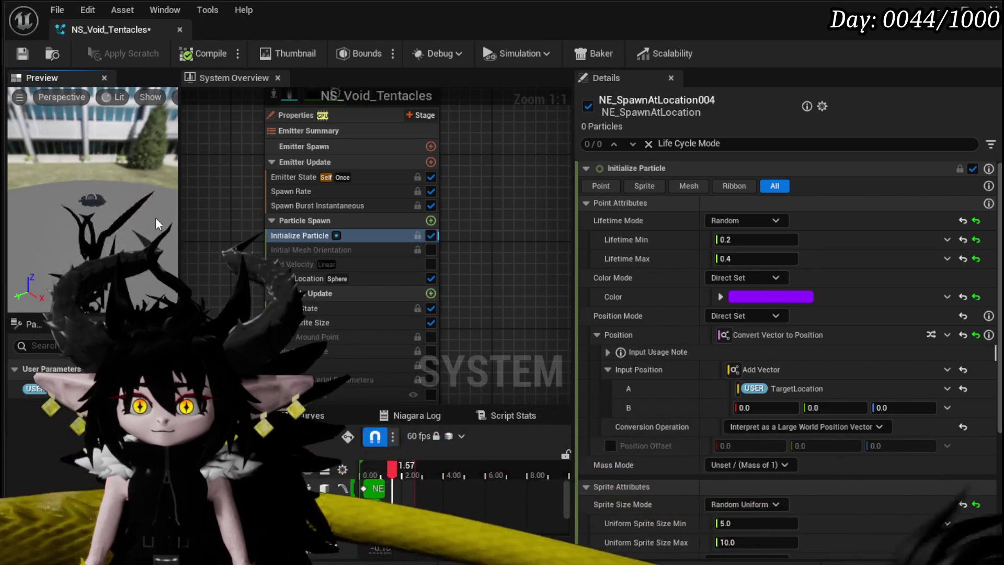
{"action": "left_click", "coordinate": [305, 192]}
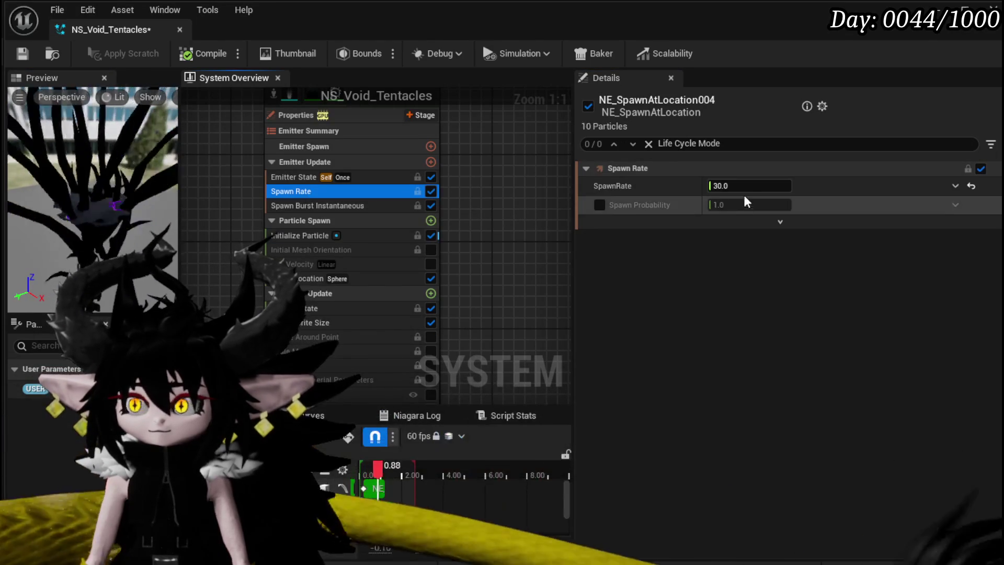
{"action": "left_click", "coordinate": [752, 184]}
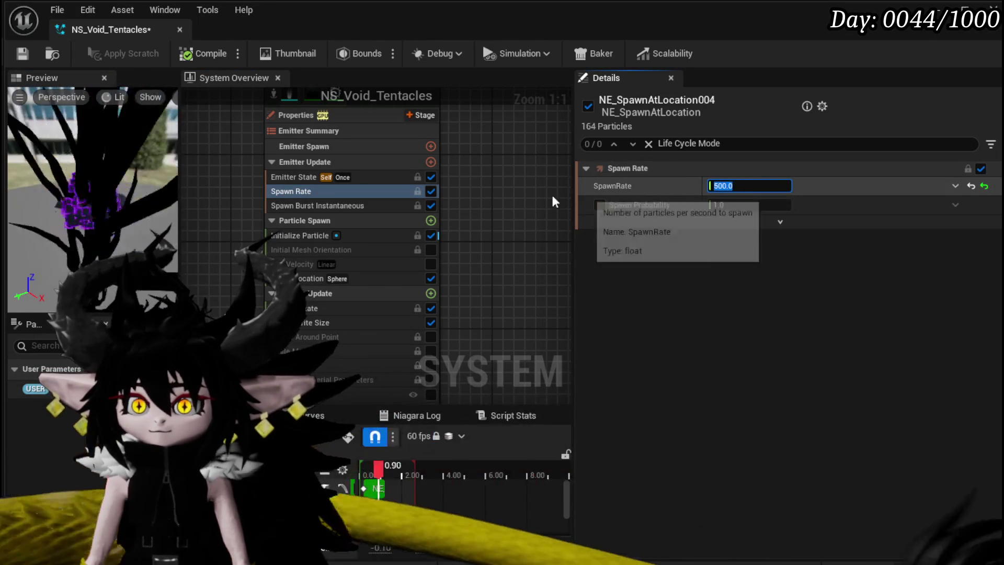
{"action": "key", "text": "Return"}
{"action": "left_click", "coordinate": [303, 280]}
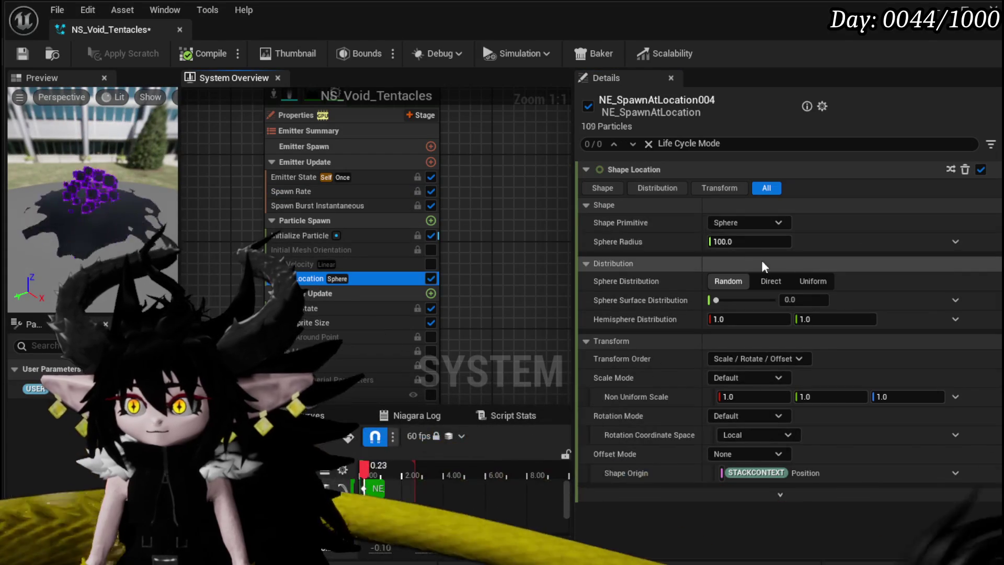
{"action": "type", "text": "200"}
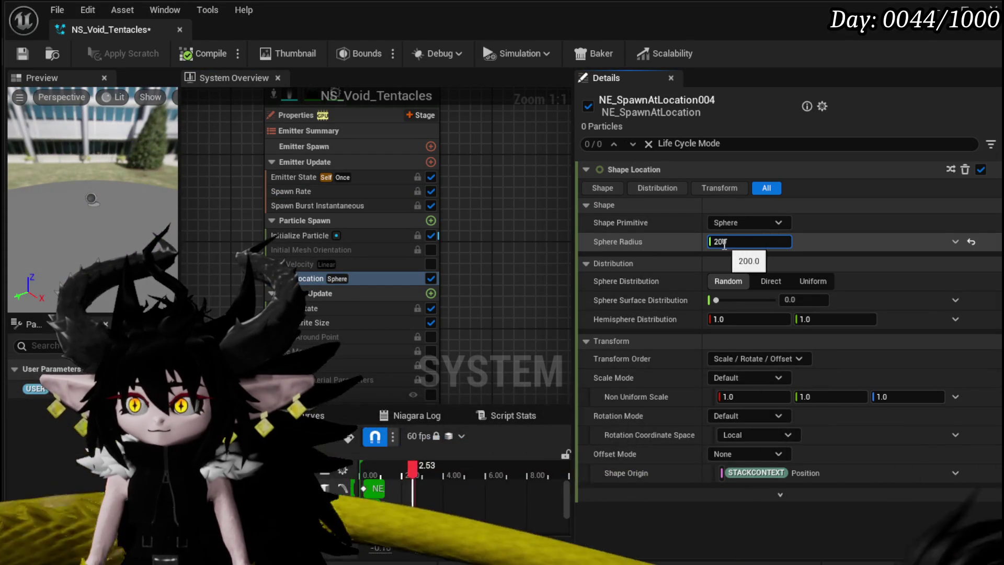
Set the Shape Location sphere radius to 250 and save NS_Void_Tentacles
{"action": "key", "text": "BackSpace"}
{"action": "key", "text": "BackSpace"}
{"action": "type", "text": "50"}
{"action": "key", "text": "Return"}
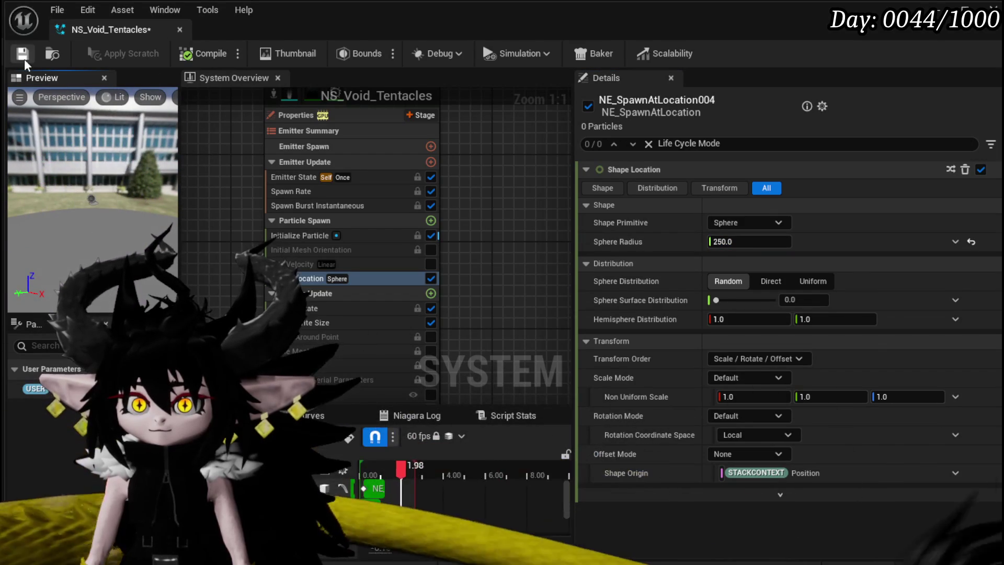
{"action": "left_click", "coordinate": [22, 56]}
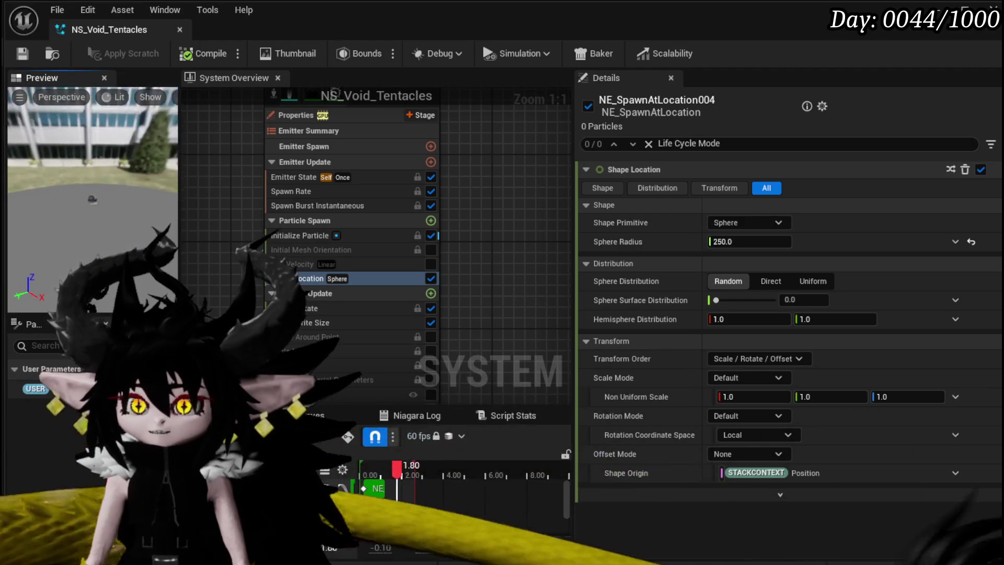
{"action": "left_click", "coordinate": [321, 235]}
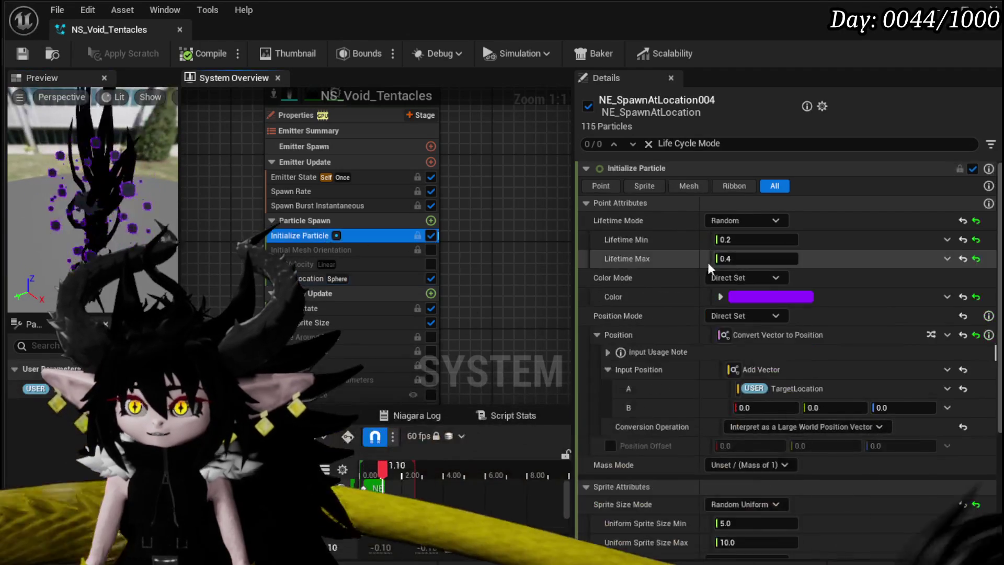
Set NE_SpawnAtLocation004's Initialize Particle colour to white in the colour picker
{"action": "left_click", "coordinate": [803, 300]}
{"action": "left_click_drag", "start_coordinate": [990, 484], "coordinate": [974, 495]}
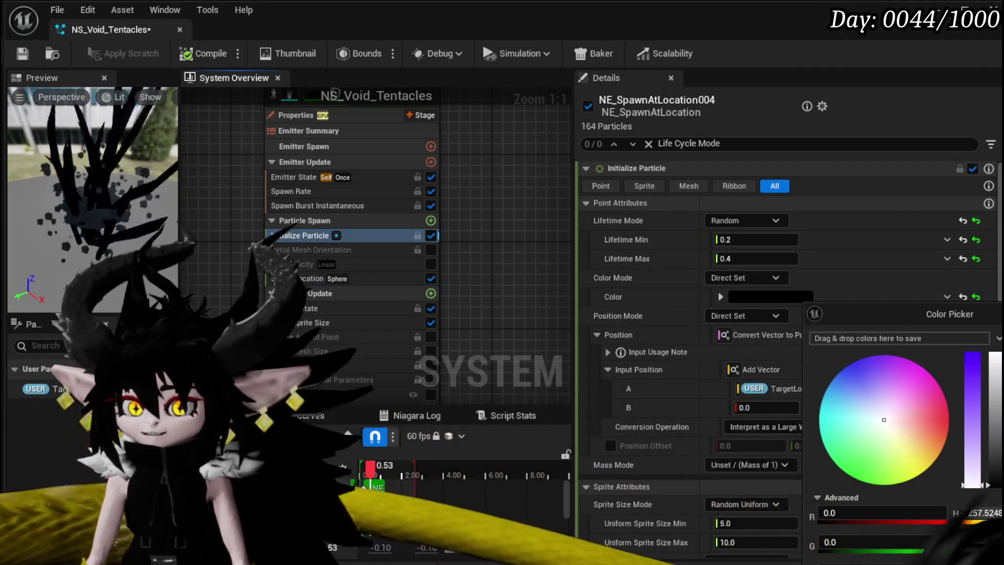
{"action": "left_click_drag", "start_coordinate": [995, 467], "coordinate": [995, 353]}
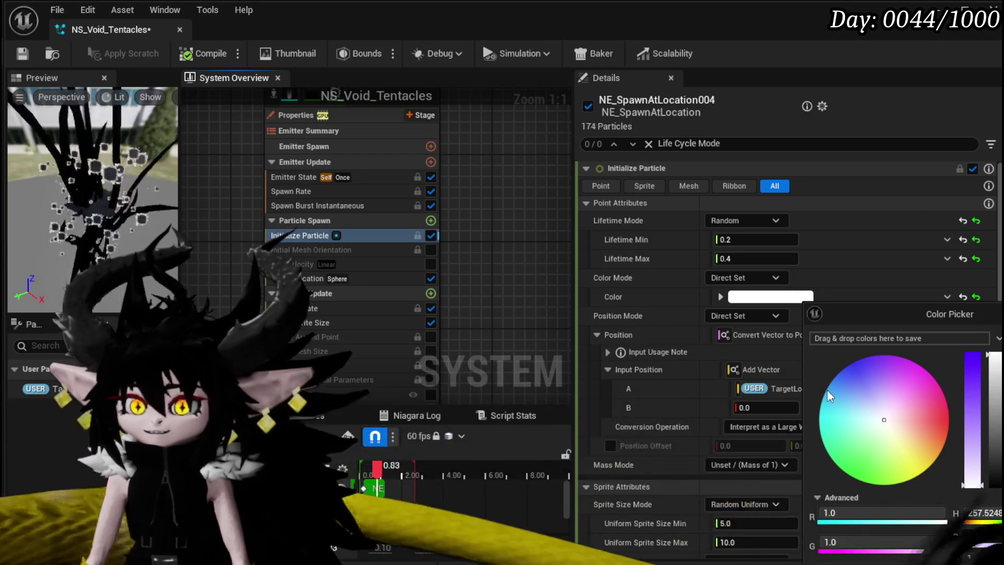
{"action": "left_click", "coordinate": [752, 432]}
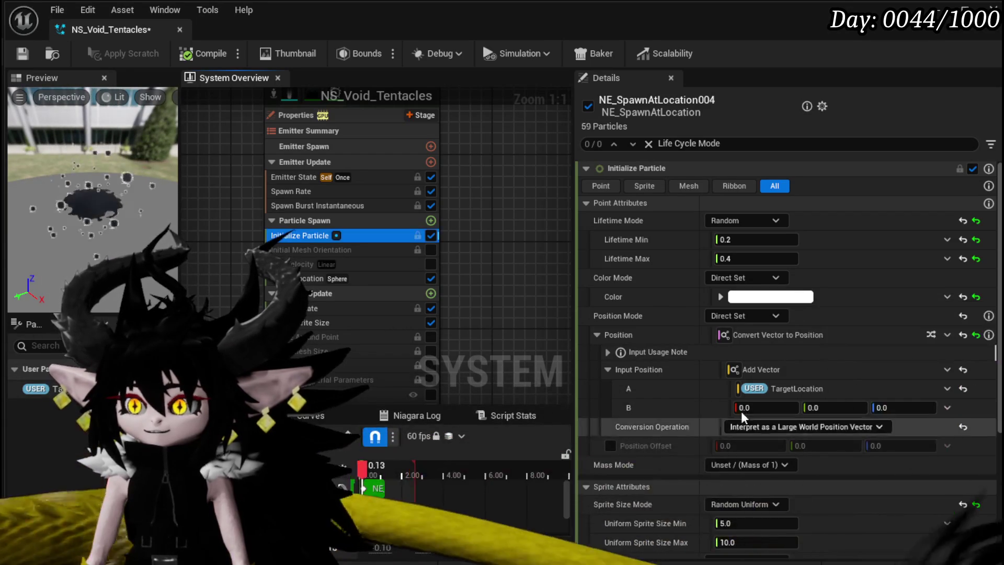
Save NS_Void_Tentacles and pan the overview to show the second emitter
{"action": "left_click", "coordinate": [22, 53]}
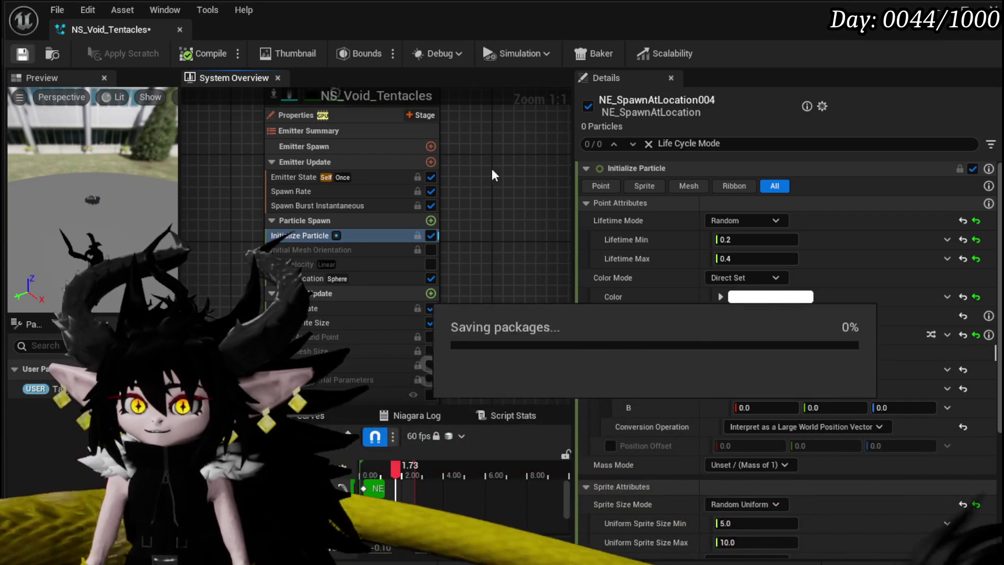
{"action": "scroll", "coordinate": [475, 142], "scroll_direction": "down", "scroll_amount": 1}
{"action": "mouse_move", "coordinate": [475, 146]}
{"action": "left_mouse_down"}
{"action": "mouse_move", "coordinate": [347, 262]}
{"action": "mouse_move", "coordinate": [387, 298]}
{"action": "mouse_move", "coordinate": [415, 347]}
{"action": "left_mouse_up"}
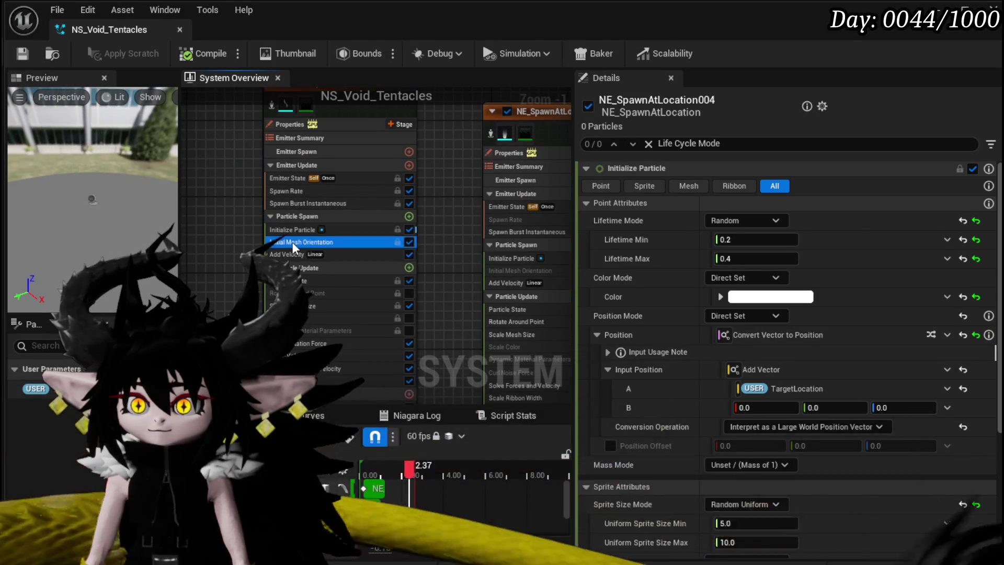
Lighten NE_SpawnAtLocation001's grey Initialize Particle colour to white
{"action": "left_click", "coordinate": [292, 242]}
{"action": "left_click", "coordinate": [294, 231]}
{"action": "left_click", "coordinate": [298, 256]}
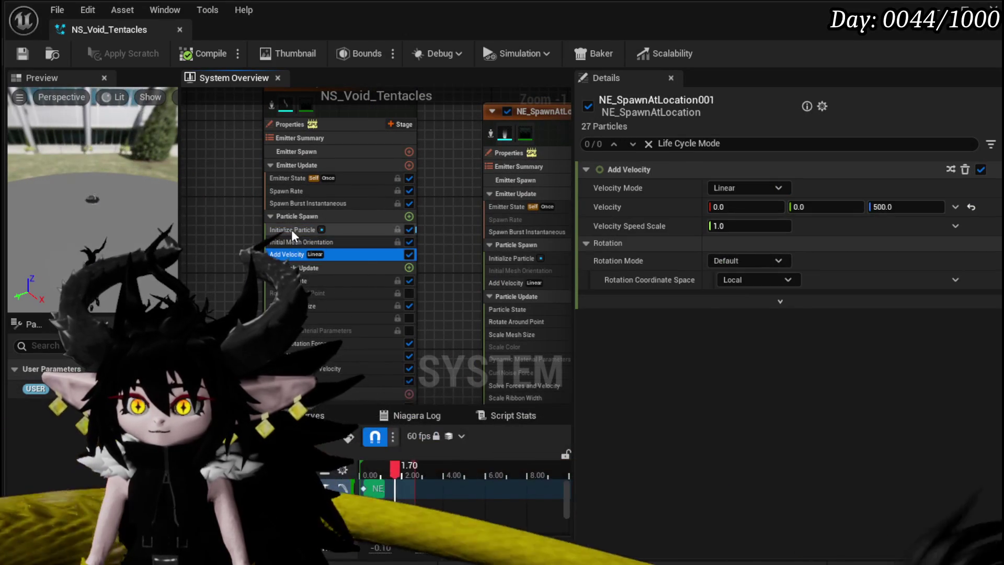
{"action": "left_click", "coordinate": [291, 229]}
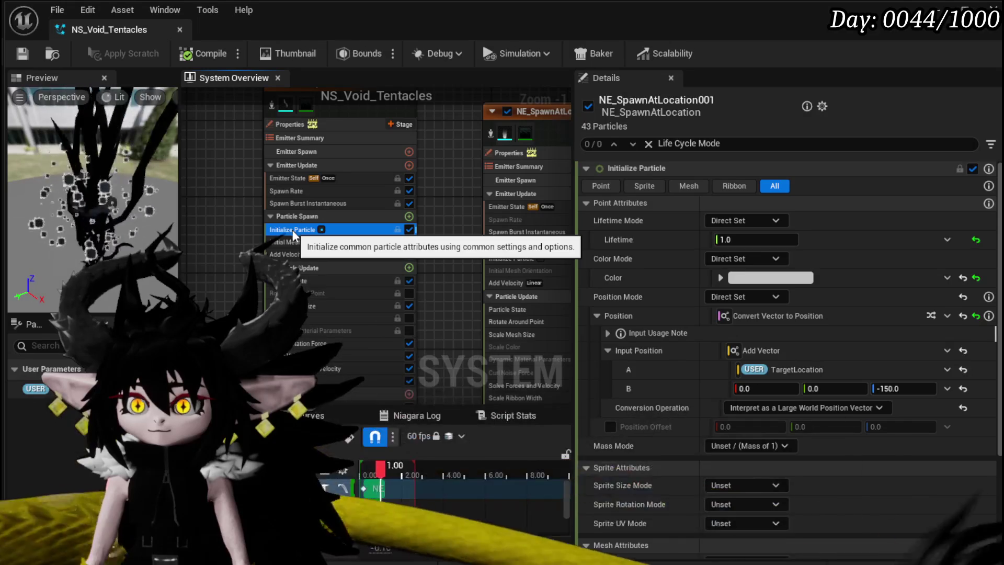
{"action": "left_click", "coordinate": [760, 277]}
{"action": "left_click_drag", "start_coordinate": [955, 375], "coordinate": [957, 329]}
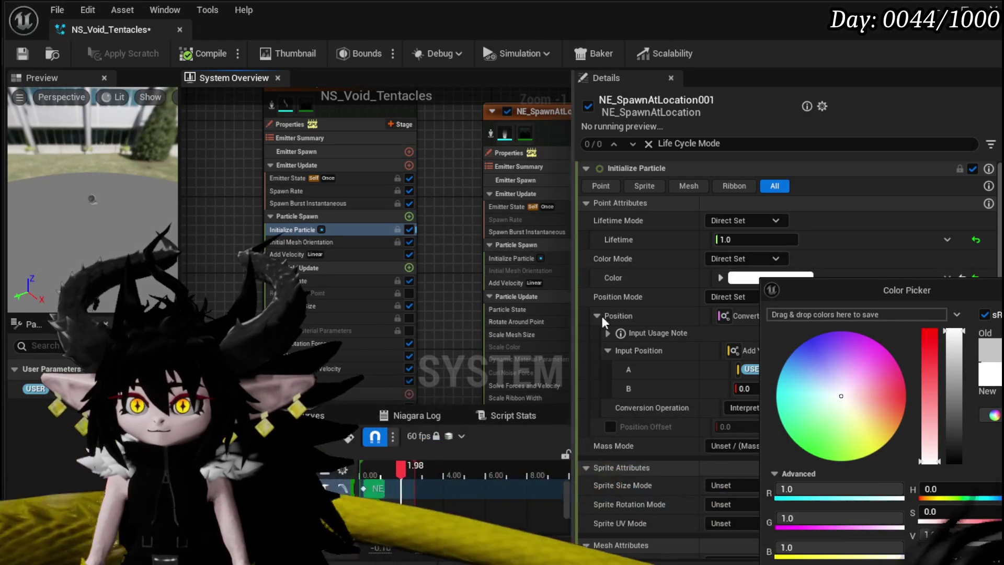
{"action": "left_click", "coordinate": [521, 227]}
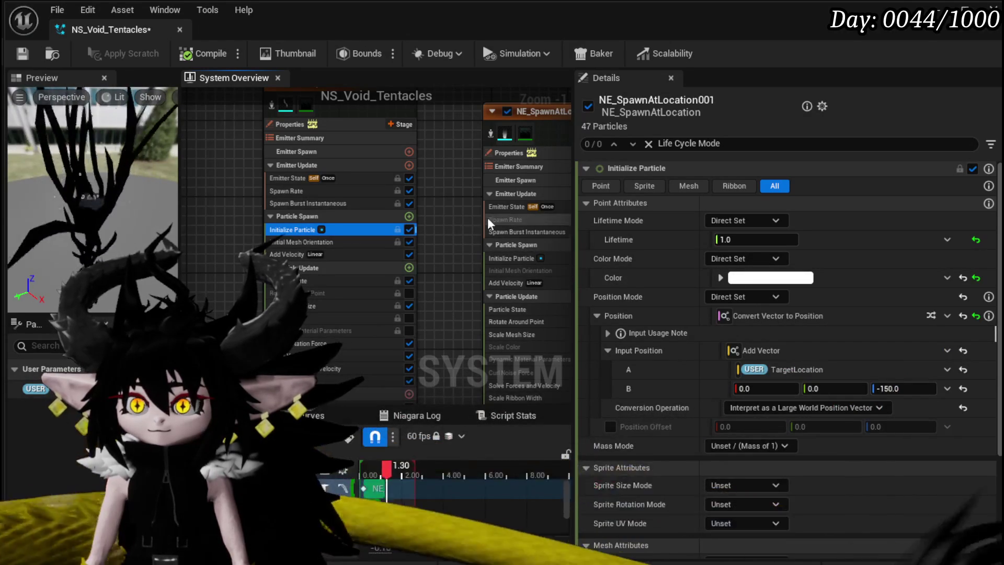
Move the emitter node further left in the system overview
{"action": "scroll", "coordinate": [432, 286], "scroll_direction": "down", "scroll_amount": 3}
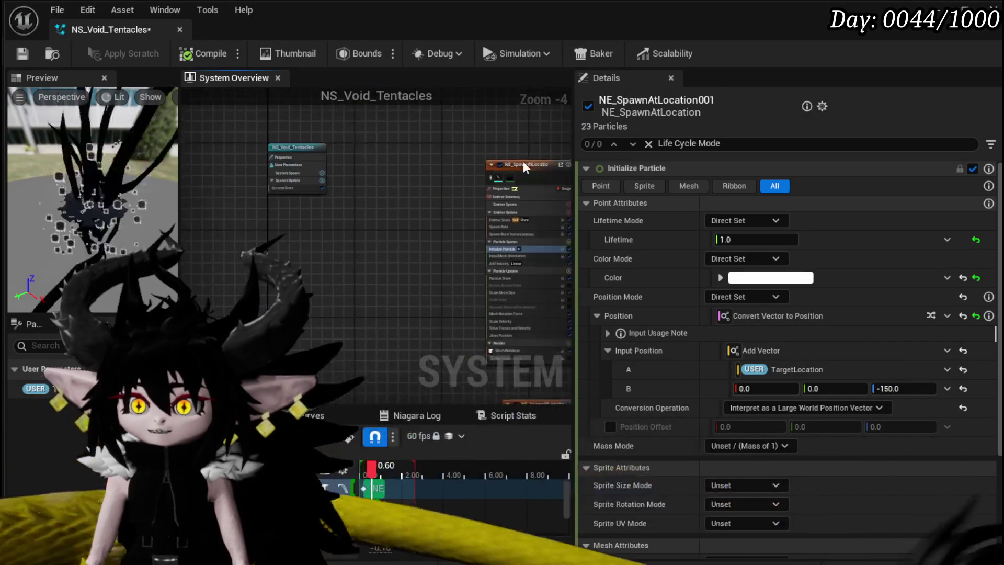
{"action": "left_click_drag", "start_coordinate": [517, 165], "coordinate": [199, 152]}
{"action": "scroll", "coordinate": [230, 152], "scroll_direction": "up", "scroll_amount": 3}
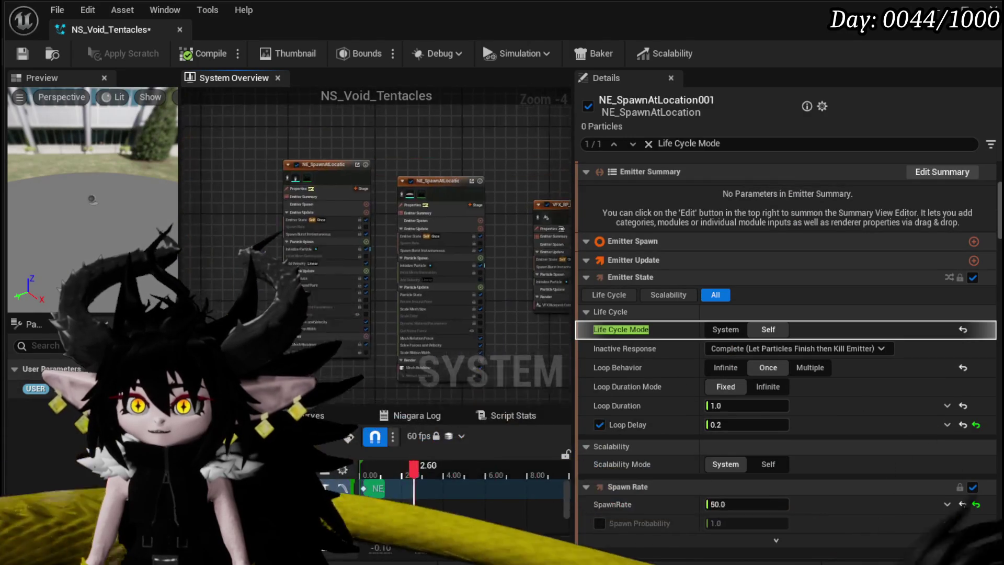
Make NE_SpawnAtLocation002's purple particle colour white by removing its saturation
{"action": "left_click", "coordinate": [285, 181]}
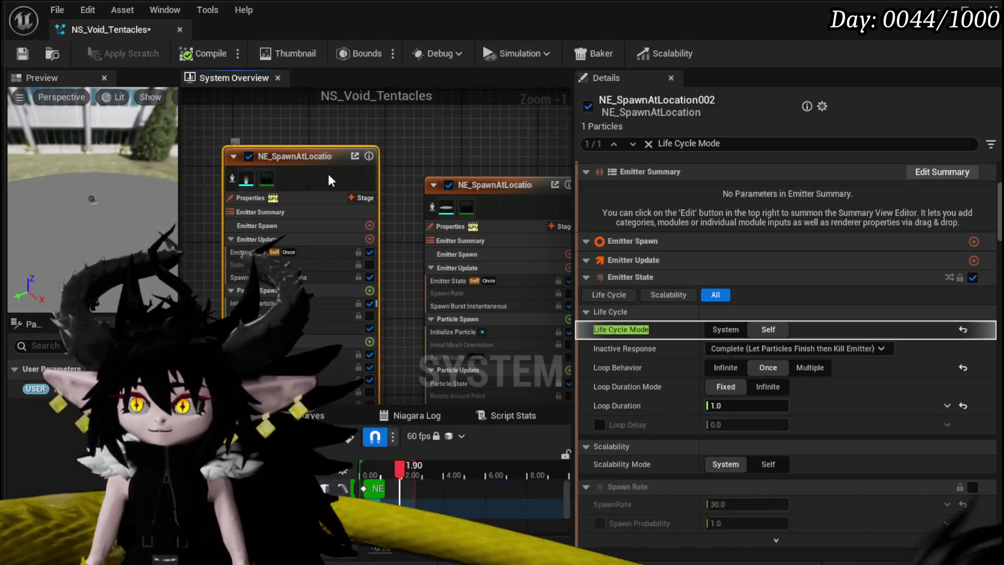
{"action": "left_click", "coordinate": [313, 303]}
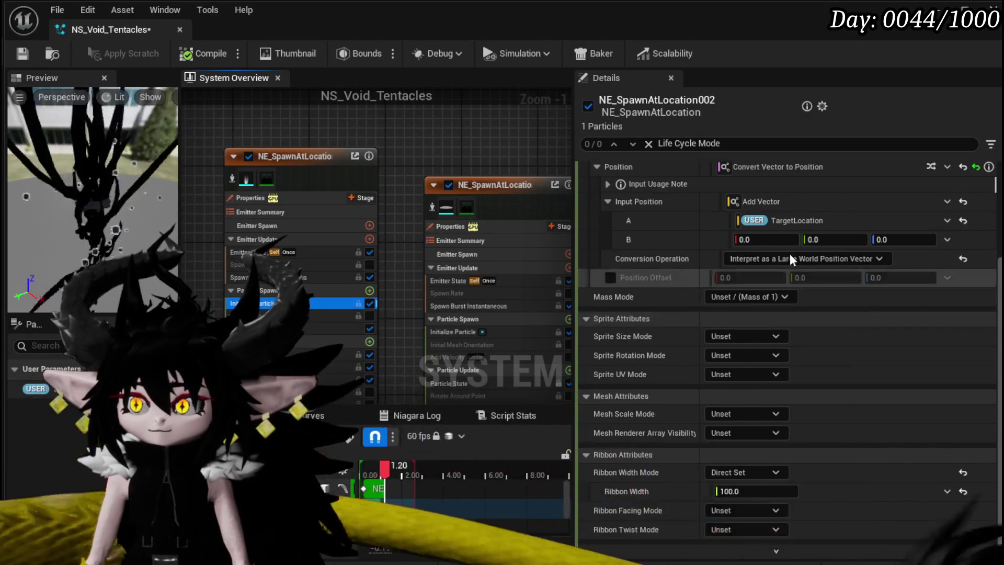
{"action": "scroll", "coordinate": [776, 277], "scroll_direction": "up", "scroll_amount": 3}
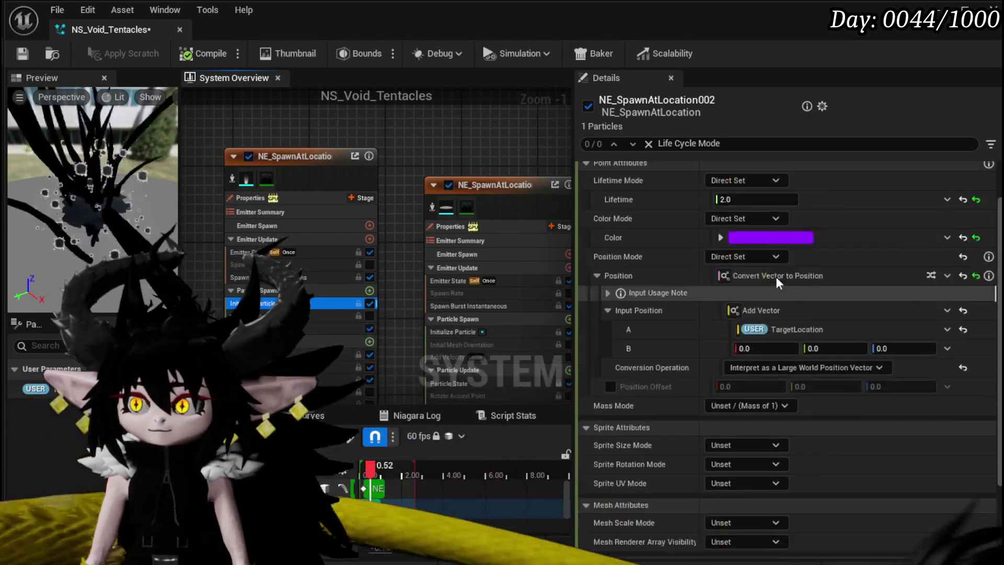
{"action": "left_click", "coordinate": [774, 246]}
{"action": "left_click_drag", "start_coordinate": [938, 385], "coordinate": [941, 434]}
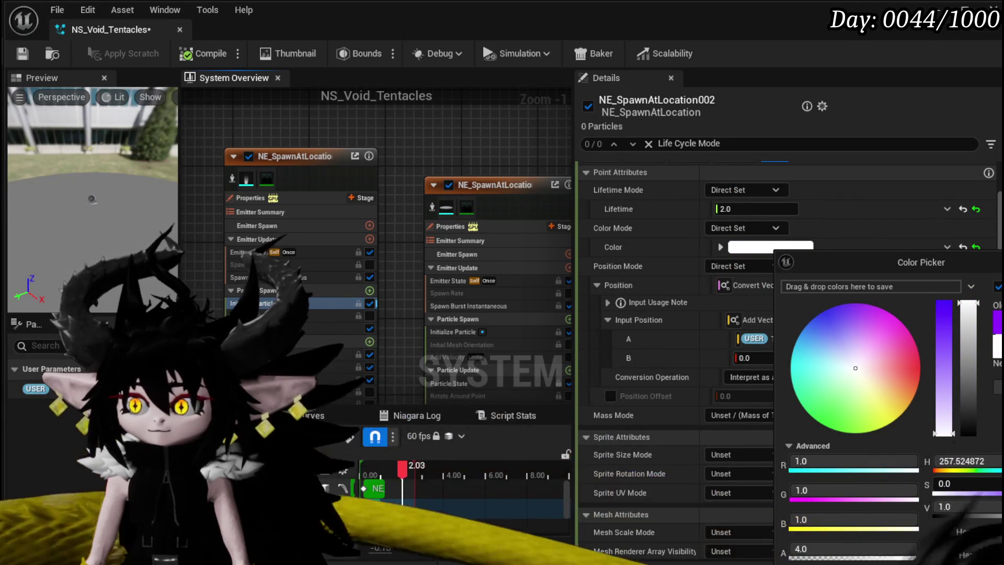
{"action": "key", "text": "Return"}
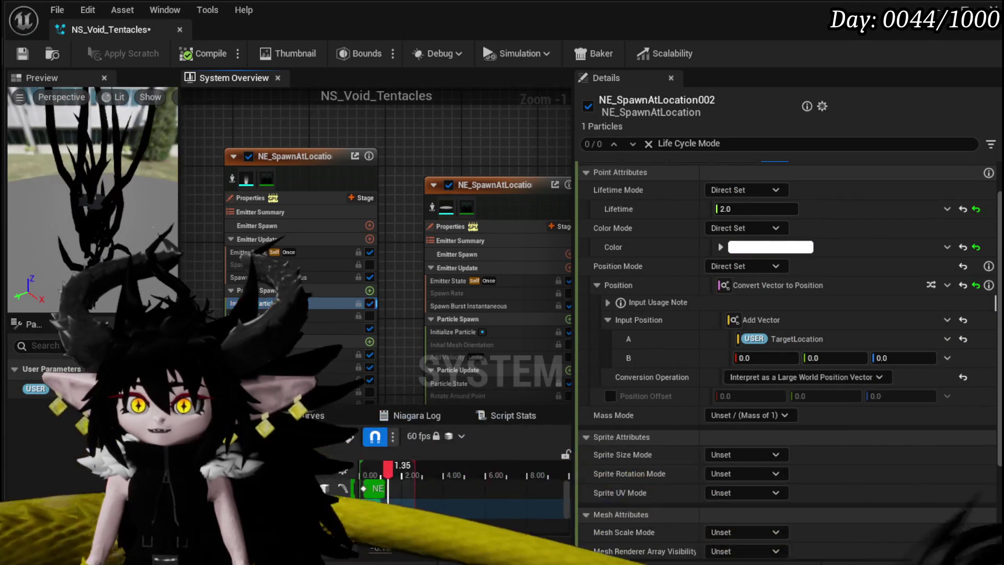
Set the emitter's Initialize Particle mesh scale mode to Uniform
{"action": "left_click_drag", "start_coordinate": [186, 200], "coordinate": [280, 191]}
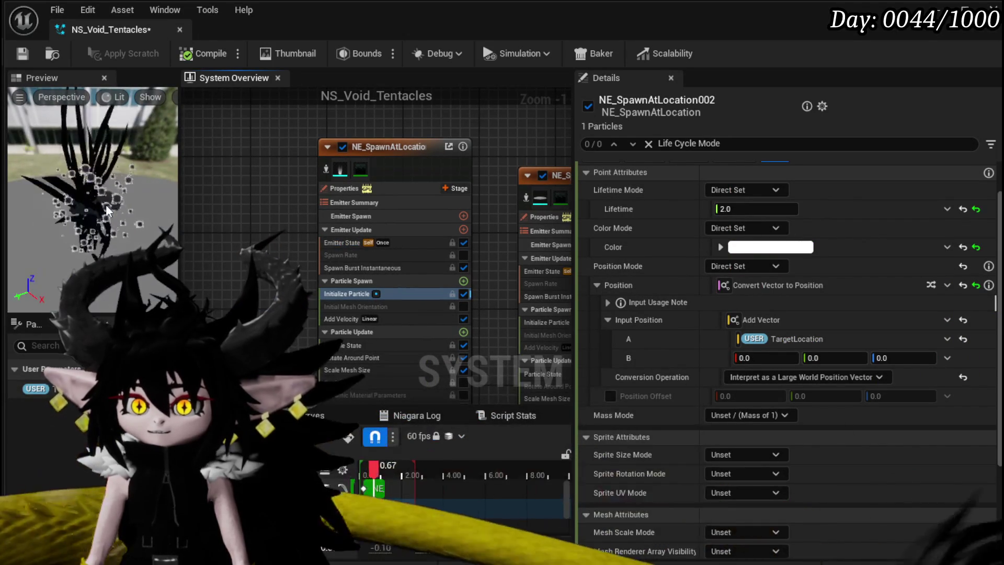
{"action": "left_click_drag", "start_coordinate": [275, 347], "coordinate": [272, 284]}
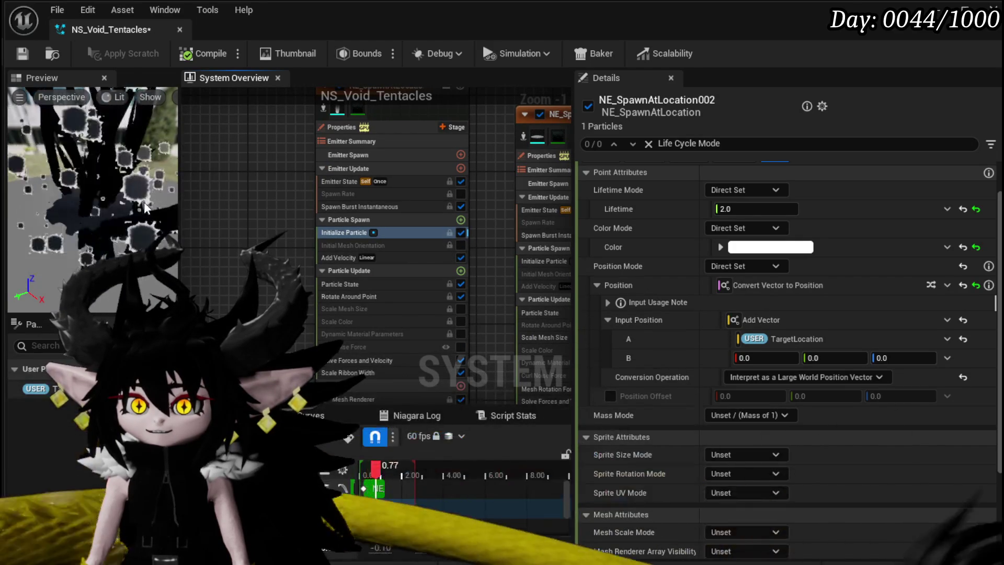
{"action": "left_click", "coordinate": [384, 207]}
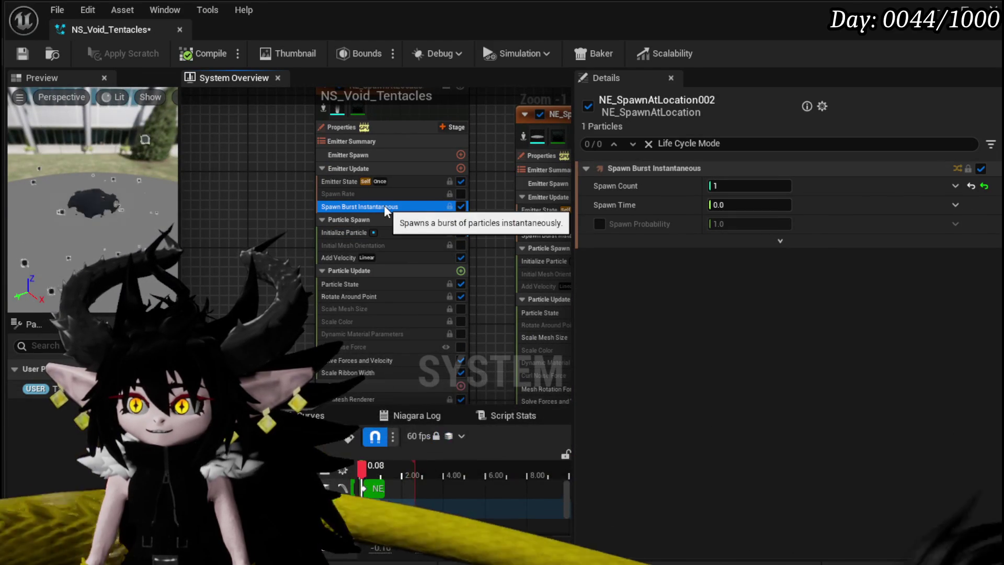
{"action": "left_click", "coordinate": [344, 233]}
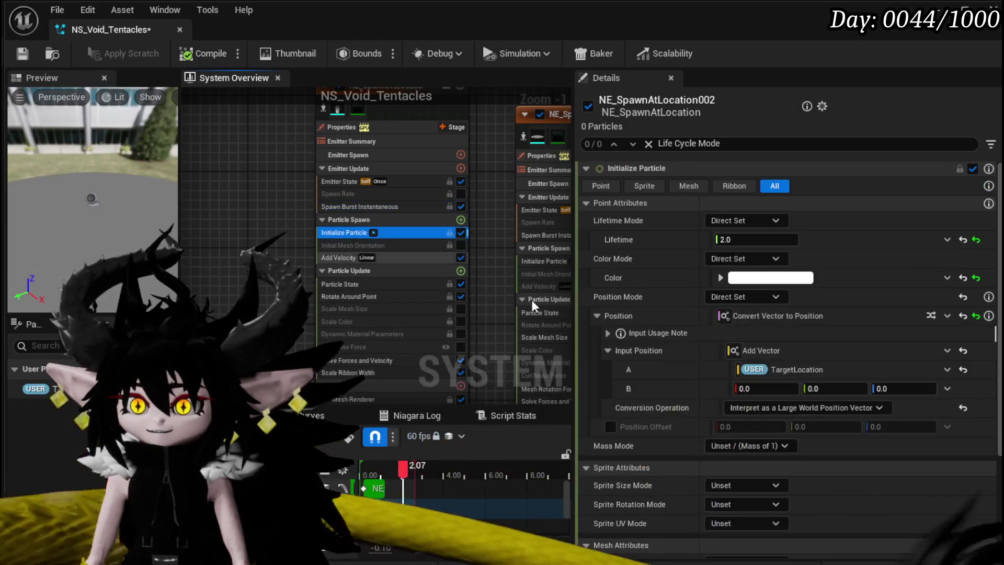
{"action": "scroll", "coordinate": [759, 399], "scroll_direction": "down", "scroll_amount": 5}
{"action": "left_click", "coordinate": [732, 416]}
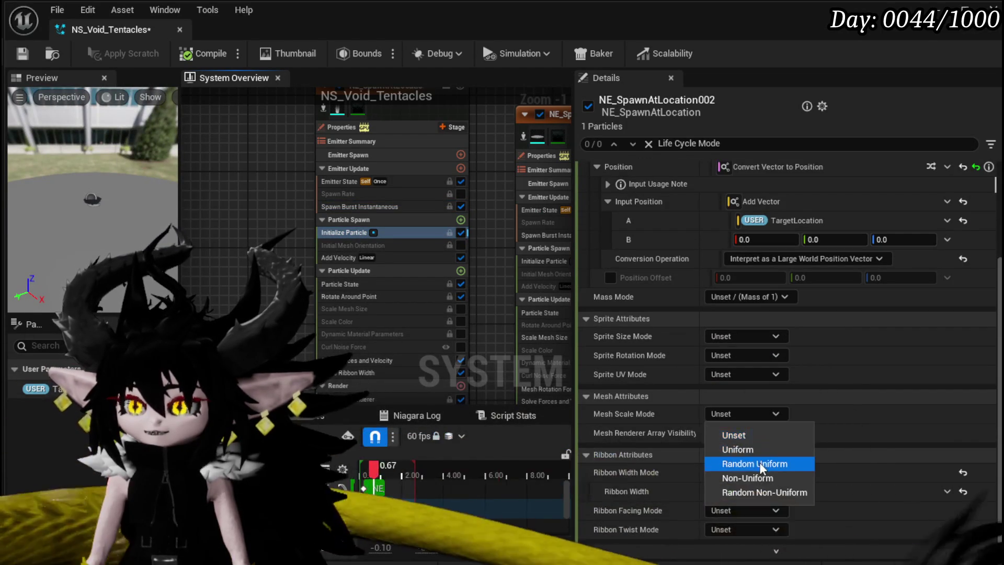
{"action": "left_click", "coordinate": [747, 450]}
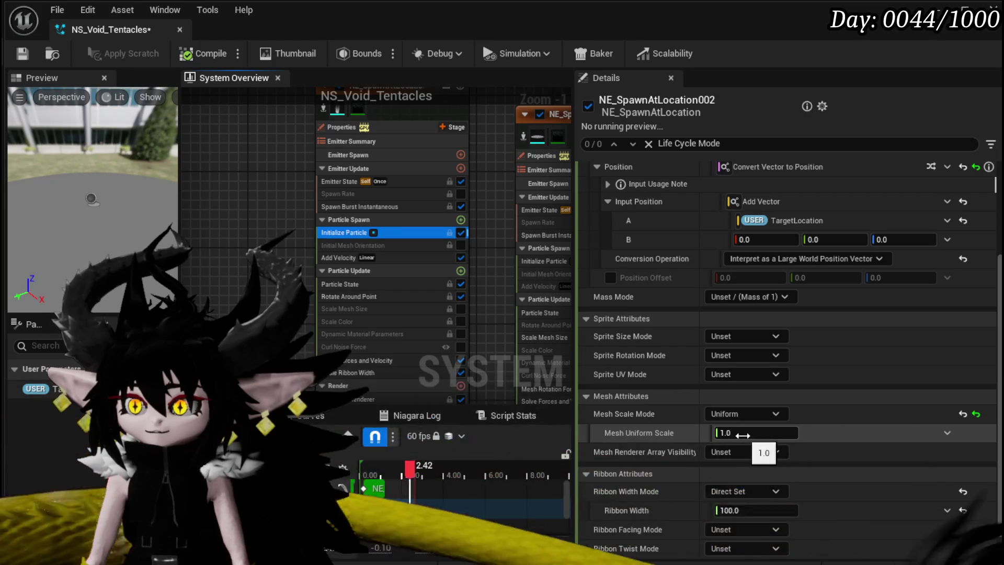
Save NS_Void_Tentacles and enable the Scale Mesh Size module
{"action": "left_click", "coordinate": [21, 55]}
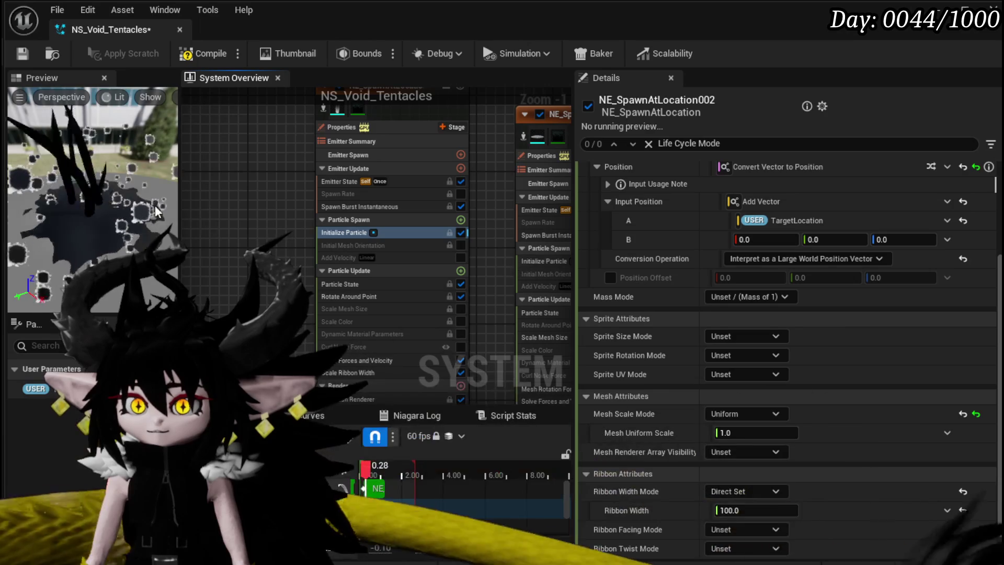
{"action": "left_click", "coordinate": [108, 196]}
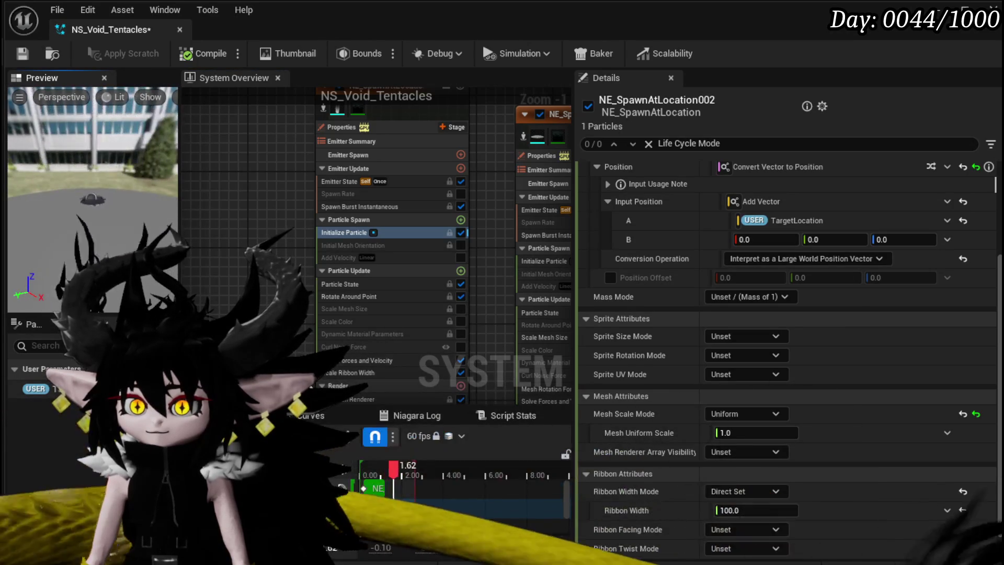
{"action": "left_click", "coordinate": [460, 309]}
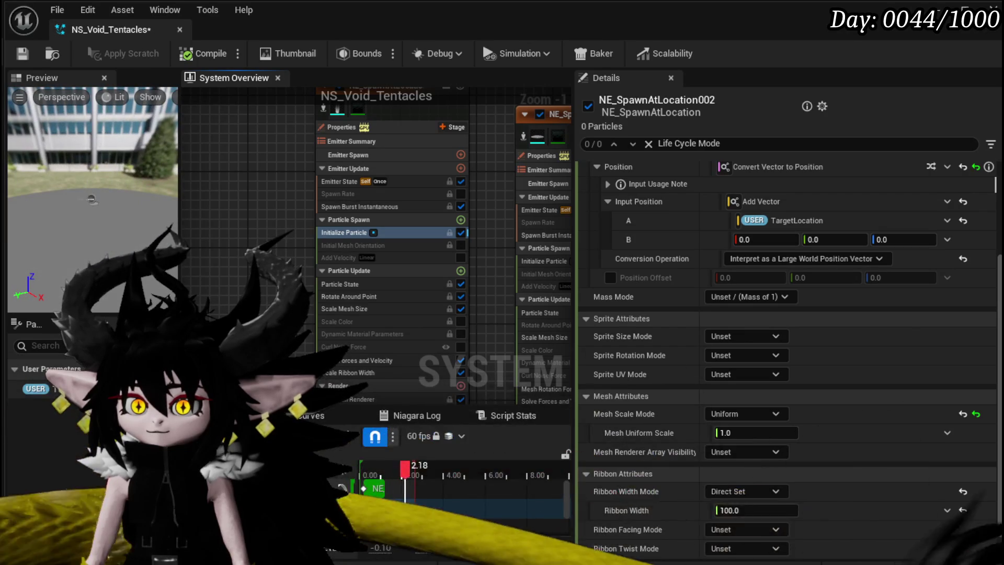
{"action": "scroll", "coordinate": [274, 176], "scroll_direction": "down", "scroll_amount": 1}
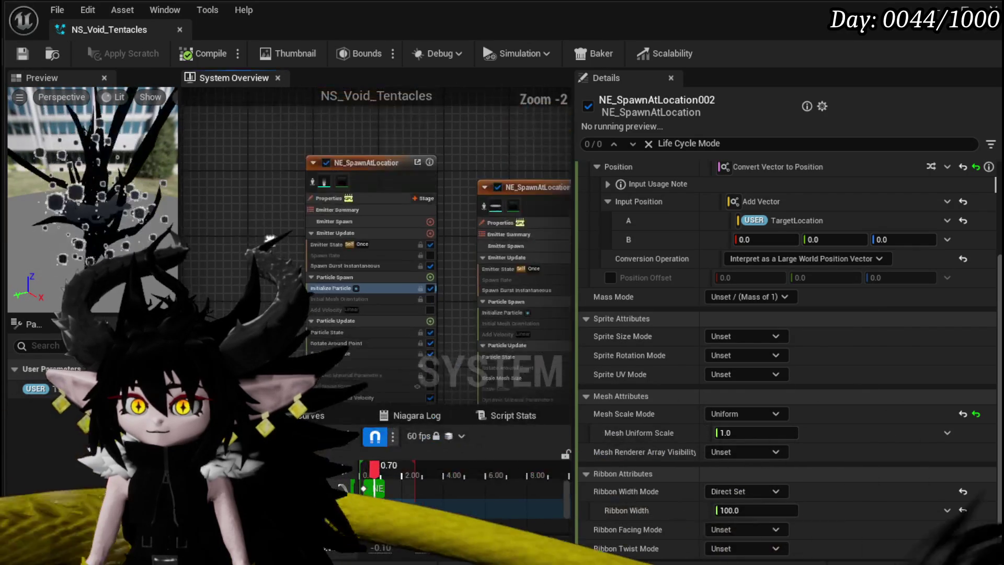
{"action": "left_click", "coordinate": [399, 173]}
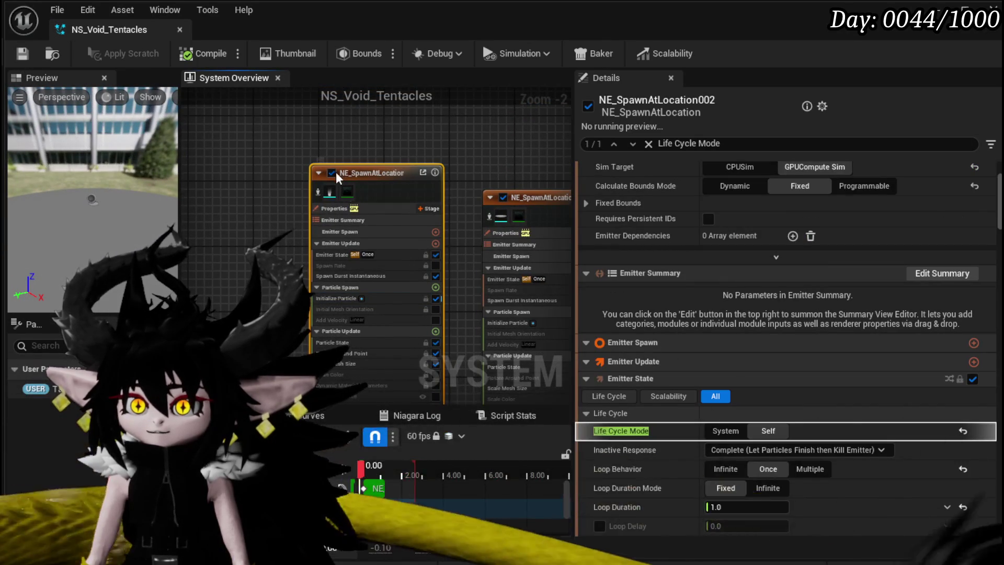
Change NE_SpawnAtLocation003's Initialize Particle colour from black to white
{"action": "left_click", "coordinate": [355, 152]}
{"action": "scroll", "coordinate": [457, 242], "scroll_direction": "up", "scroll_amount": 3}
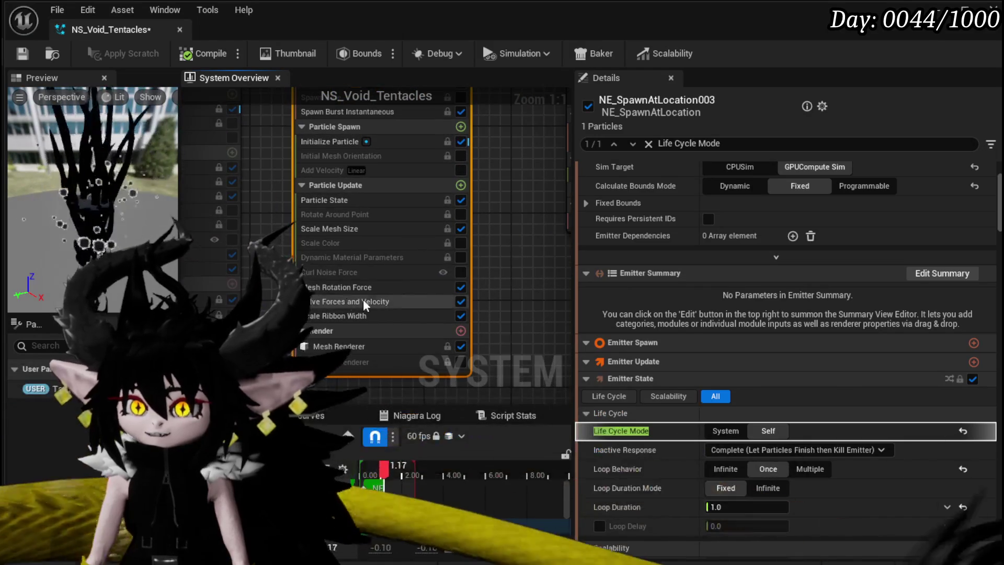
{"action": "left_click_drag", "start_coordinate": [506, 231], "coordinate": [521, 284]}
{"action": "left_click", "coordinate": [379, 198]}
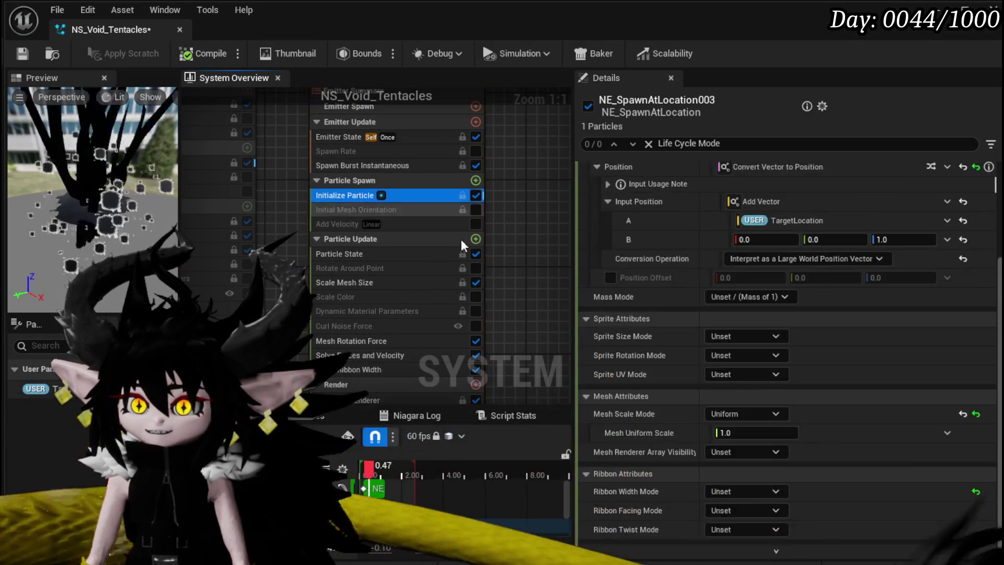
{"action": "scroll", "coordinate": [753, 261], "scroll_direction": "up", "scroll_amount": 2}
{"action": "scroll", "coordinate": [759, 246], "scroll_direction": "up", "scroll_amount": 1}
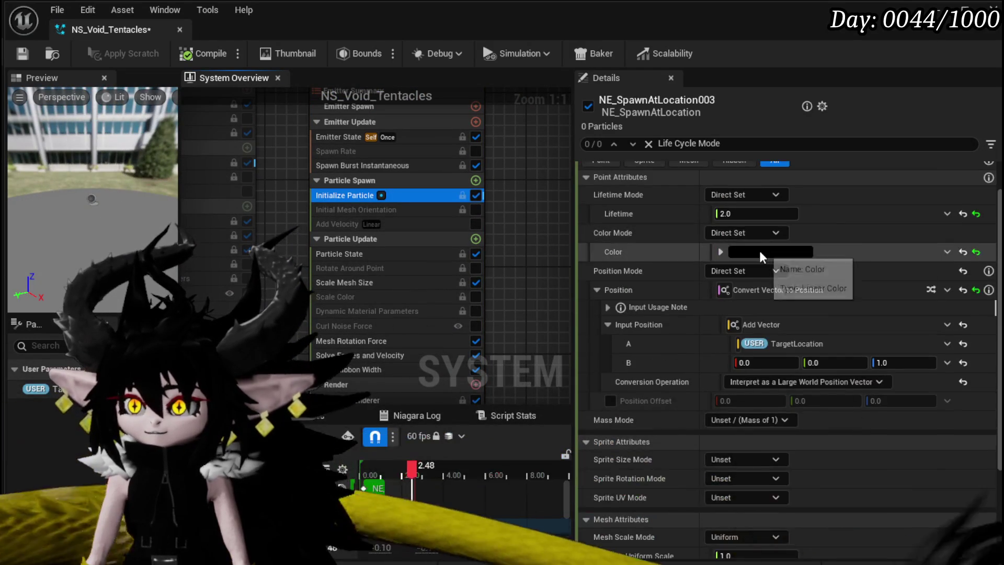
{"action": "left_click", "coordinate": [759, 251]}
{"action": "left_click_drag", "start_coordinate": [954, 434], "coordinate": [955, 304]}
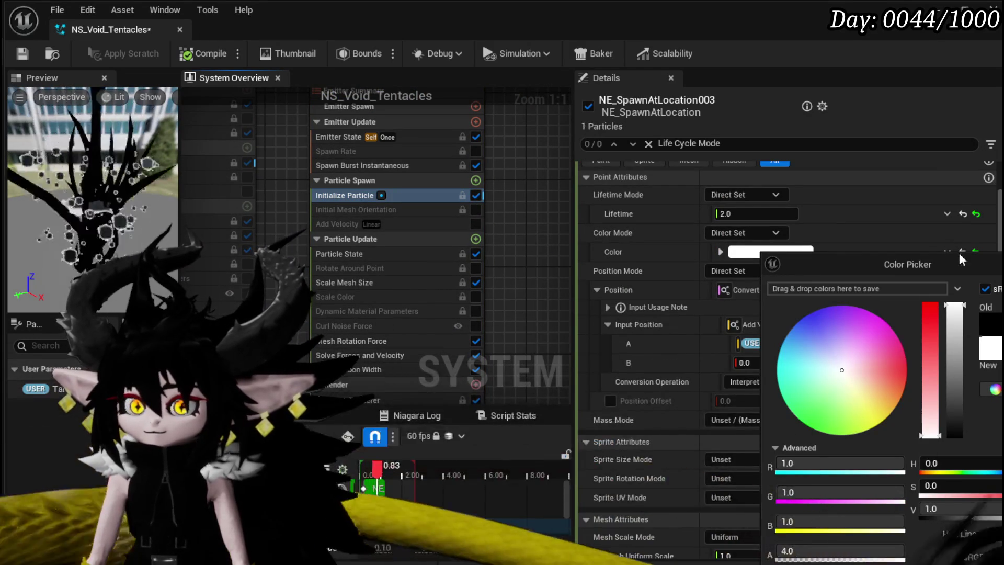
{"action": "left_click", "coordinate": [484, 203]}
Save the NS_Void_Tentacles effect with Ctrl+S
{"action": "key", "text": "ctrl+s"}
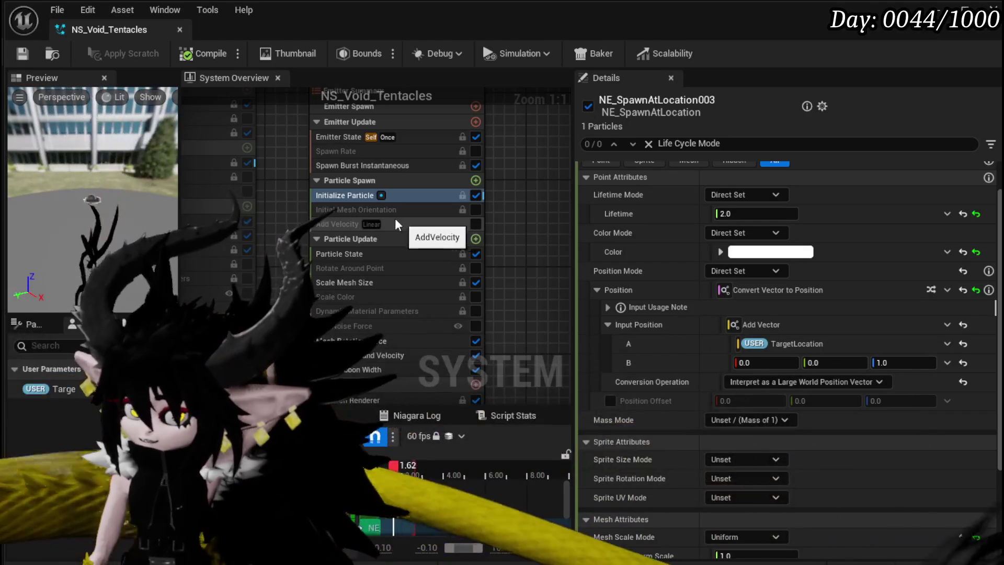
{"action": "scroll", "coordinate": [361, 394], "scroll_direction": "down", "scroll_amount": 3}
{"action": "left_click", "coordinate": [375, 391]}
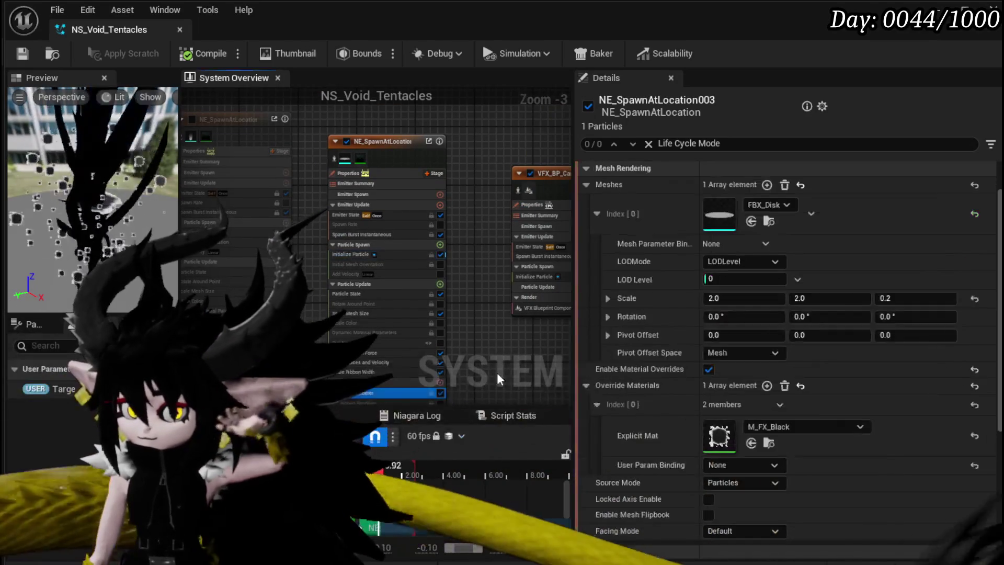
Copy the M_FX_Black override material from NE_SpawnAtLocation003's mesh renderer
{"action": "right_click", "coordinate": [679, 431]}
{"action": "left_click", "coordinate": [734, 478]}
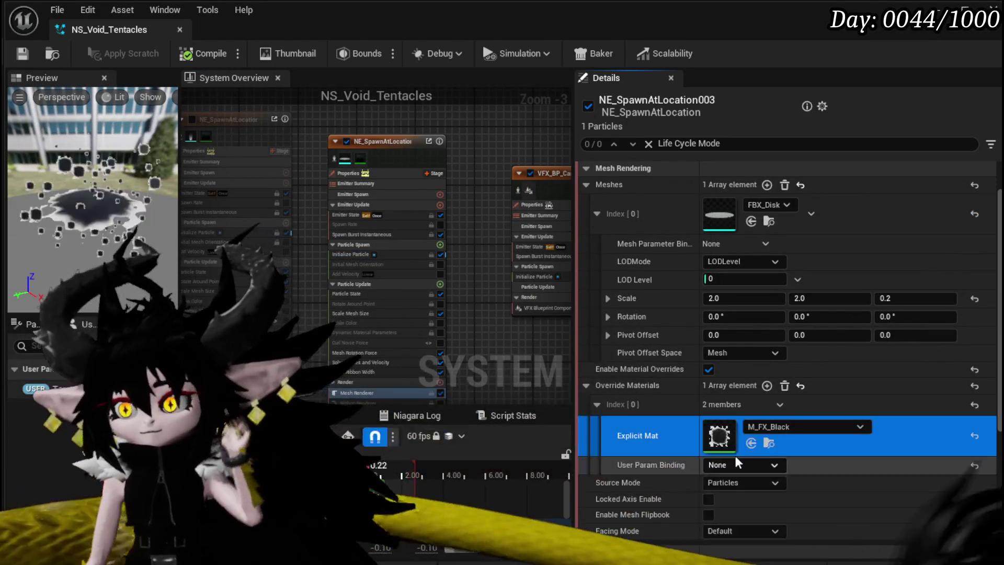
{"action": "scroll", "coordinate": [441, 361], "scroll_direction": "down", "scroll_amount": 2}
{"action": "right_click", "coordinate": [465, 313]}
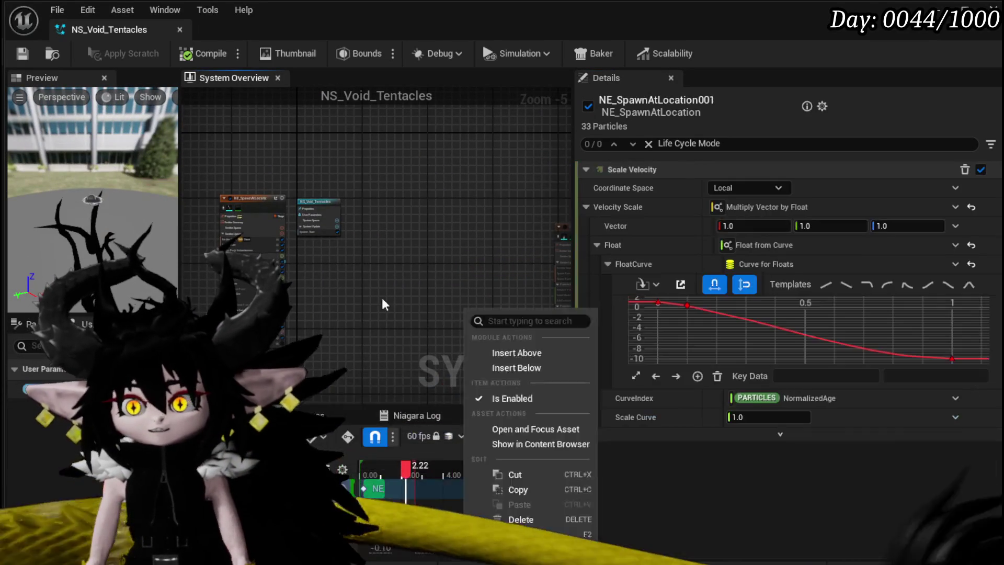
{"action": "key", "text": "Escape"}
{"action": "scroll", "coordinate": [366, 298], "scroll_direction": "up", "scroll_amount": 4}
Paste M_FX_Black over NE_SpawnAtLocation001's PureBlack material, save, and return to the level
{"action": "left_click", "coordinate": [428, 290]}
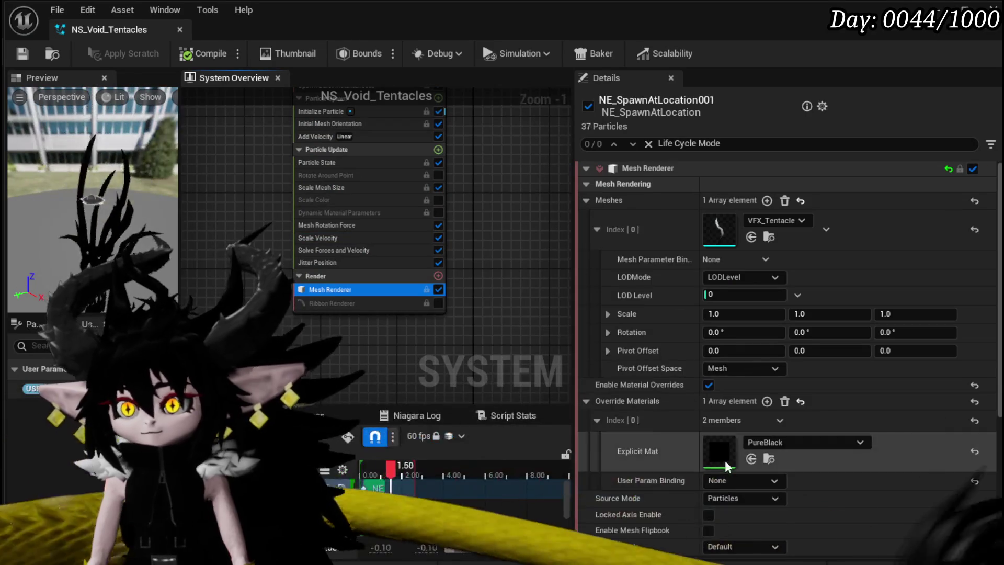
{"action": "right_click", "coordinate": [658, 451]}
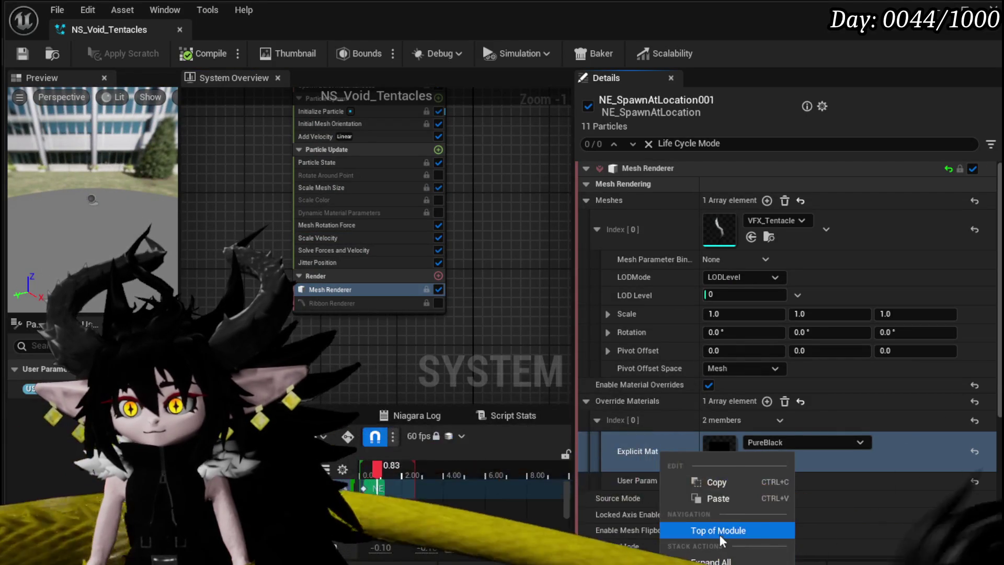
{"action": "left_click", "coordinate": [718, 498]}
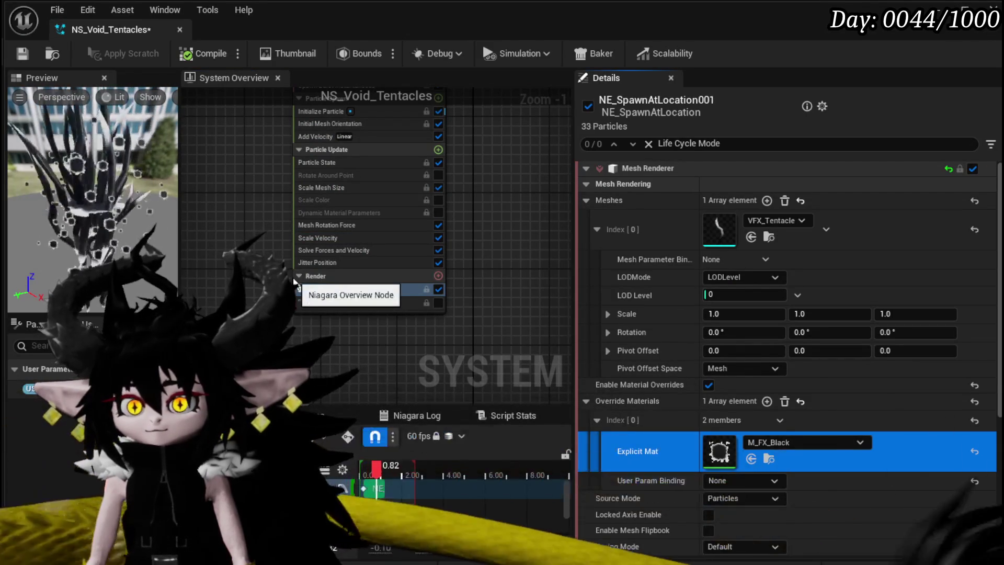
{"action": "key", "text": "ctrl+s"}
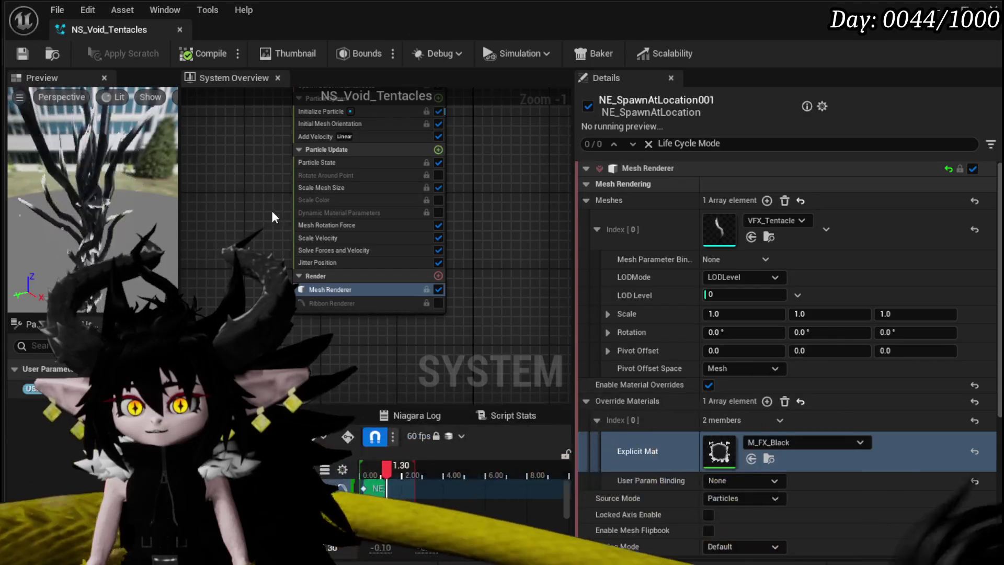
{"action": "left_click", "coordinate": [964, 9]}
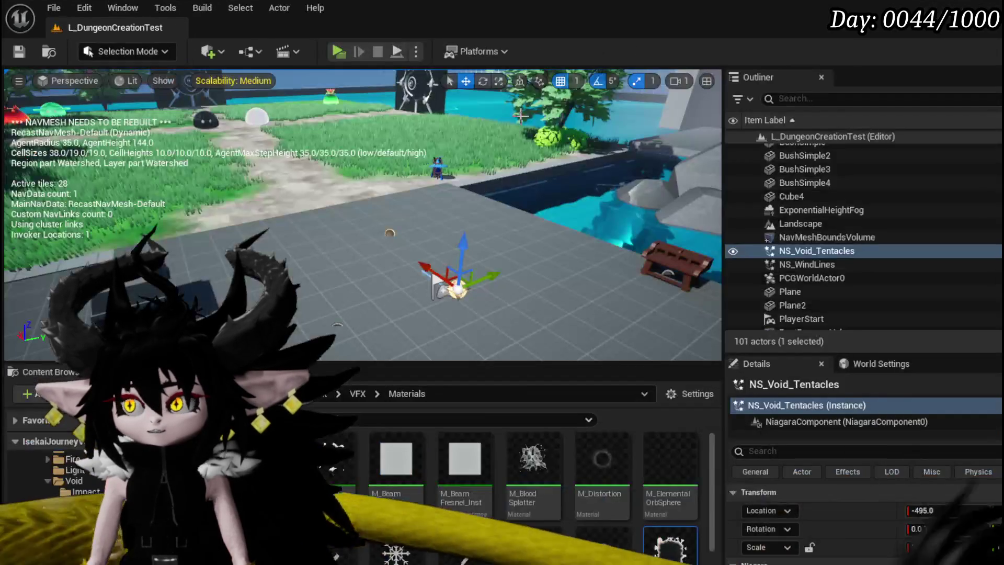
Save the level and play-test the tentacle effect, then stop the session
{"action": "left_click", "coordinate": [19, 51]}
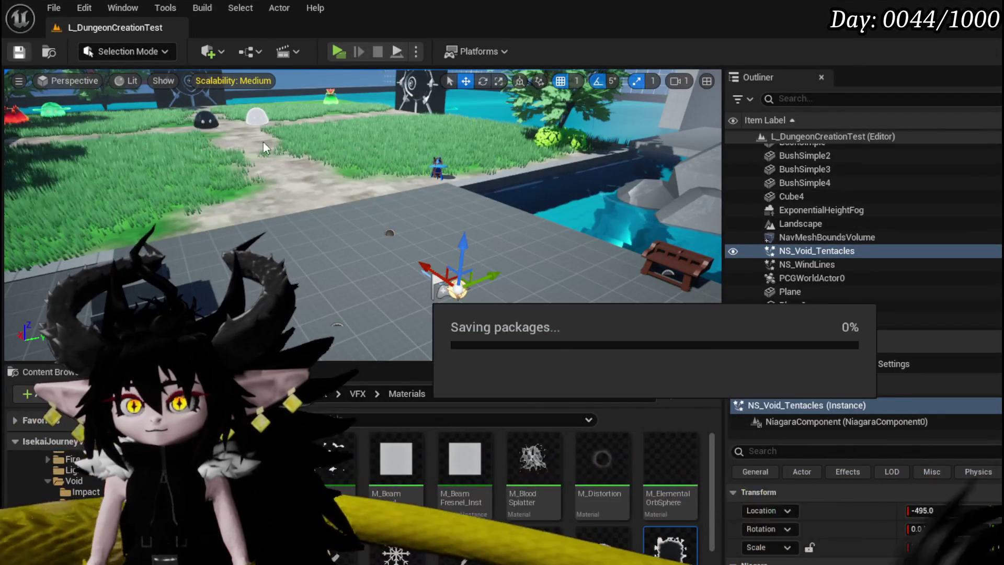
{"action": "left_click", "coordinate": [346, 46]}
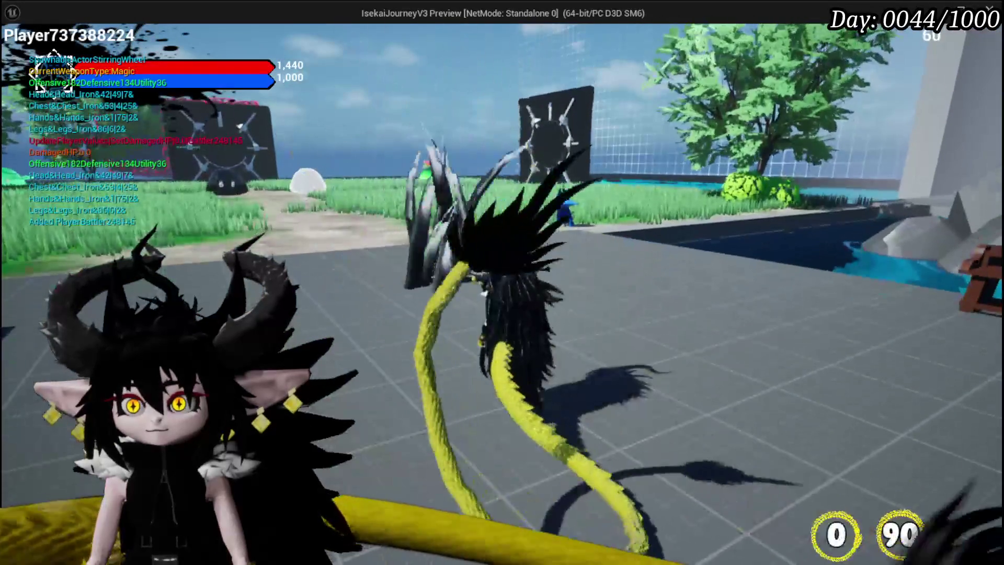
{"action": "key", "text": "alt+Tab"}
{"action": "key", "text": "Escape"}
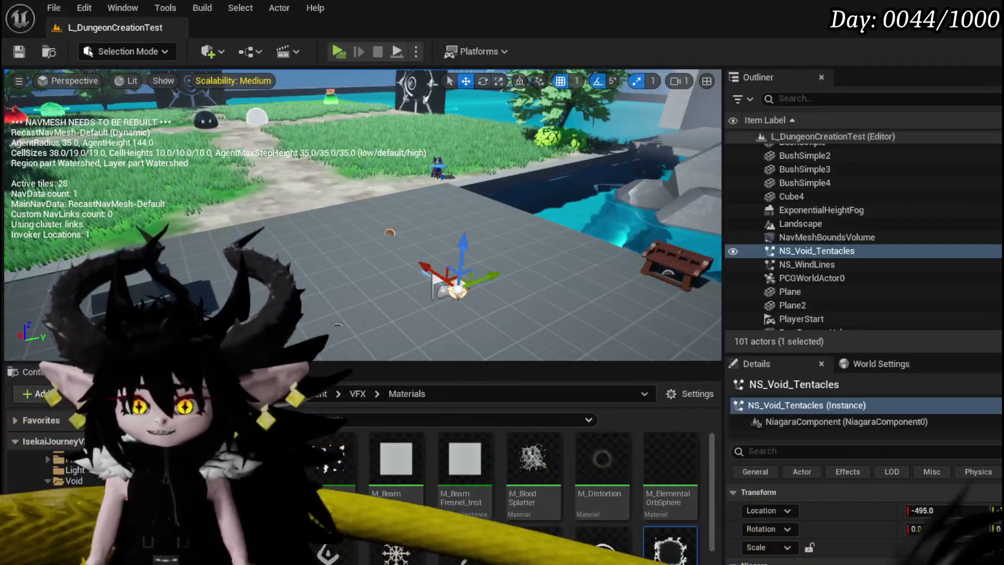
Save the level again and switch back to the NS_Void_Tentacles Niagara editor
{"action": "left_click", "coordinate": [12, 54]}
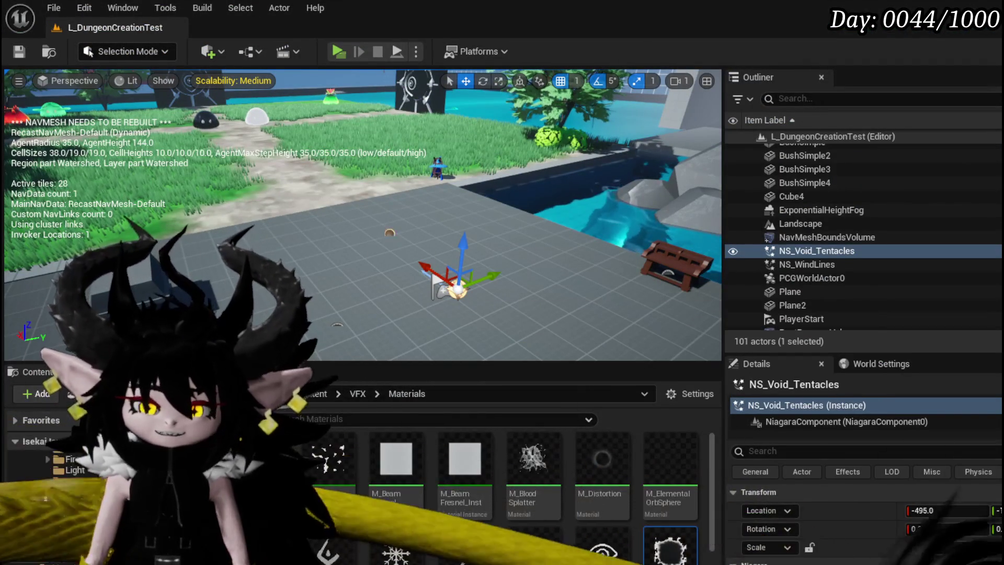
{"action": "key", "text": "alt+Tab"}
{"action": "scroll", "coordinate": [234, 227], "scroll_direction": "up", "scroll_amount": 1}
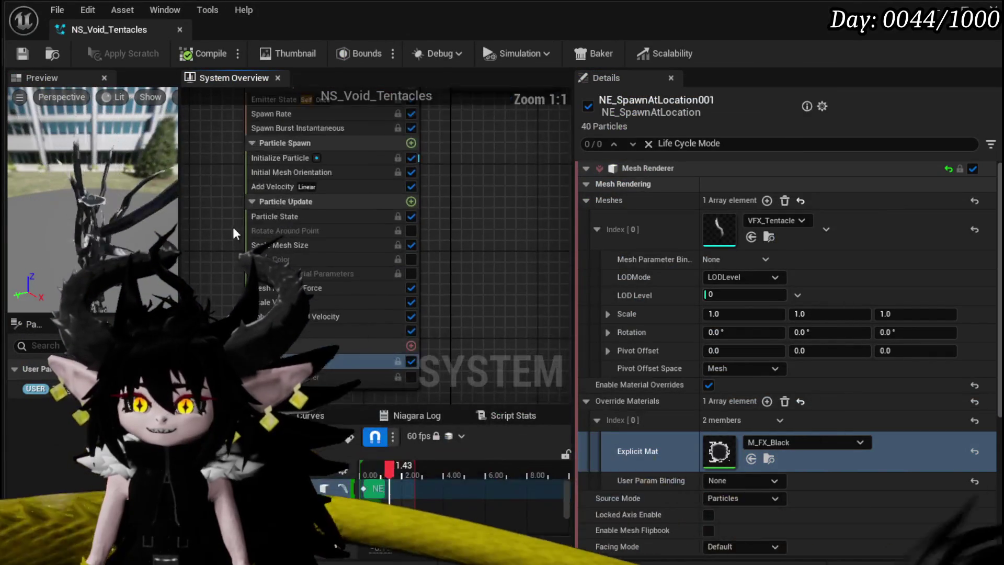
Set the tentacle emitter's spawn rate to 25
{"action": "left_click", "coordinate": [292, 150]}
{"action": "left_click", "coordinate": [774, 186]}
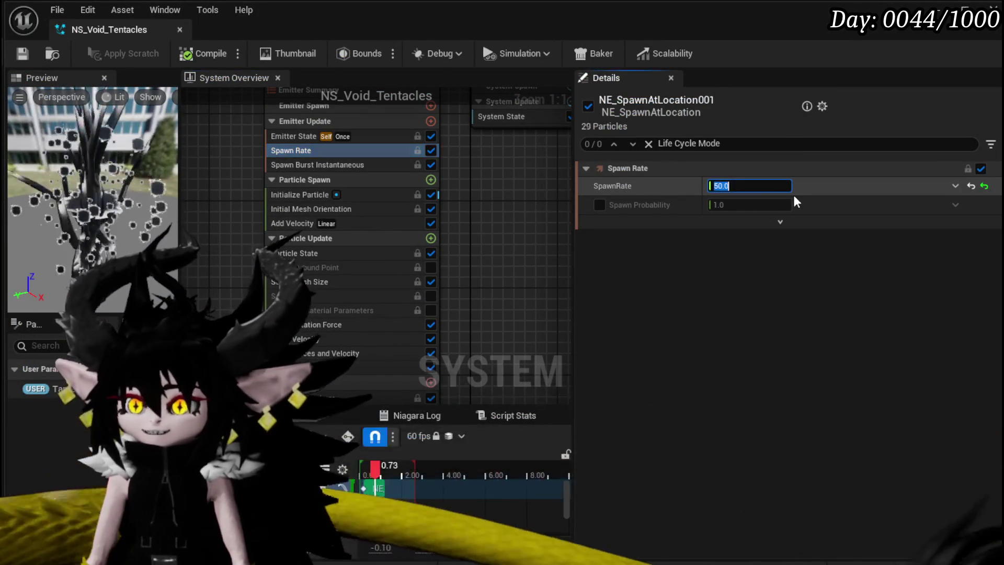
{"action": "type", "text": "25"}
{"action": "key", "text": "Return"}
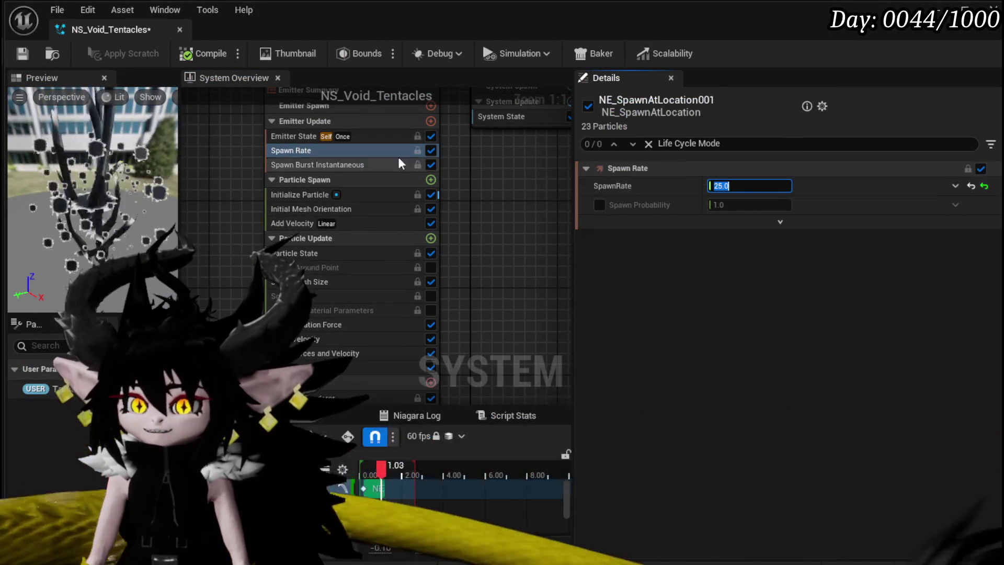
{"action": "left_click", "coordinate": [328, 164]}
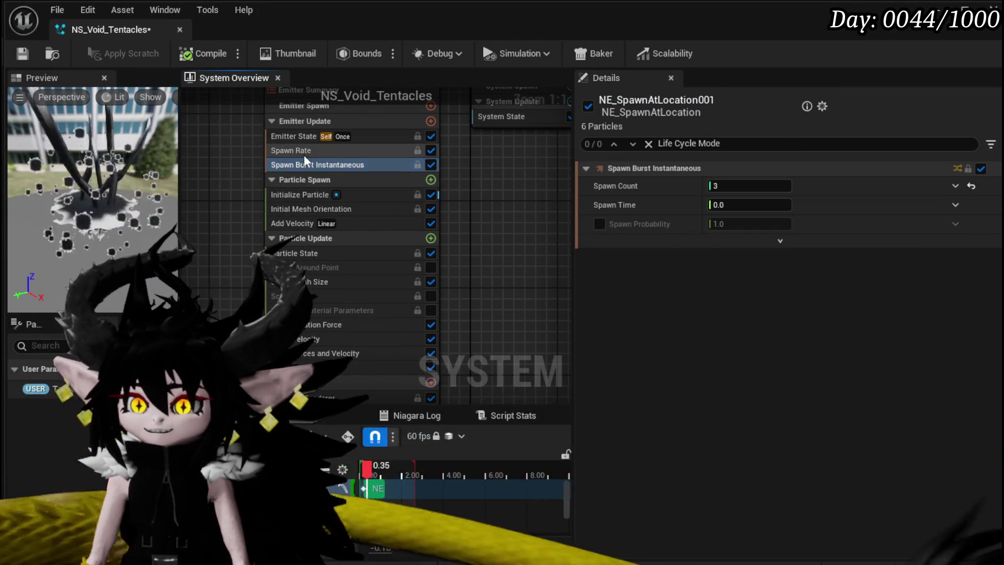
Give Initialize Particle a shorter particle lifetime
{"action": "left_click", "coordinate": [301, 195]}
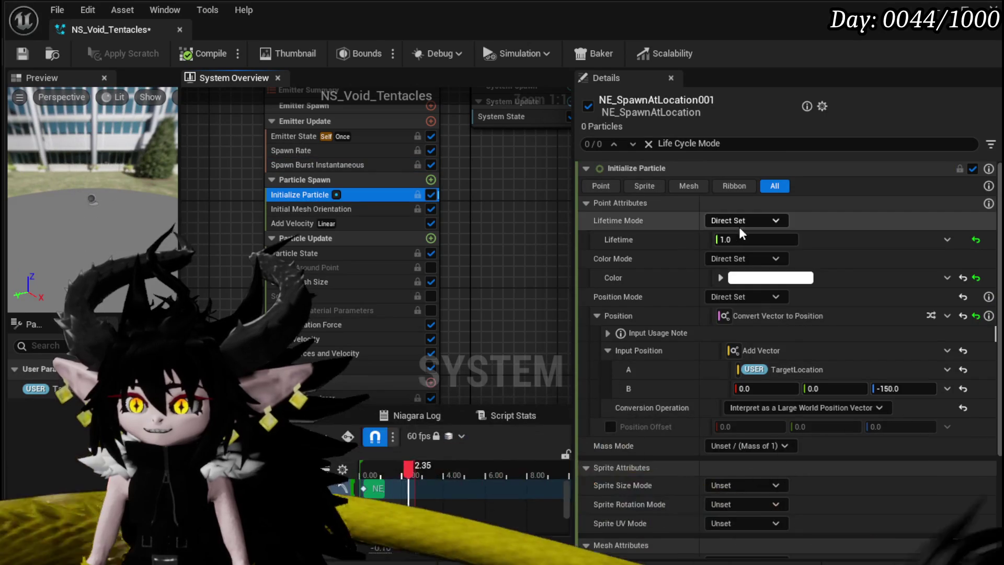
{"action": "left_click", "coordinate": [738, 240]}
{"action": "type", "text": "0."}
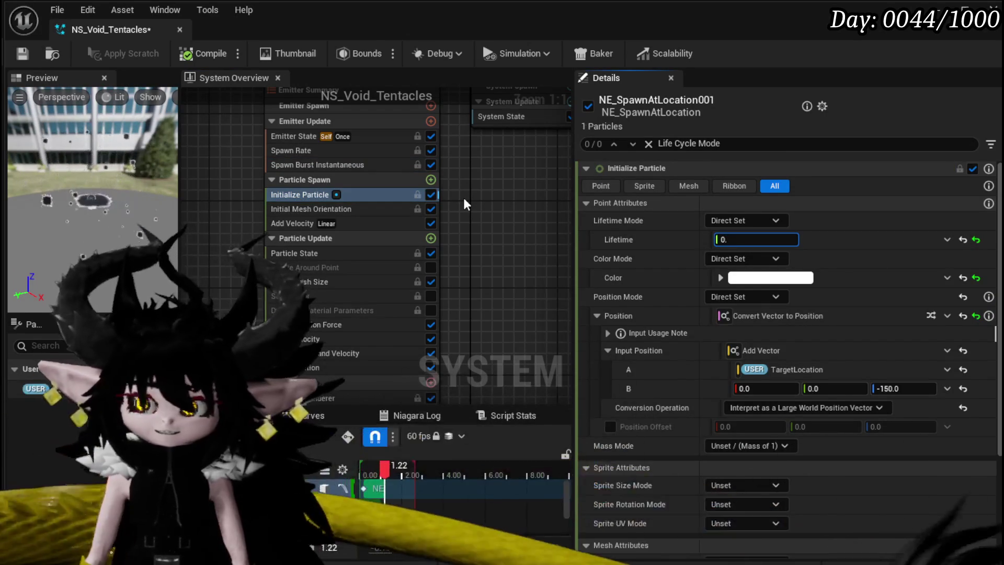
{"action": "key", "text": "Return"}
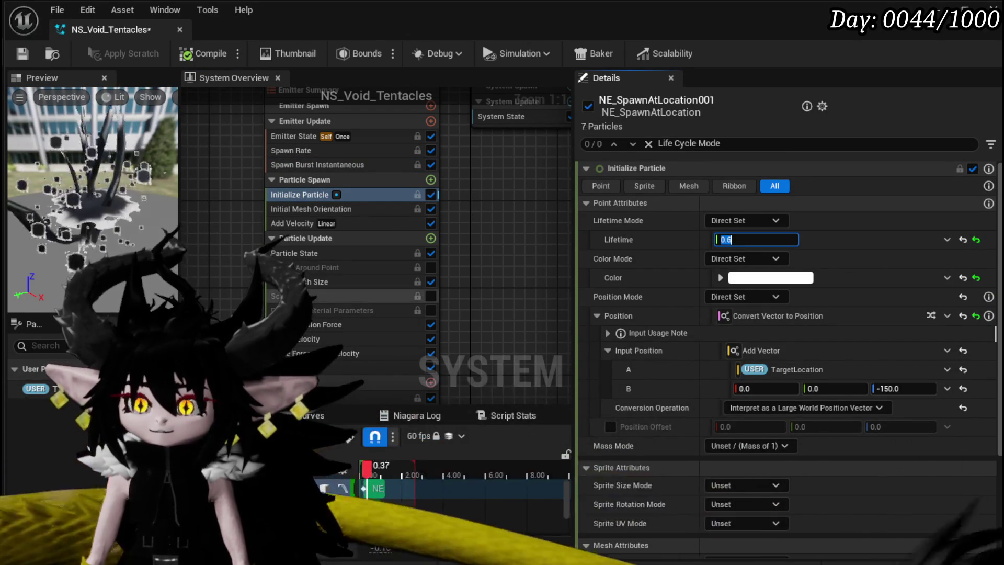
Lower the early Scale Mesh Size Z curve keys to peak at 2.25 at 0.2
{"action": "left_click", "coordinate": [340, 282]}
{"action": "mouse_move", "coordinate": [708, 272]}
{"action": "left_mouse_down"}
{"action": "mouse_move", "coordinate": [751, 246]}
{"action": "mouse_move", "coordinate": [740, 261]}
{"action": "left_mouse_up"}
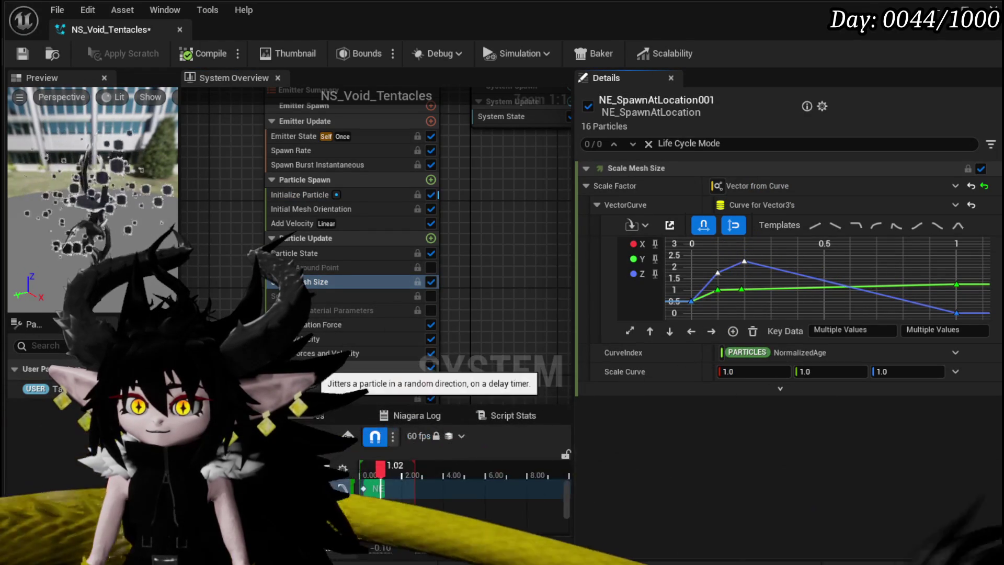
{"action": "scroll", "coordinate": [462, 257], "scroll_direction": "down", "scroll_amount": 7}
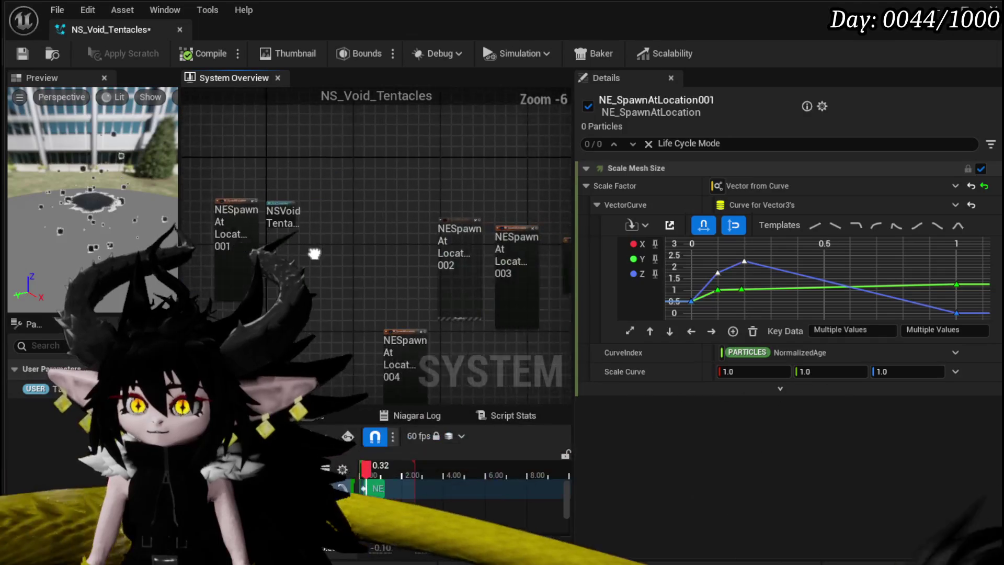
{"action": "scroll", "coordinate": [460, 275], "scroll_direction": "up", "scroll_amount": 6}
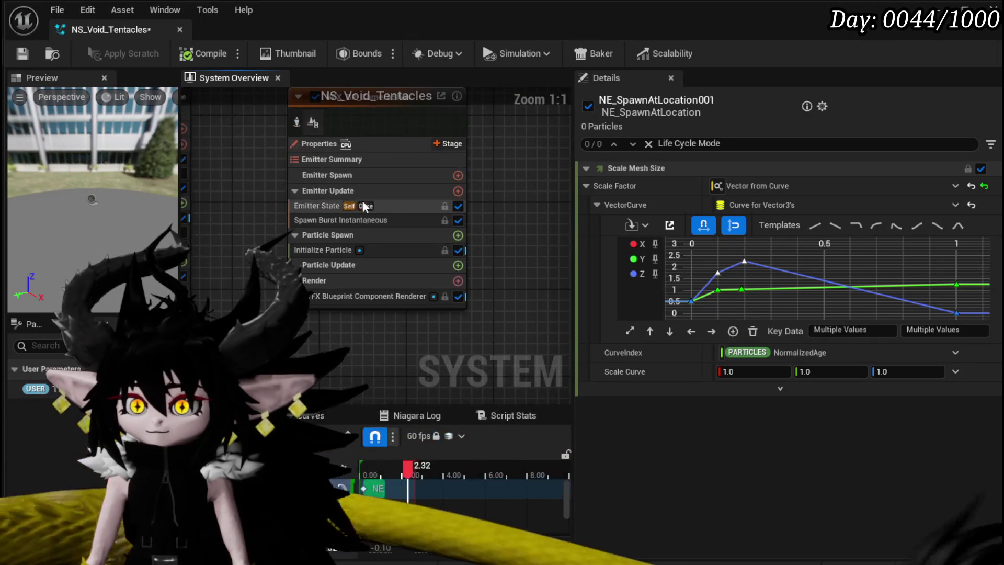
Add a Spawn Rate module, set to 3.0, to VFX_BP_CameraShake's Emitter Update stage
{"action": "left_click", "coordinate": [314, 219]}
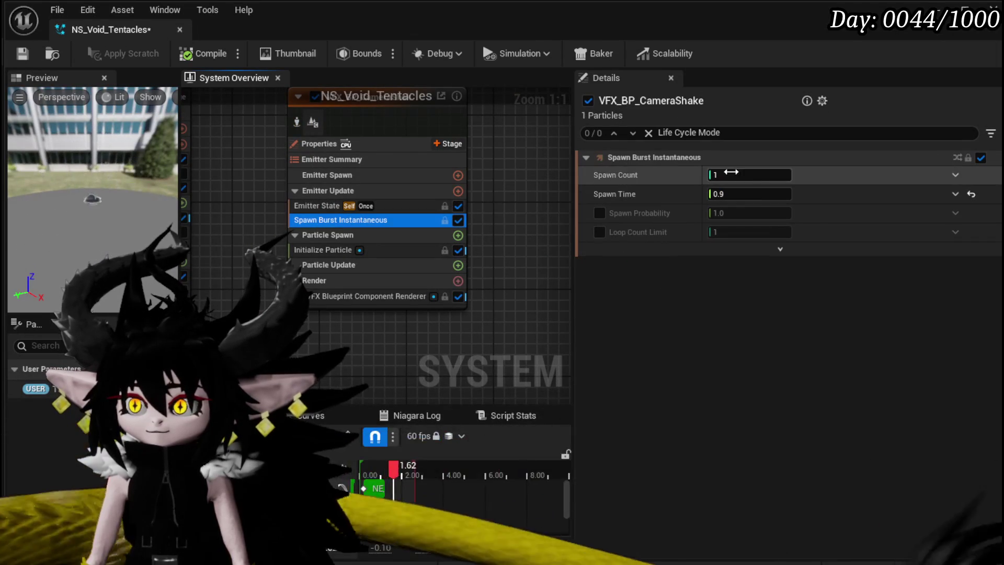
{"action": "left_click", "coordinate": [458, 191]}
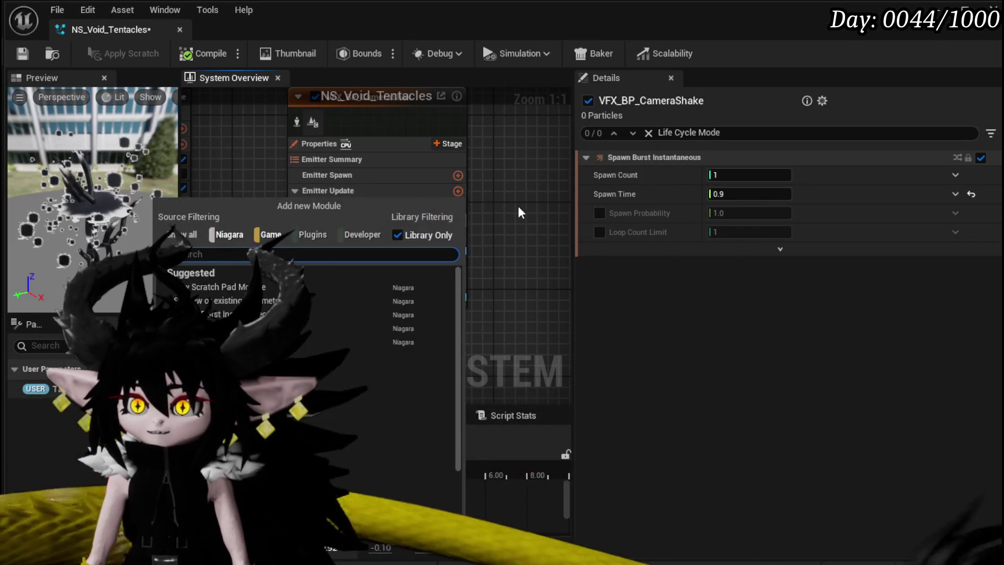
{"action": "type", "text": "Spawn"}
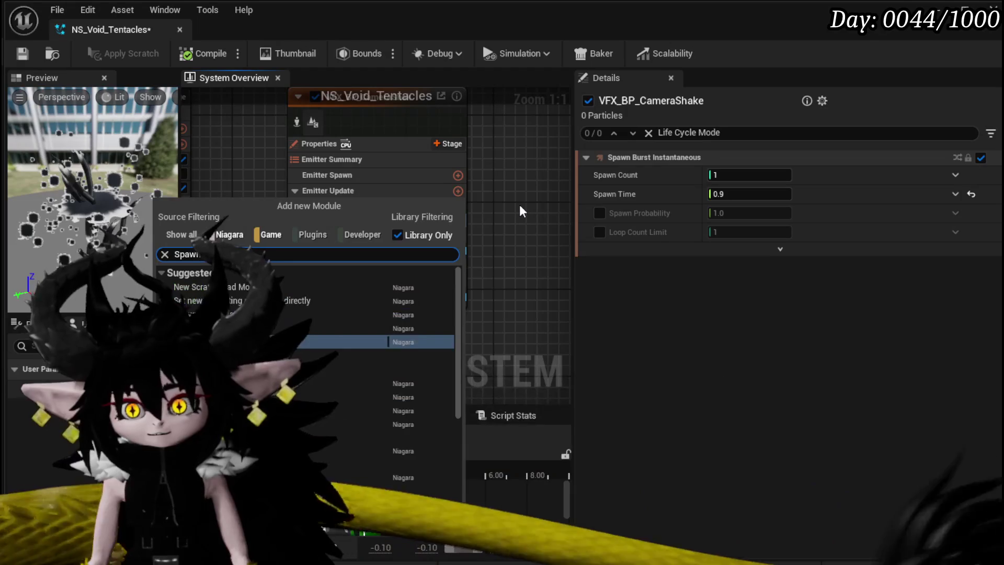
{"action": "type", "text": " rate"}
{"action": "left_click", "coordinate": [251, 314]}
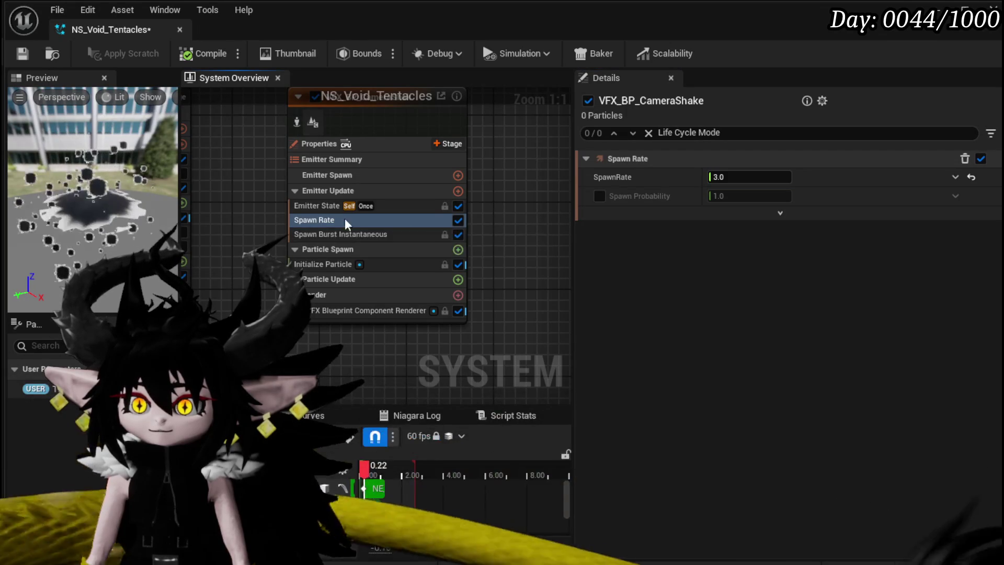
Review the Emitter State and burst spawn settings of the camera-shake and NE_SpawnAtLocation emitters
{"action": "left_click", "coordinate": [327, 207]}
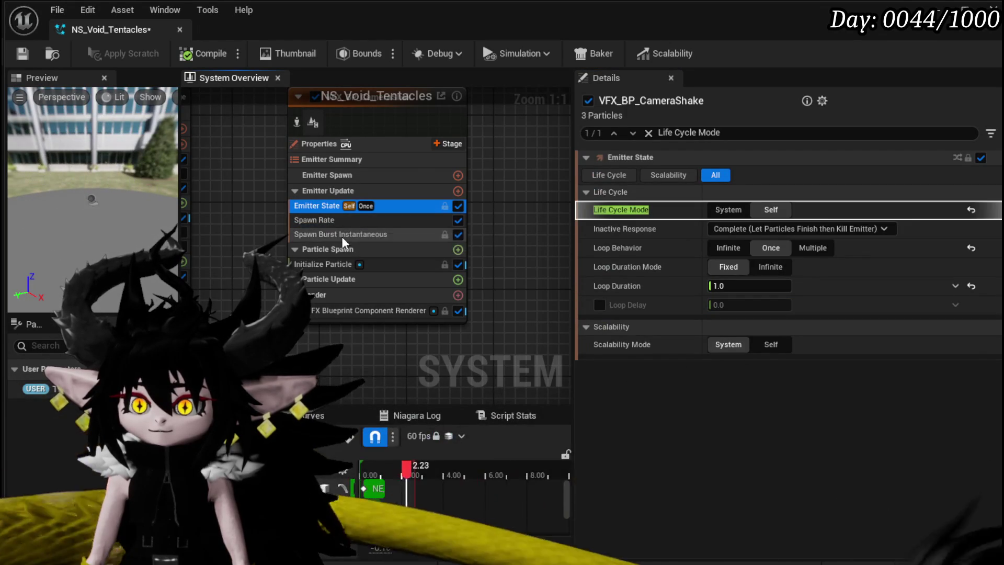
{"action": "left_click", "coordinate": [336, 233]}
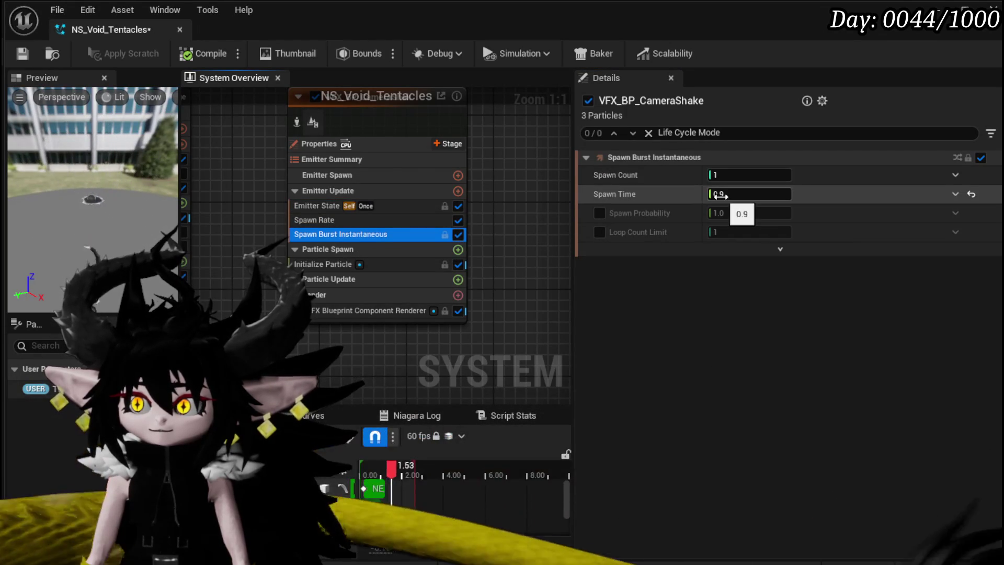
{"action": "scroll", "coordinate": [475, 236], "scroll_direction": "down", "scroll_amount": 3}
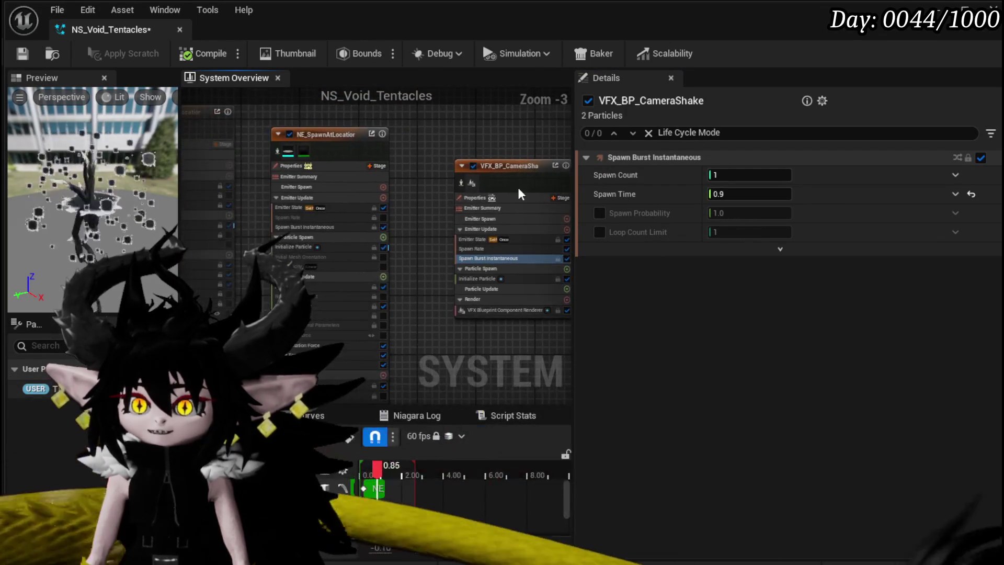
{"action": "mouse_move", "coordinate": [516, 168]}
{"action": "left_mouse_down"}
{"action": "mouse_move", "coordinate": [283, 226]}
{"action": "mouse_move", "coordinate": [156, 200]}
{"action": "mouse_move", "coordinate": [394, 203]}
{"action": "mouse_move", "coordinate": [435, 186]}
{"action": "mouse_move", "coordinate": [471, 253]}
{"action": "left_mouse_up"}
{"action": "left_click_drag", "start_coordinate": [359, 208], "coordinate": [380, 245]}
{"action": "left_click", "coordinate": [315, 153]}
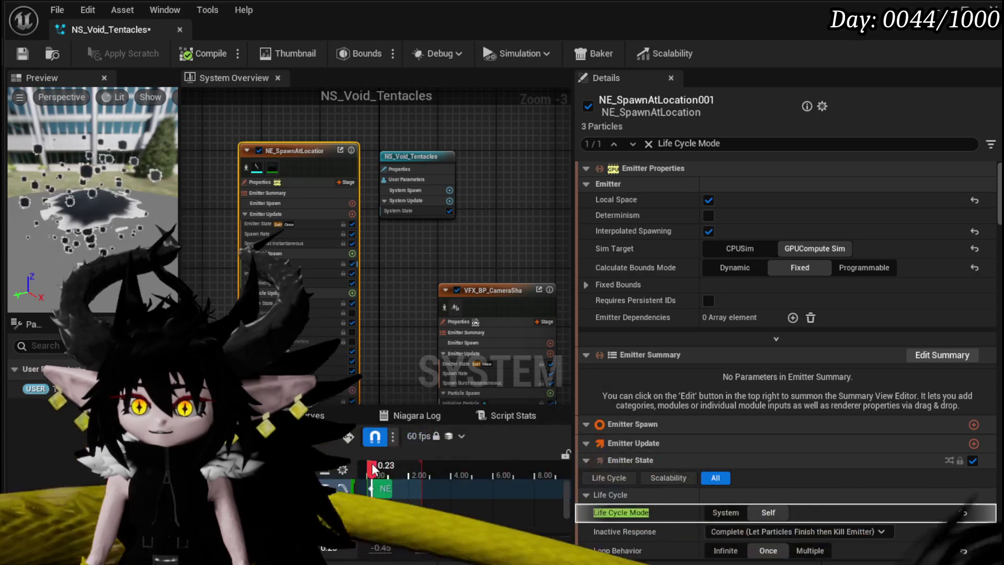
{"action": "left_click_drag", "start_coordinate": [425, 277], "coordinate": [356, 203]}
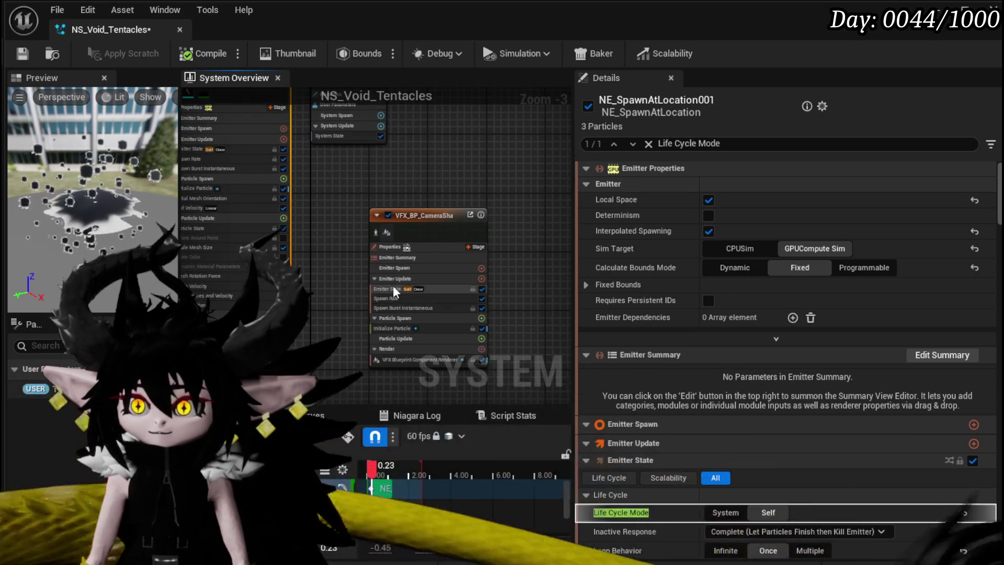
{"action": "left_click", "coordinate": [394, 287]}
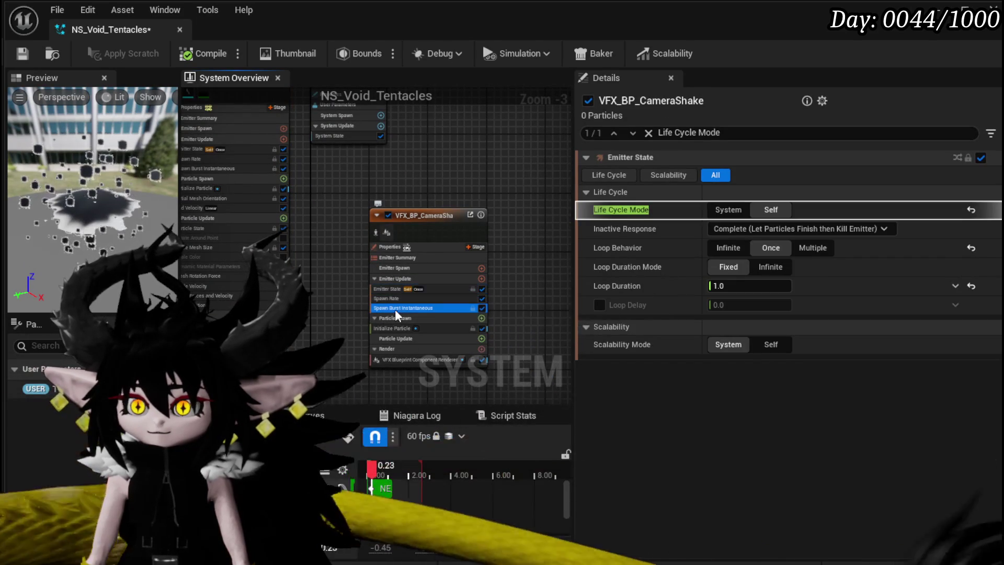
{"action": "left_click", "coordinate": [394, 308]}
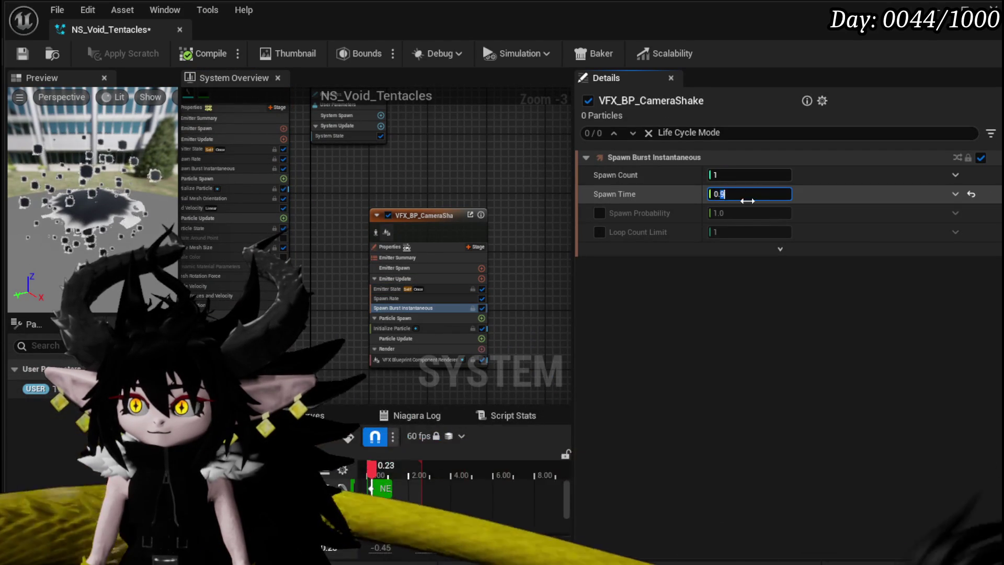
{"action": "left_click", "coordinate": [441, 288]}
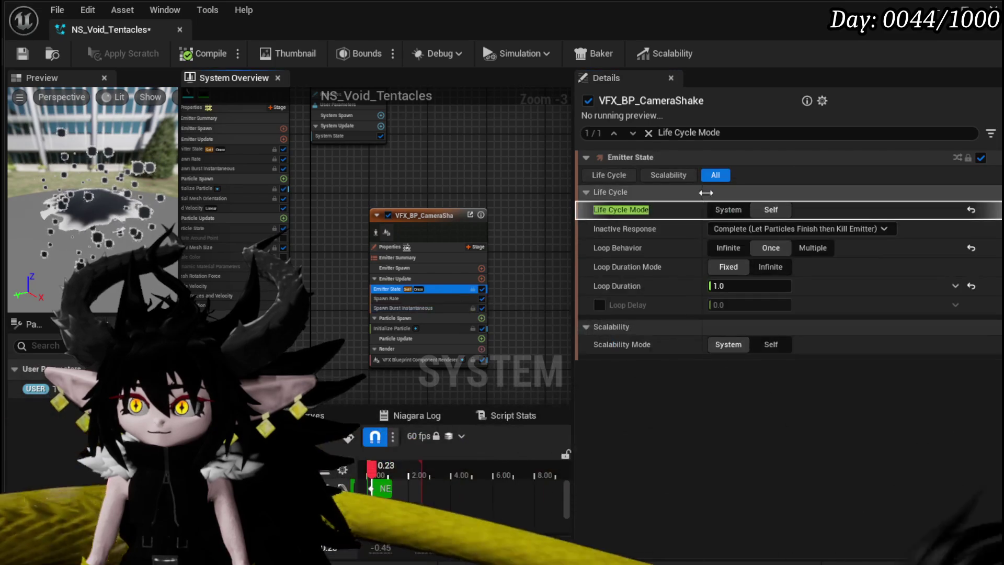
Raise Spawn Rate to 10, disable the module, then compile and save NS_Void_Tentacles
{"action": "left_click", "coordinate": [444, 298]}
{"action": "left_click", "coordinate": [741, 177]}
{"action": "type", "text": "10"}
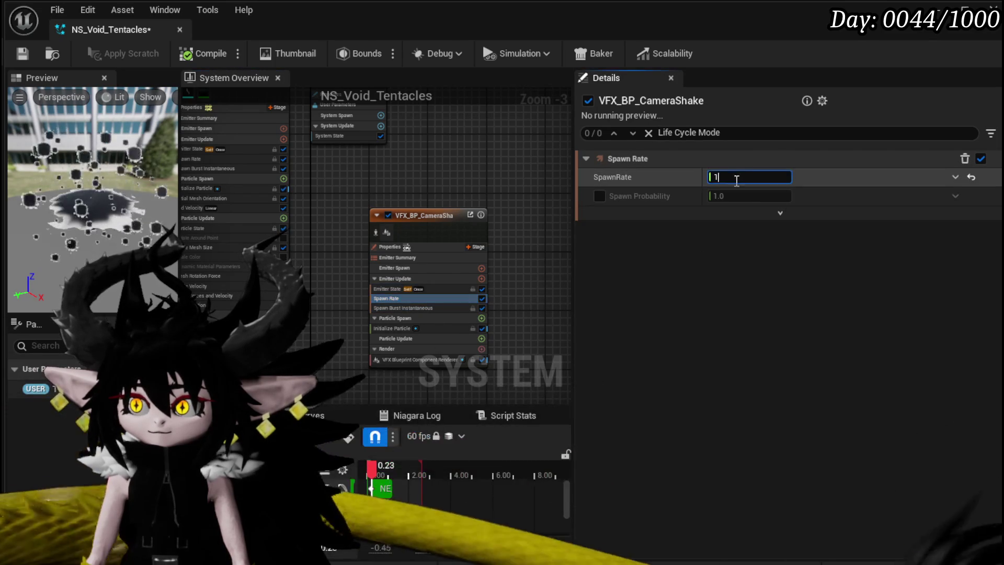
{"action": "key", "text": "Return"}
{"action": "left_click", "coordinate": [22, 53]}
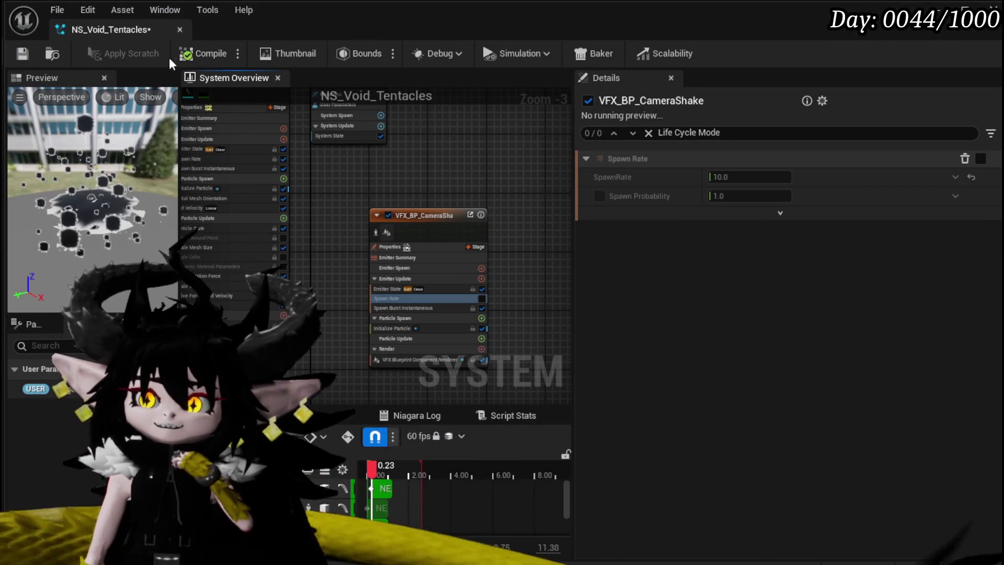
{"action": "left_click", "coordinate": [188, 53]}
{"action": "left_click", "coordinate": [29, 52]}
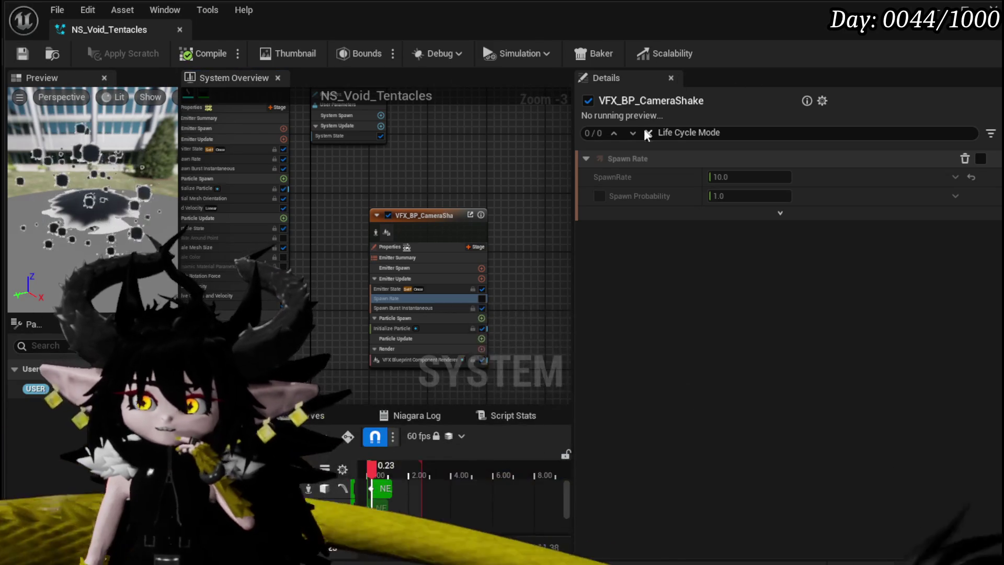
Check the tentacles in the level, then view the camera-shake emitter's Initialize Particle settings
{"action": "left_click", "coordinate": [964, 9]}
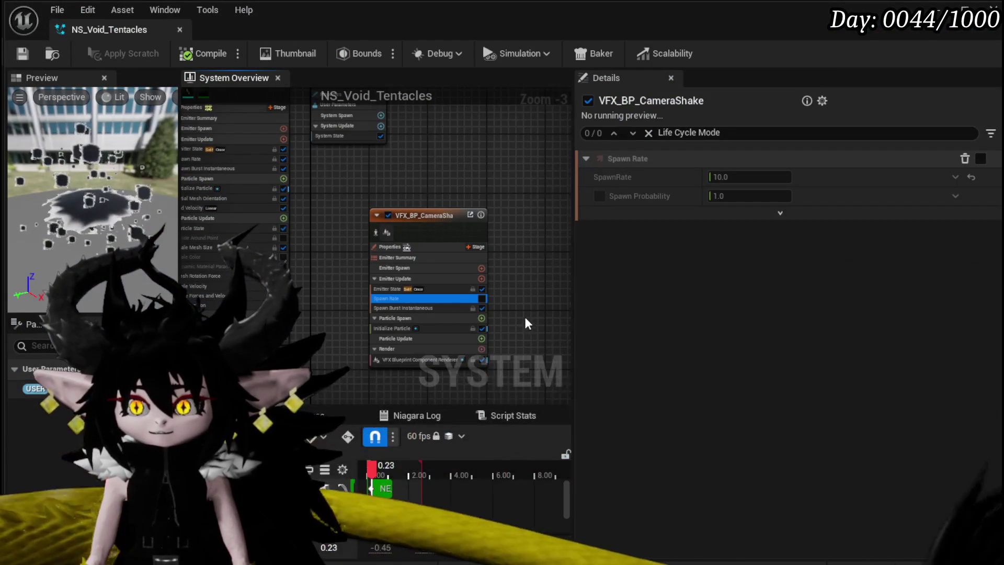
{"action": "scroll", "coordinate": [523, 316], "scroll_direction": "up", "scroll_amount": 3}
{"action": "left_click", "coordinate": [356, 306]}
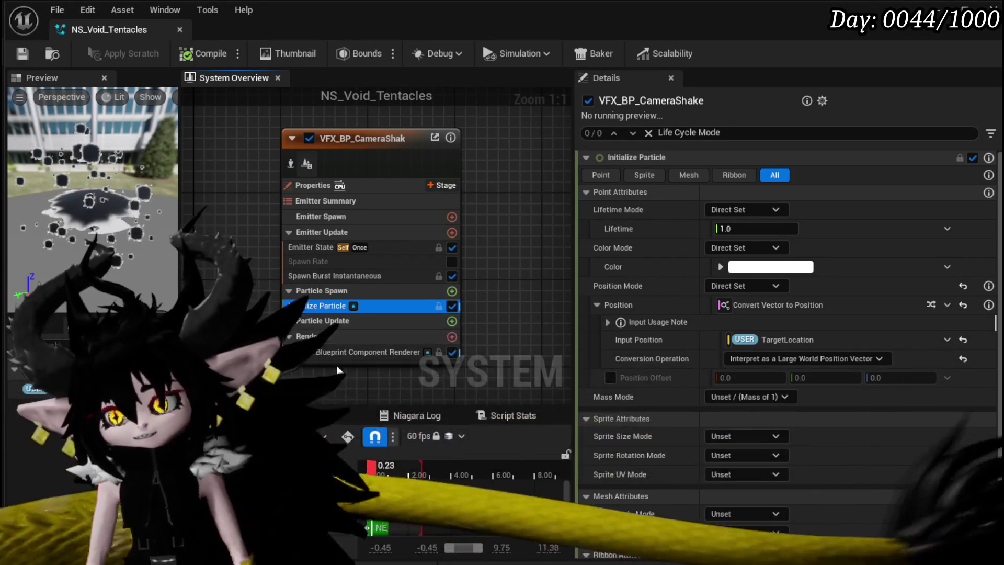
Change the camera-shake burst Spawn Time from 0.2 to 0.15 and save NS_Void_Tentacles
{"action": "left_click", "coordinate": [314, 320]}
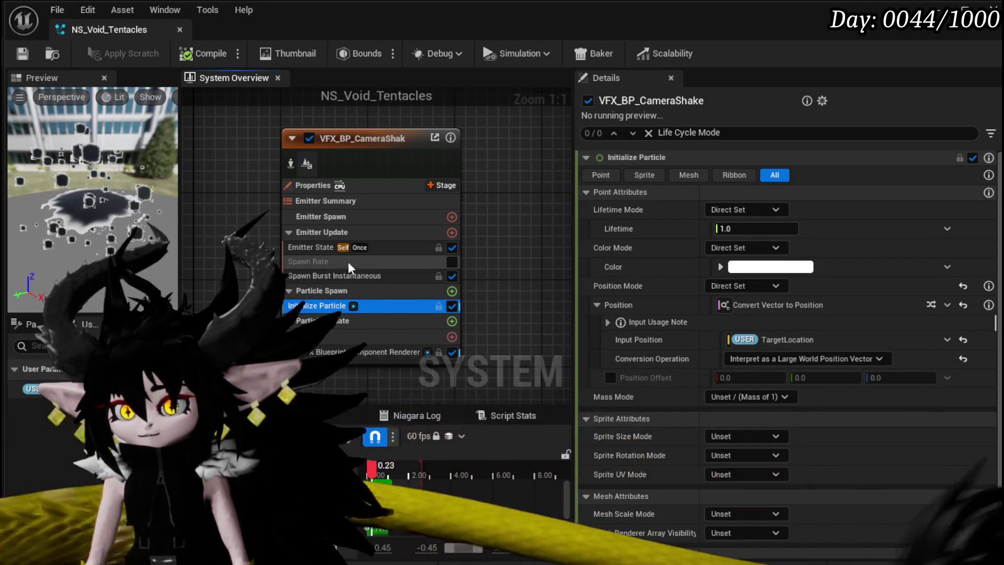
{"action": "left_click", "coordinate": [343, 276]}
{"action": "left_click", "coordinate": [323, 246]}
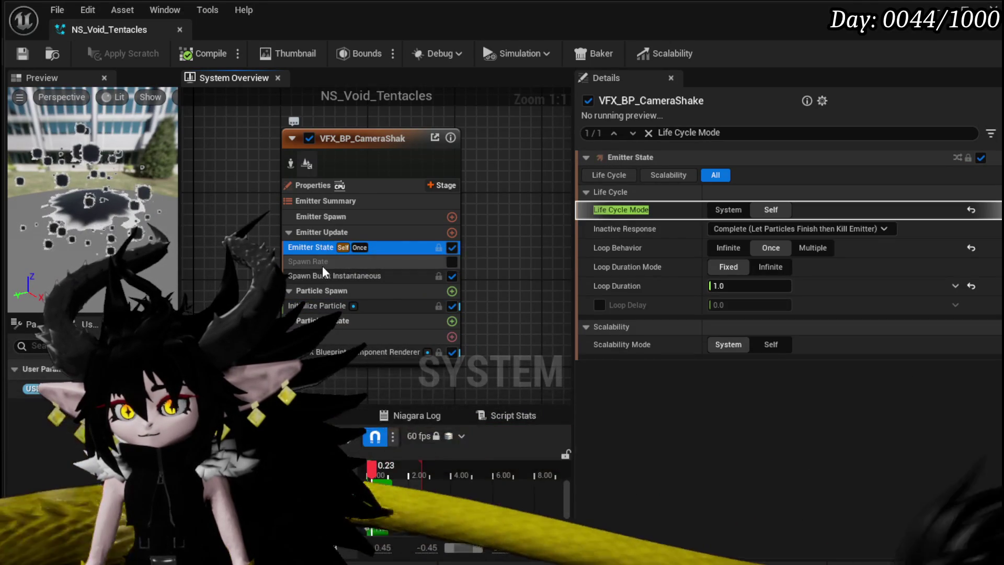
{"action": "left_click", "coordinate": [325, 275]}
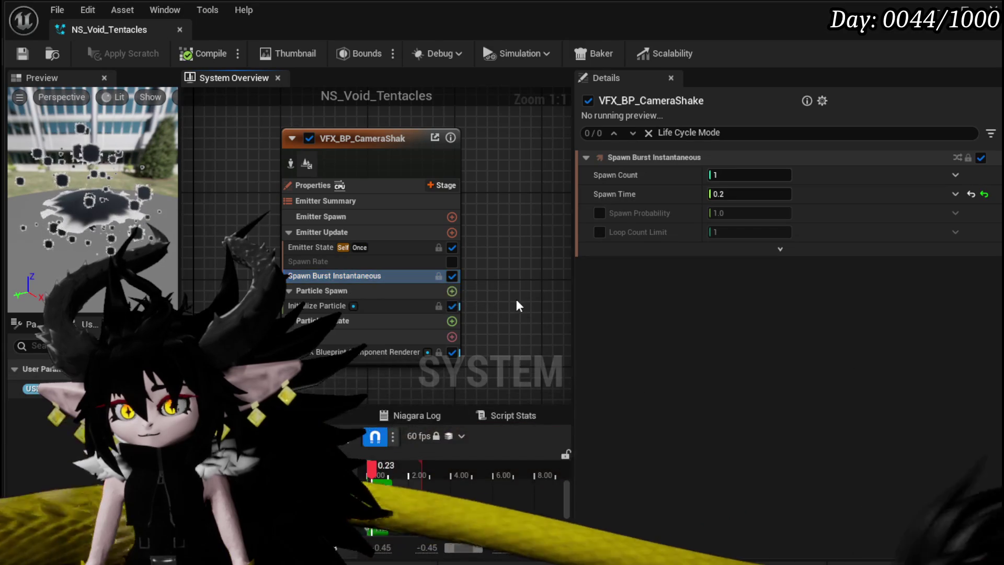
{"action": "left_click", "coordinate": [722, 194]}
{"action": "type", "text": "0.15"}
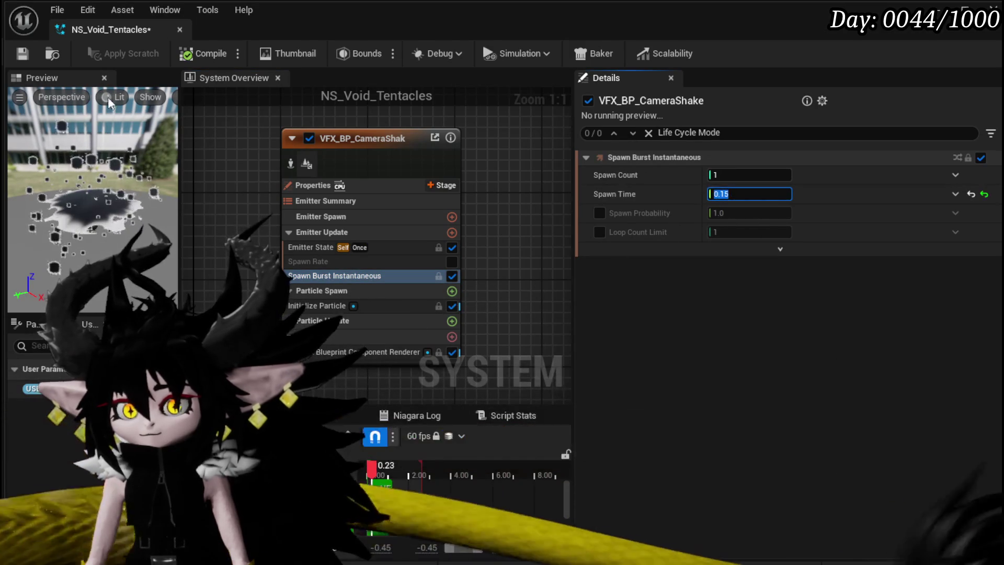
{"action": "key", "text": "Return"}
{"action": "key", "text": "ctrl+s"}
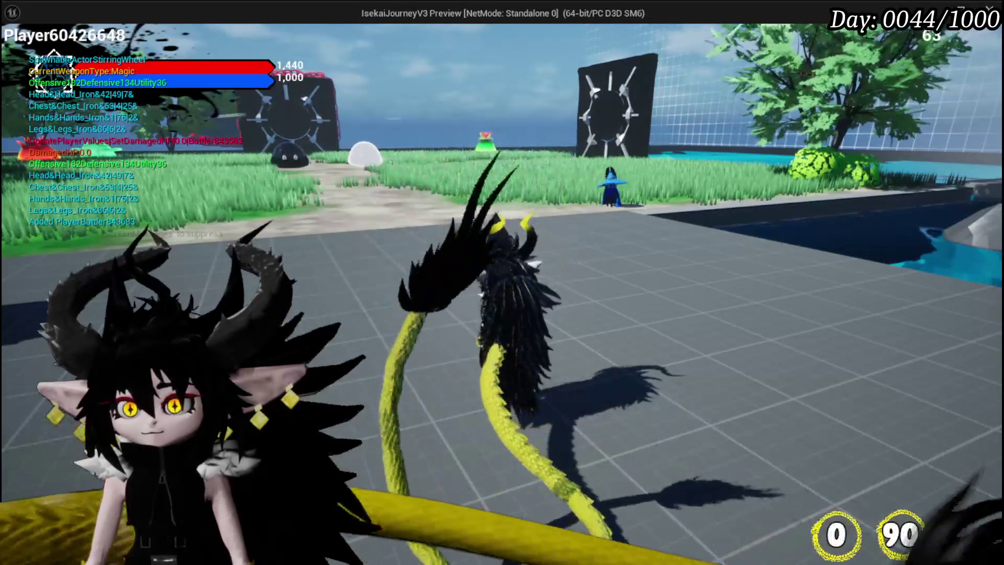
Close the game preview and adjust NE_SpawnAtLocation's Emitter State loop duration
{"action": "key", "text": "Escape"}
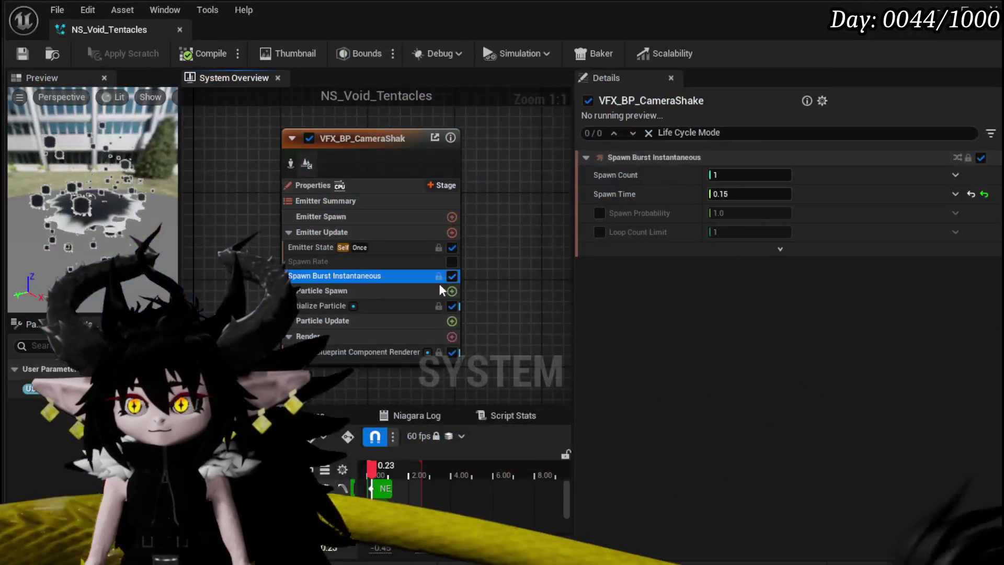
{"action": "mouse_move", "coordinate": [310, 289]}
{"action": "left_mouse_down"}
{"action": "mouse_move", "coordinate": [477, 298]}
{"action": "mouse_move", "coordinate": [526, 363]}
{"action": "mouse_move", "coordinate": [495, 361]}
{"action": "left_mouse_up"}
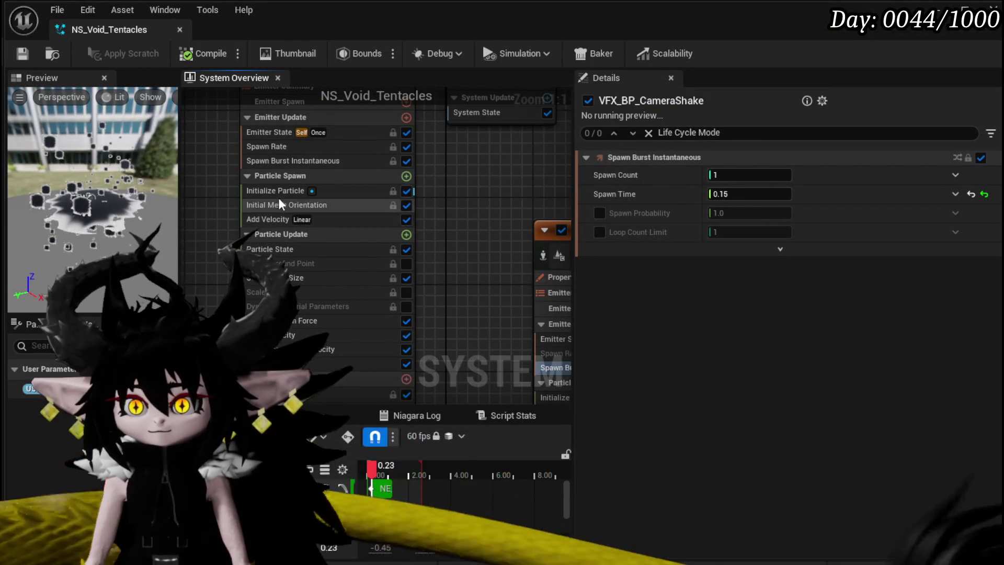
{"action": "left_click", "coordinate": [276, 196]}
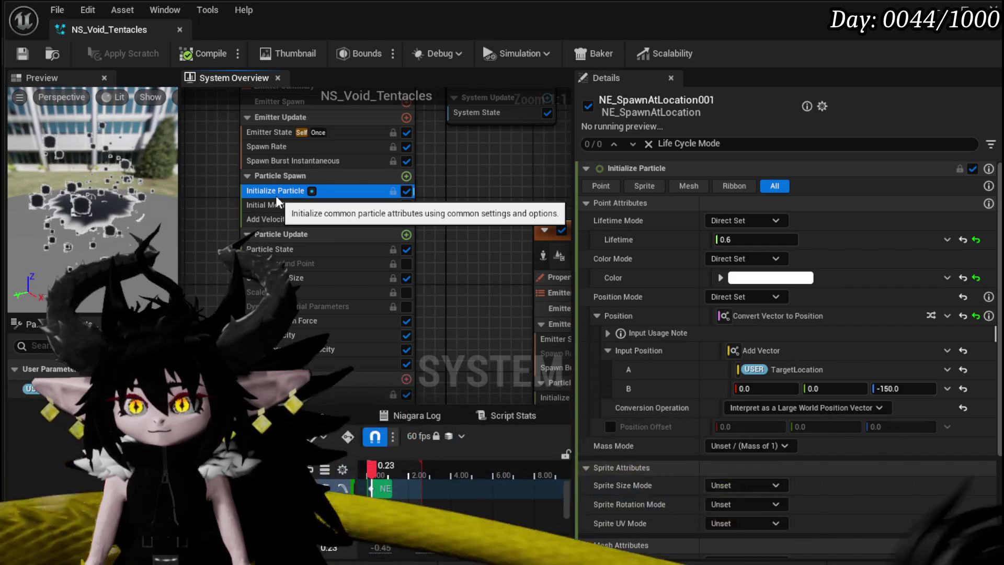
{"action": "left_click", "coordinate": [274, 146]}
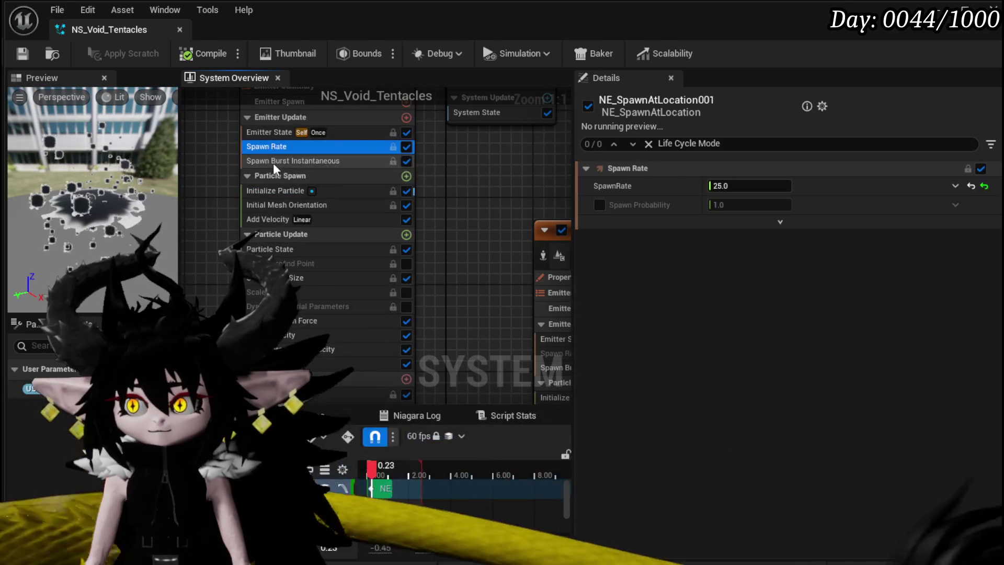
{"action": "left_click", "coordinate": [273, 161]}
{"action": "left_click", "coordinate": [271, 137]}
{"action": "type", "text": "0"}
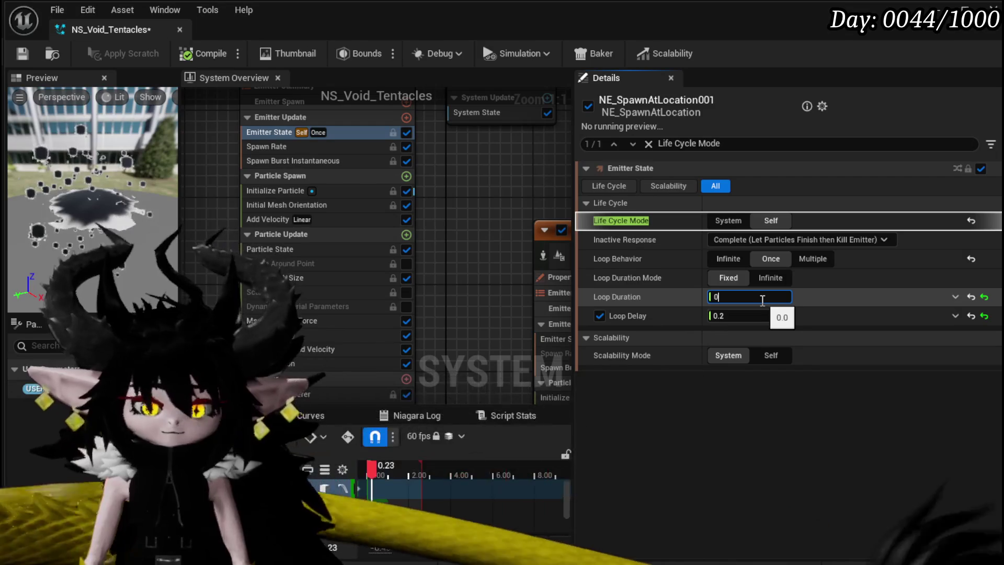
{"action": "type", "text": ".6"}
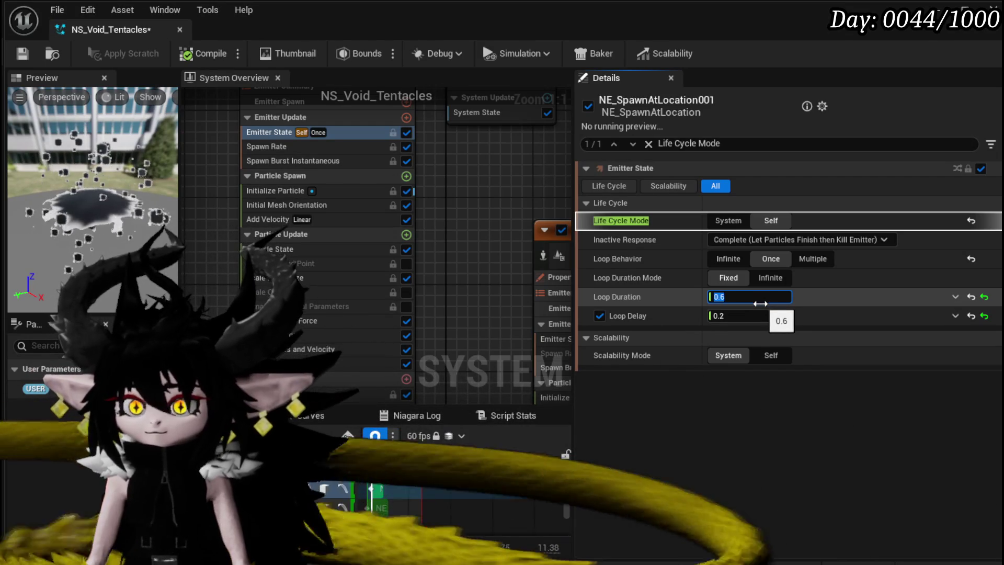
{"action": "key", "text": "Return"}
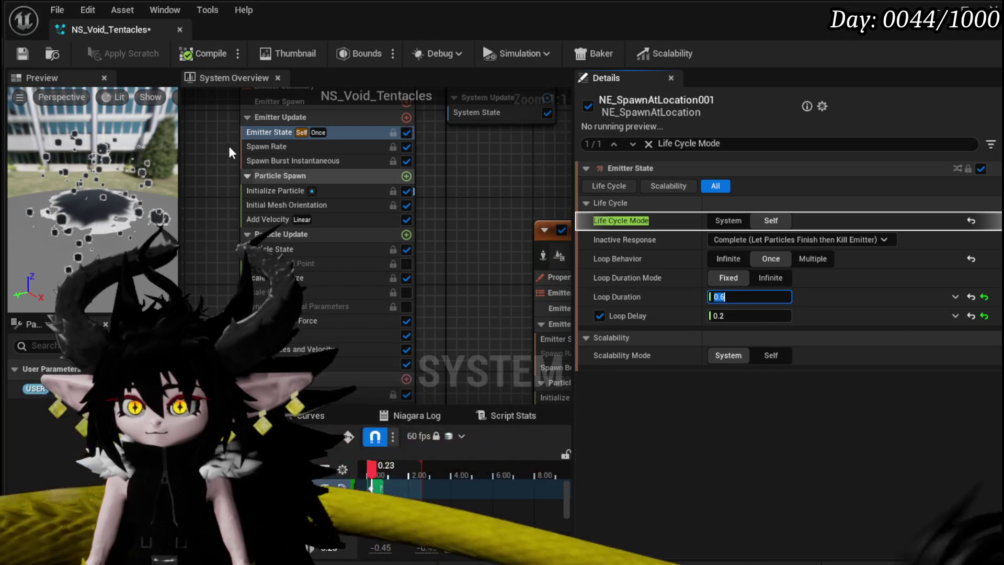
{"action": "left_click", "coordinate": [221, 188]}
{"action": "type", "text": "0.4"}
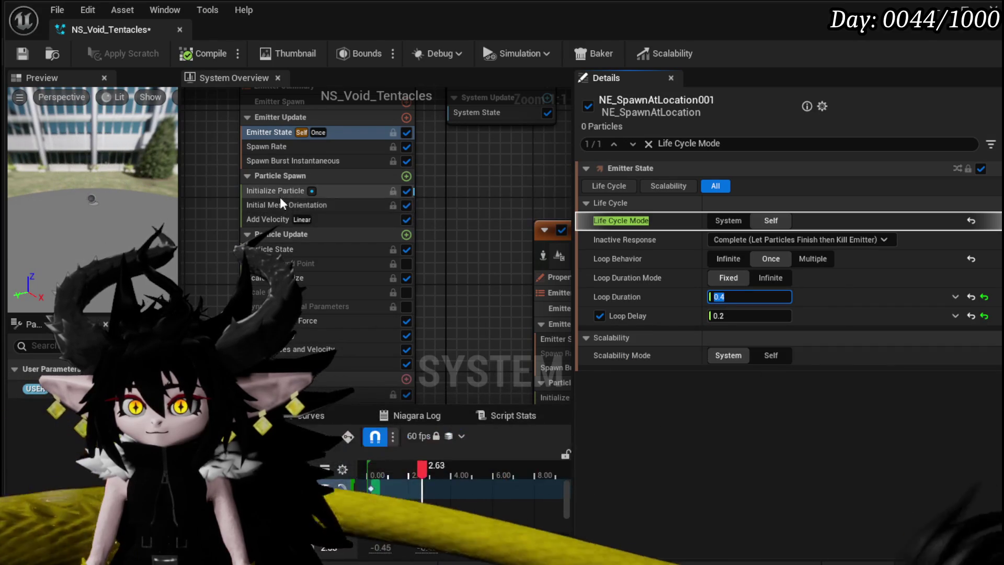
Set NE_SpawnAtLocation's Initialize Particle Lifetime to 1.2
{"action": "mouse_move", "coordinate": [278, 248]}
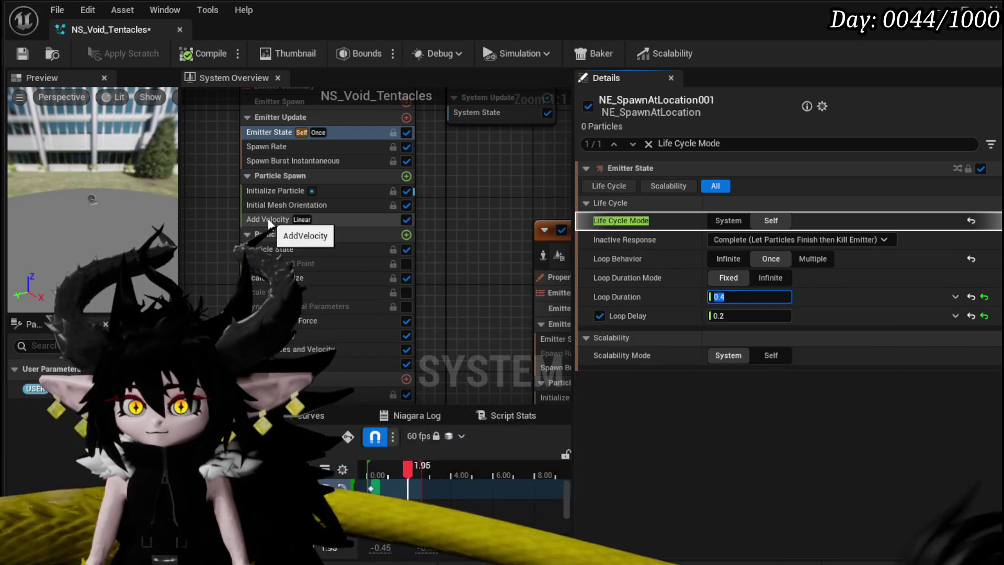
{"action": "left_click", "coordinate": [268, 191]}
{"action": "left_click", "coordinate": [744, 240]}
{"action": "type", "text": ".2"}
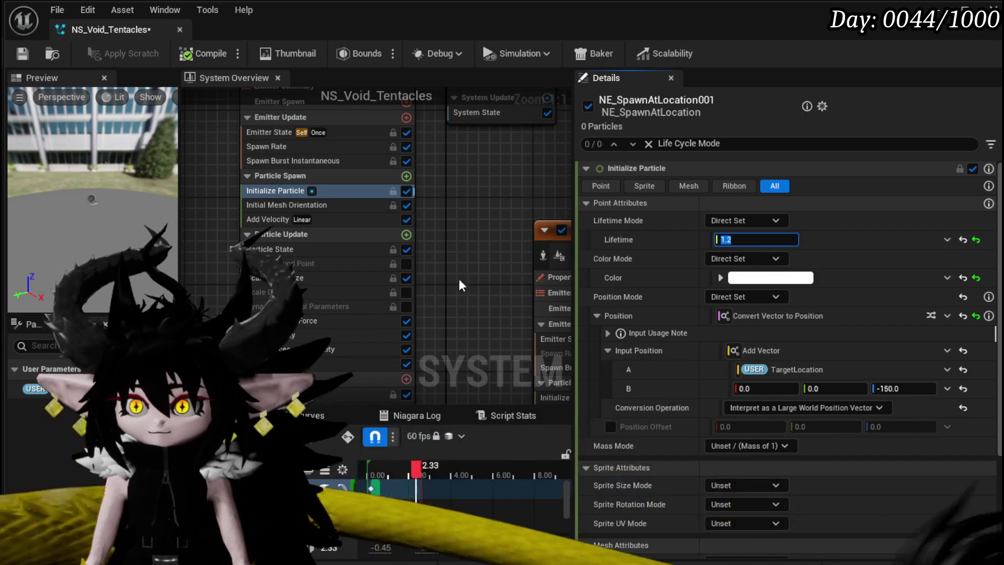
{"action": "left_click", "coordinate": [292, 278]}
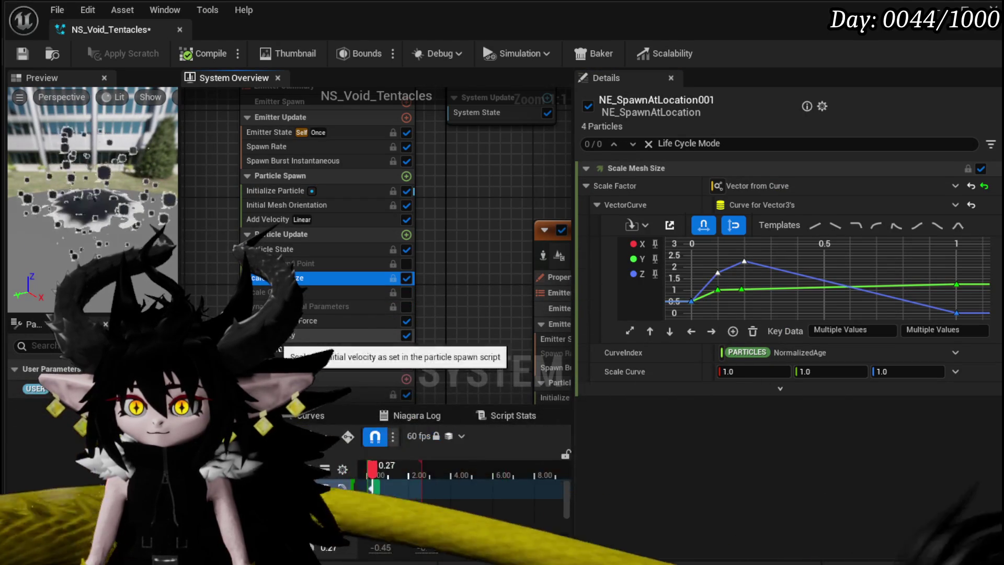
Move the Scale Velocity curve key to time 0.4, value 0.5, and replay the preview
{"action": "left_click", "coordinate": [293, 335]}
{"action": "left_click_drag", "start_coordinate": [968, 366], "coordinate": [967, 366]}
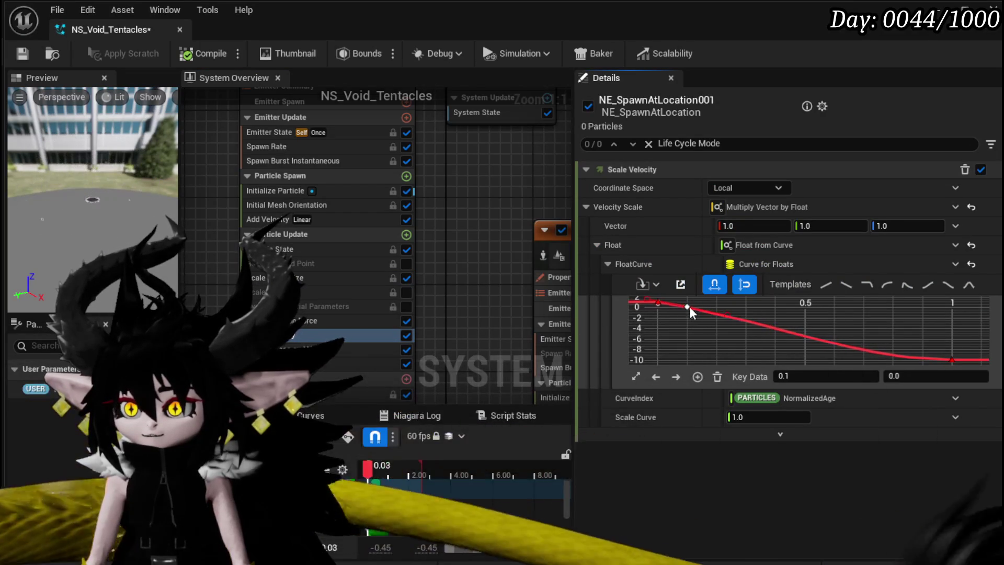
{"action": "left_click_drag", "start_coordinate": [689, 307], "coordinate": [772, 308]}
{"action": "mouse_move", "coordinate": [773, 308]}
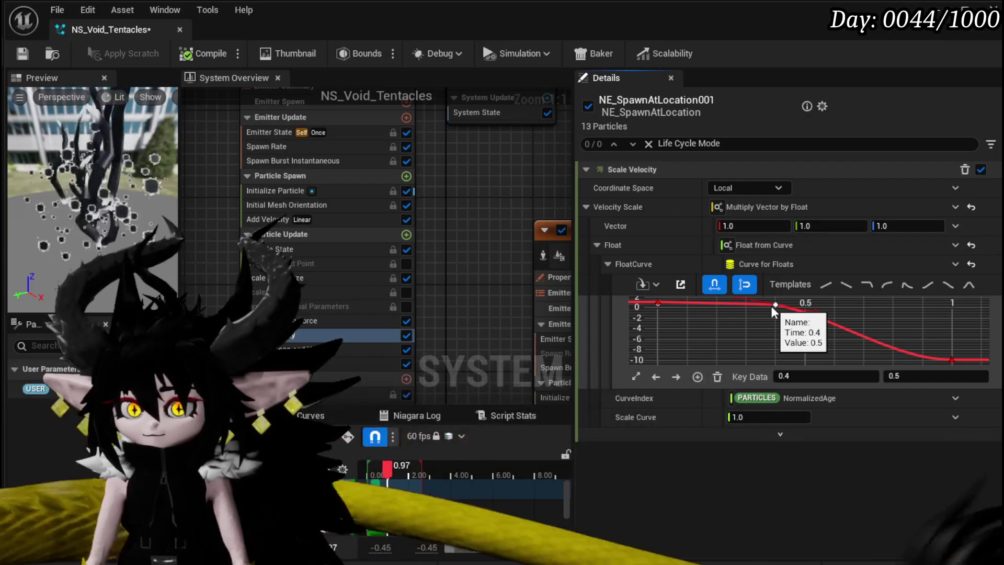
{"action": "left_click", "coordinate": [87, 249]}
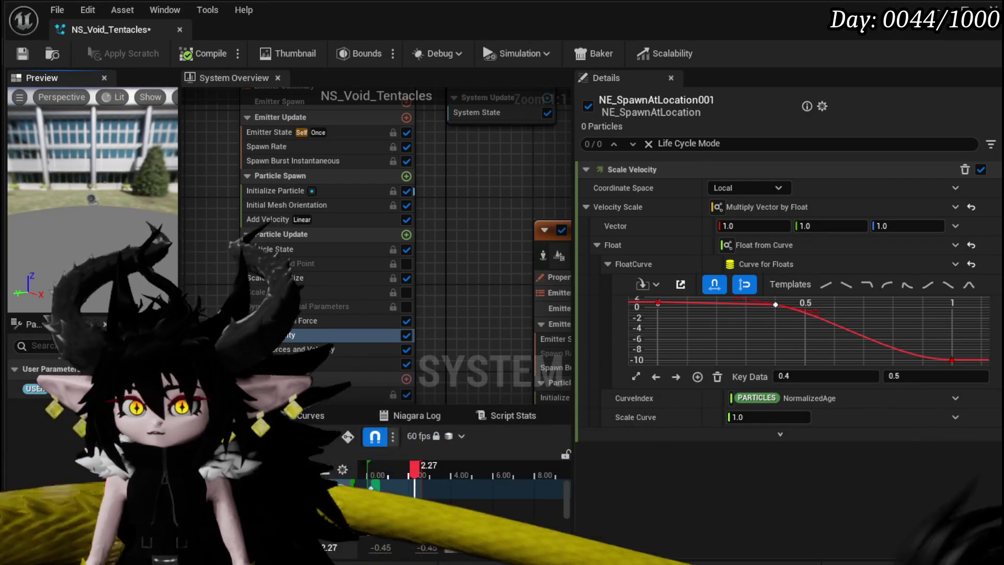
Save NS_Void_Tentacles and select the peak key of the Jitter Position curve
{"action": "left_click", "coordinate": [23, 55]}
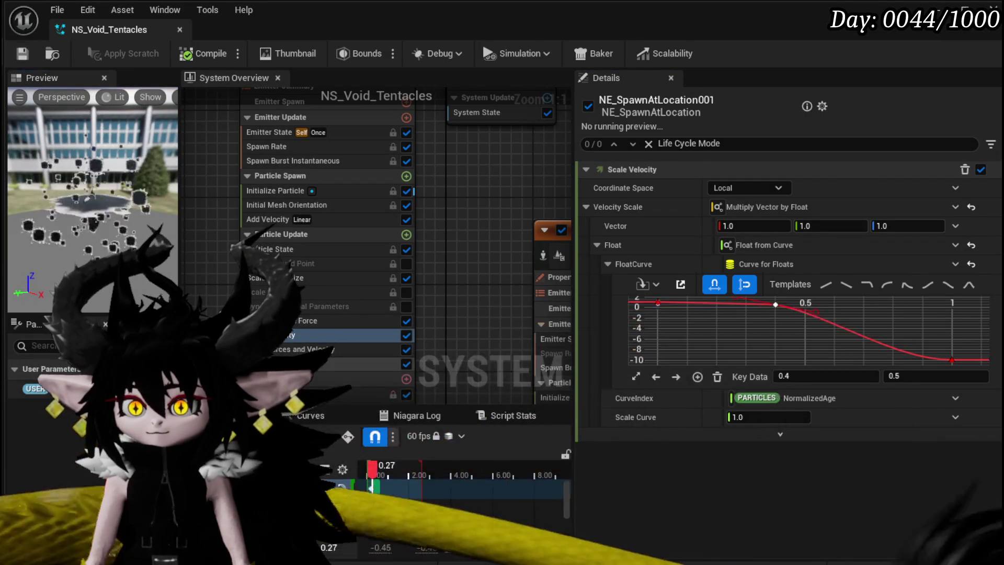
{"action": "left_click", "coordinate": [335, 364]}
{"action": "left_click", "coordinate": [710, 246]}
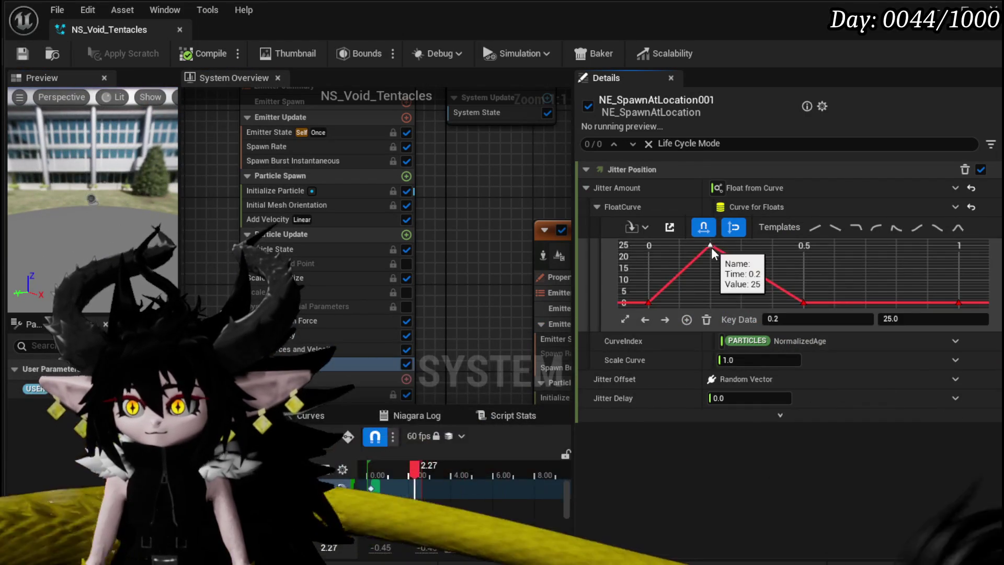
Reshape the jitter curve to peak at 21.25 near 0.4, with a zero key at 0.2
{"action": "left_click_drag", "start_coordinate": [709, 246], "coordinate": [765, 253]}
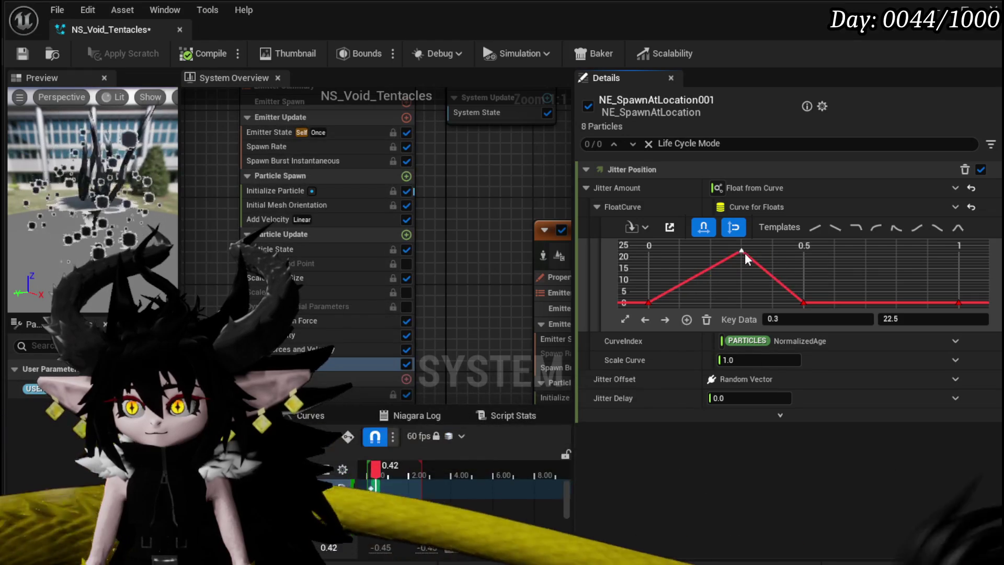
{"action": "left_click_drag", "start_coordinate": [756, 254], "coordinate": [763, 254]}
{"action": "right_click", "coordinate": [716, 277]}
{"action": "left_click", "coordinate": [747, 320]}
{"action": "left_click_drag", "start_coordinate": [716, 279], "coordinate": [711, 304]}
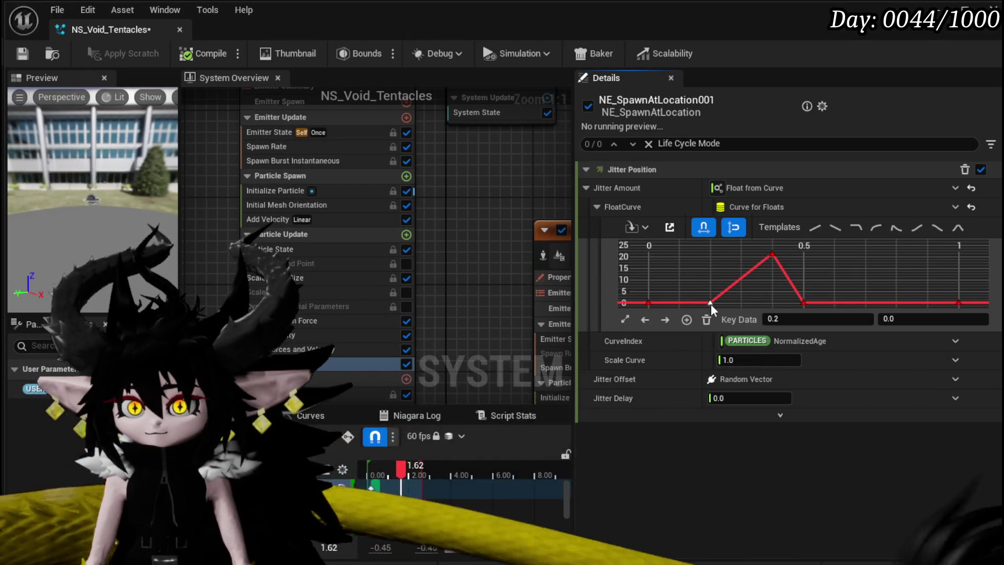
{"action": "left_click", "coordinate": [772, 255]}
{"action": "mouse_move", "coordinate": [772, 254]}
{"action": "left_mouse_down"}
{"action": "mouse_move", "coordinate": [747, 256]}
{"action": "mouse_move", "coordinate": [793, 257]}
{"action": "mouse_move", "coordinate": [773, 255]}
{"action": "left_mouse_up"}
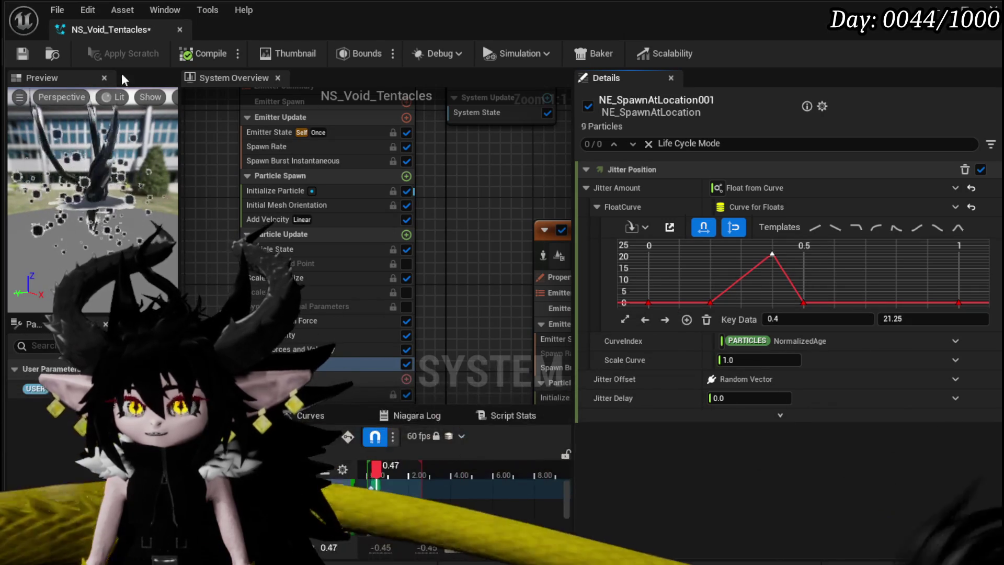
Save the tentacles system and bring the camera-shake emitter into view
{"action": "left_click", "coordinate": [25, 54]}
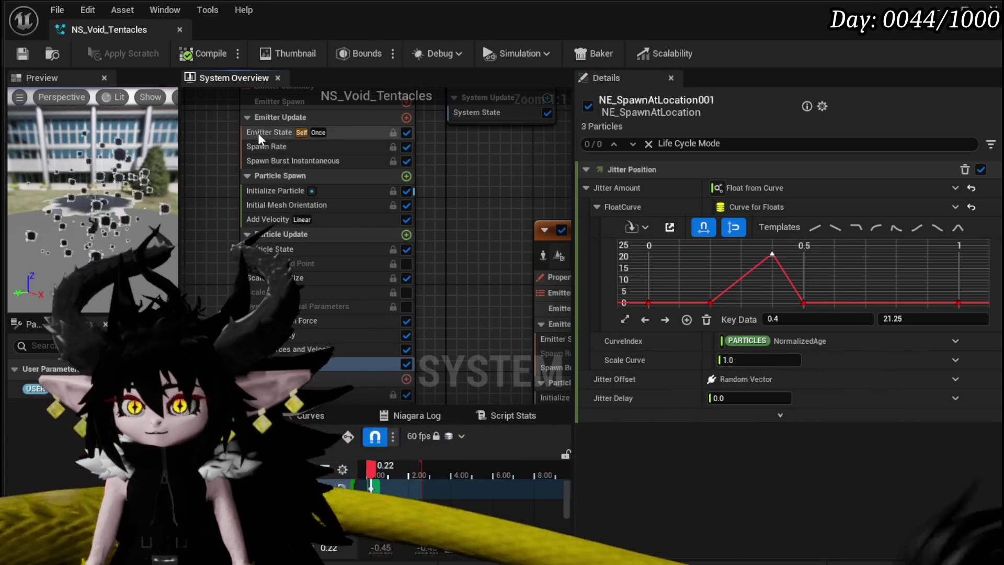
{"action": "left_click", "coordinate": [258, 133]}
{"action": "left_click_drag", "start_coordinate": [507, 218], "coordinate": [383, 196]}
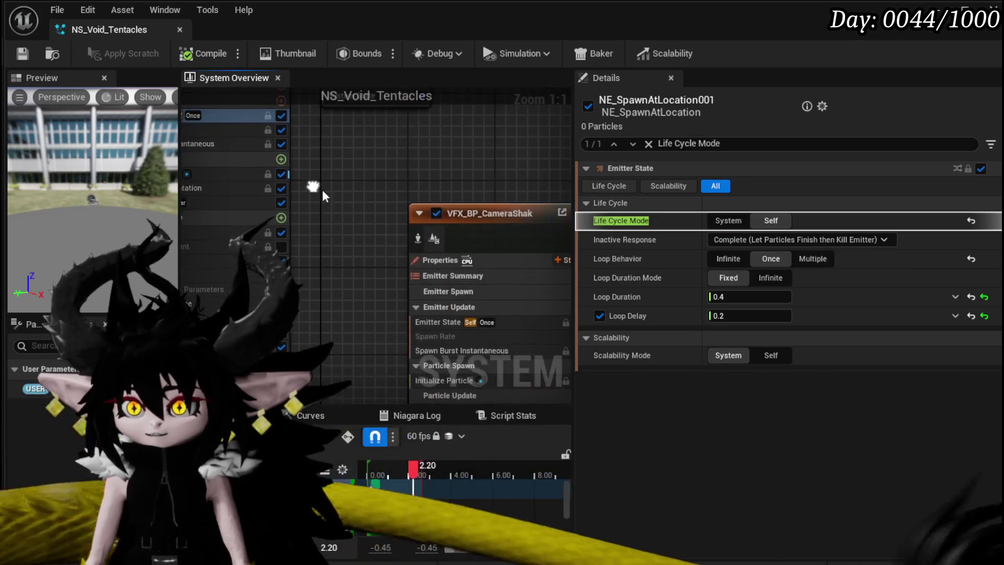
Set VFX_BP_CameraShake's burst Spawn Time to 0.6, save, and launch a standalone game preview
{"action": "left_click_drag", "start_coordinate": [460, 205], "coordinate": [359, 199]}
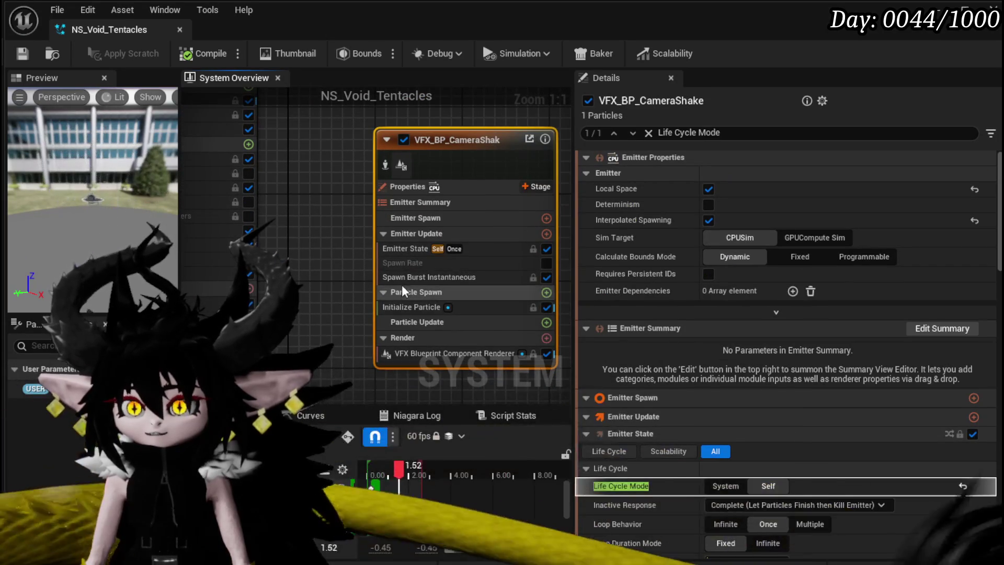
{"action": "left_click", "coordinate": [403, 291]}
{"action": "left_click", "coordinate": [403, 277]}
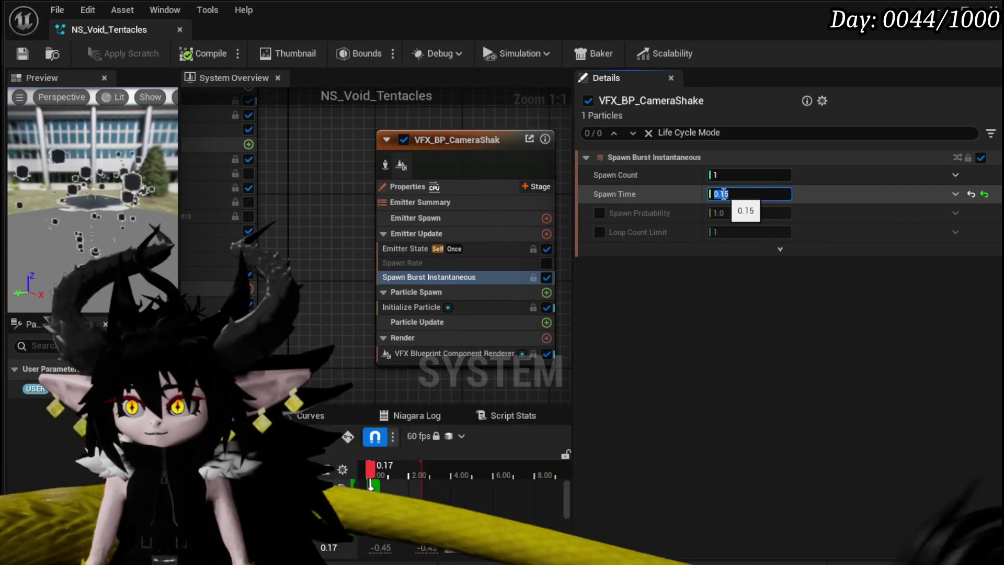
{"action": "type", "text": "0.6"}
{"action": "key", "text": "Return"}
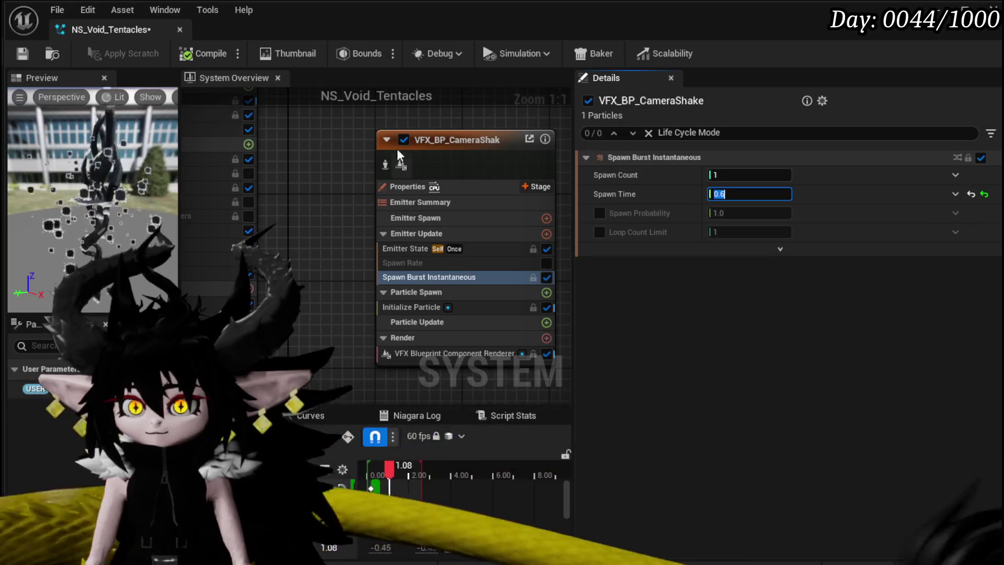
{"action": "left_click", "coordinate": [22, 53]}
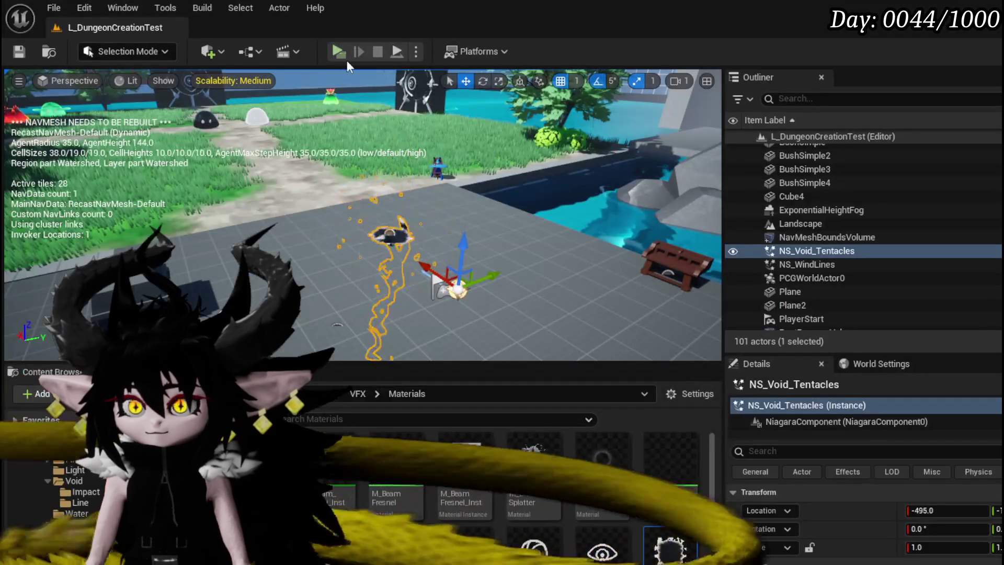
{"action": "left_click", "coordinate": [347, 60]}
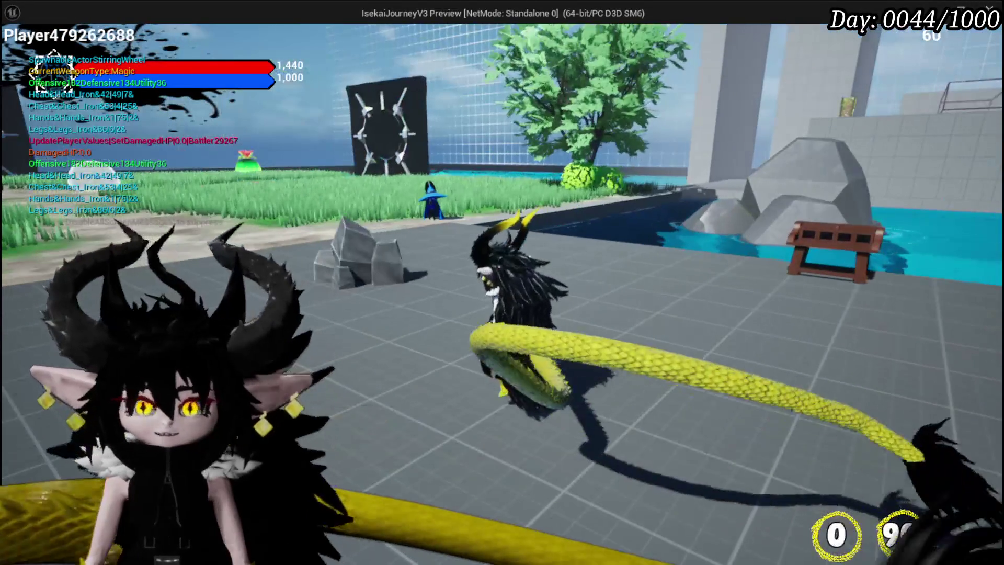
Delete the NS_Void_Tentacles actor from the level and save the level
{"action": "key", "text": "Escape"}
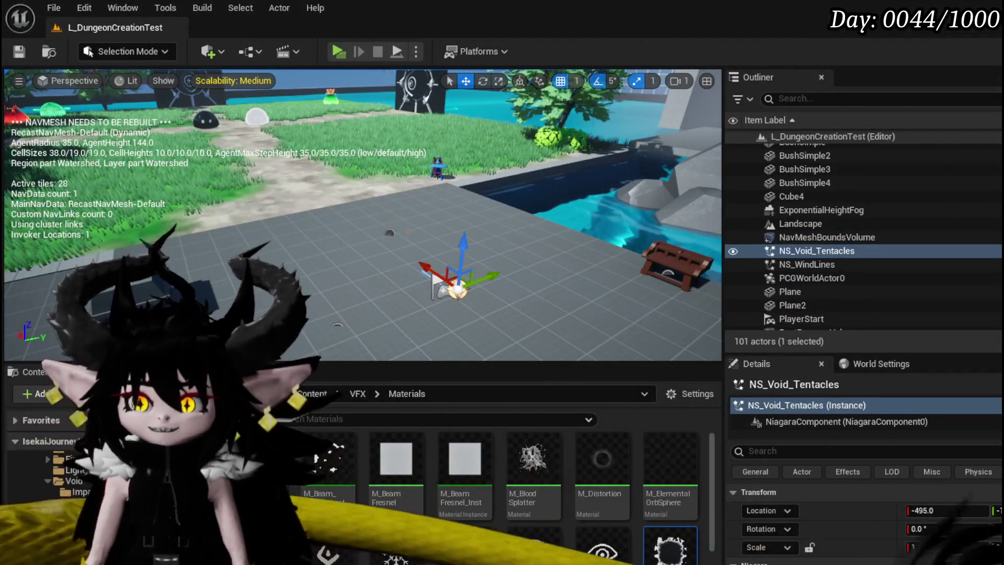
{"action": "left_click", "coordinate": [389, 233]}
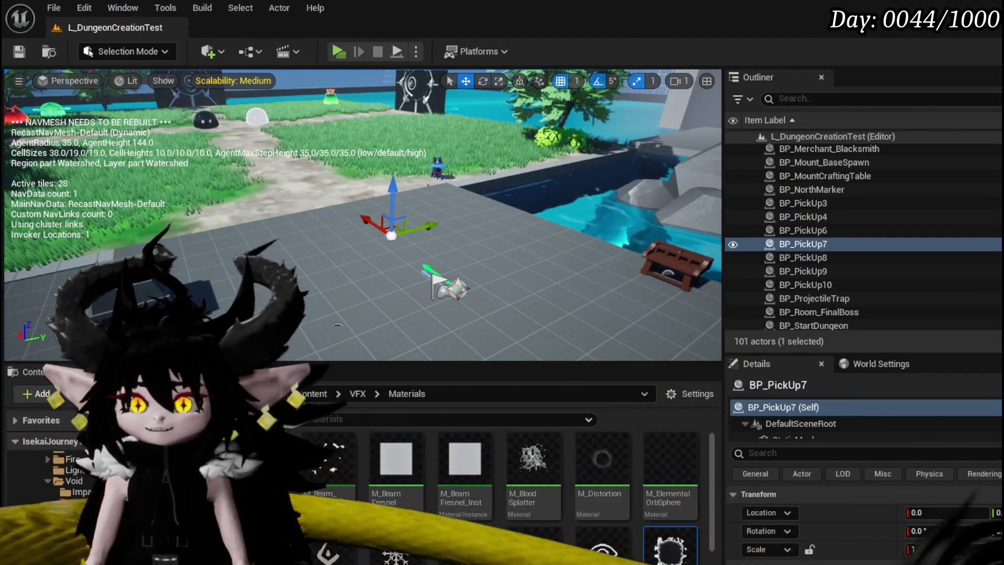
{"action": "left_click", "coordinate": [456, 284]}
{"action": "key", "text": "Delete"}
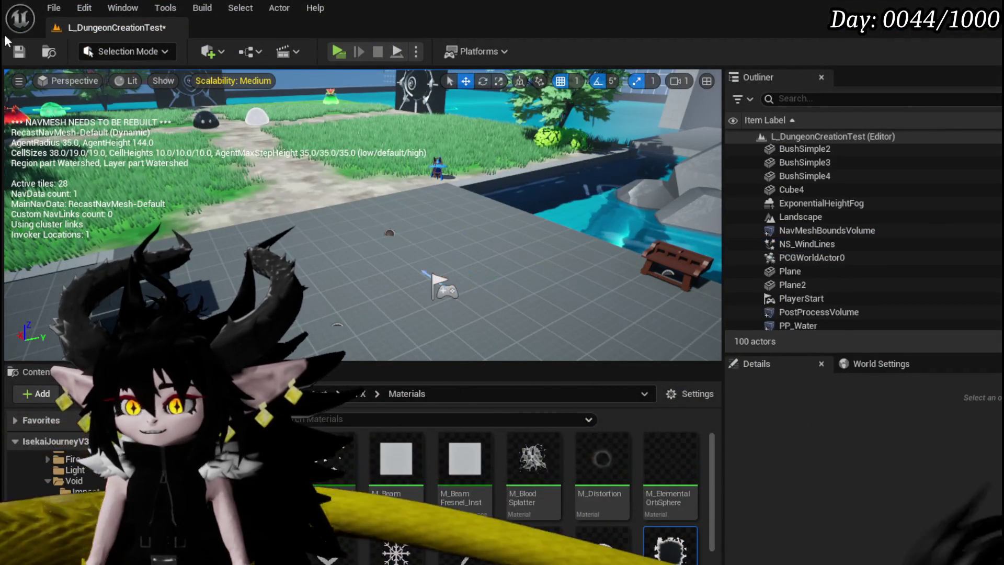
{"action": "left_click", "coordinate": [19, 50]}
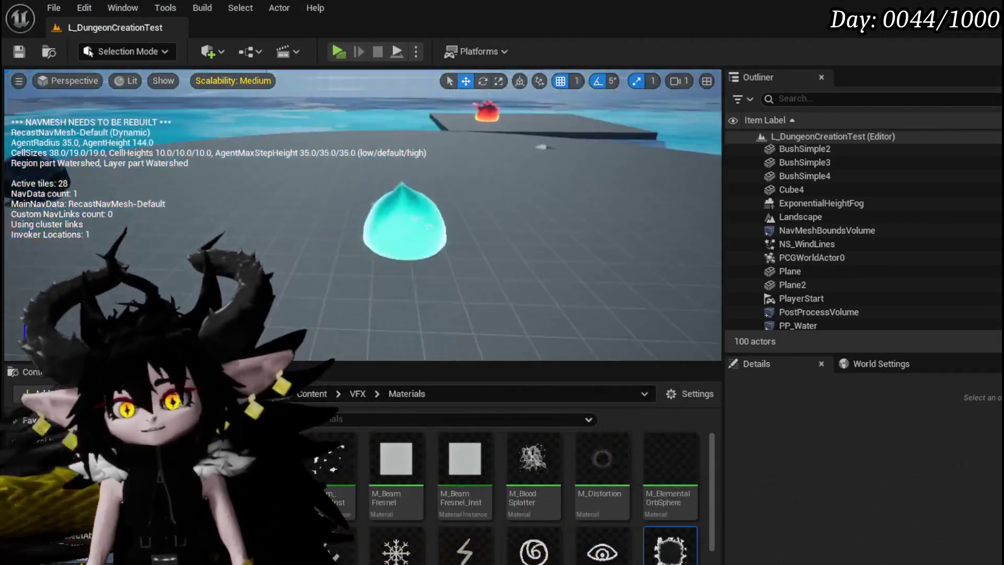
{"action": "left_click_drag", "start_coordinate": [444, 184], "coordinate": [444, 185]}
{"action": "left_click", "coordinate": [19, 51]}
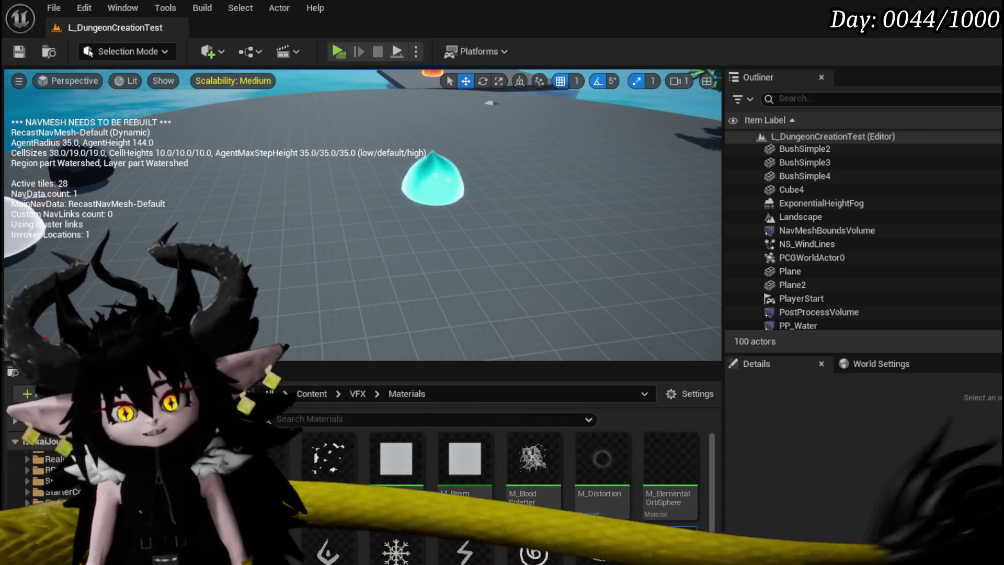
Open Ability_VFX_DataTable from the AbilitySystem DataBase folder
{"action": "scroll", "coordinate": [47, 502], "scroll_direction": "down", "scroll_amount": 2}
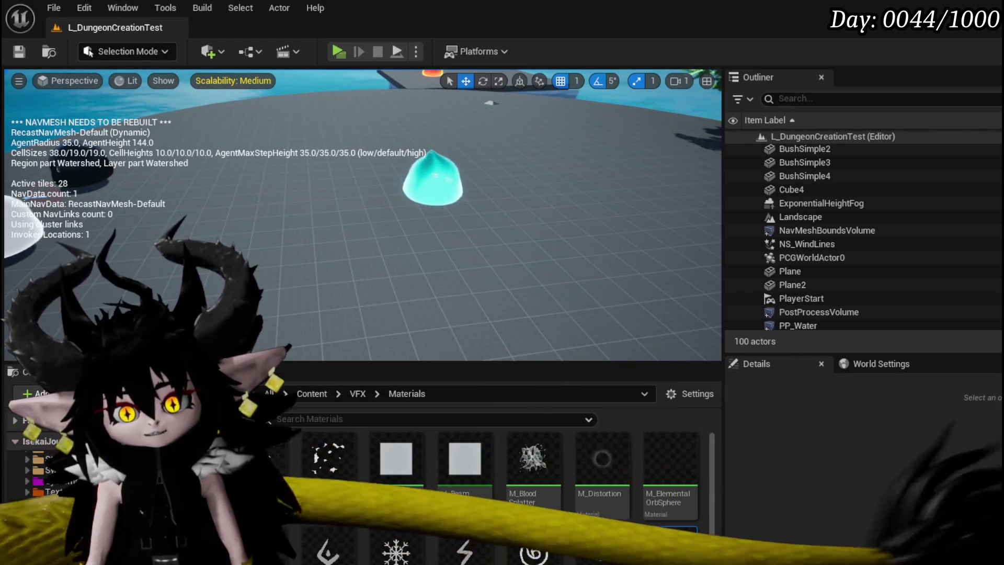
{"action": "scroll", "coordinate": [60, 511], "scroll_direction": "up", "scroll_amount": 2}
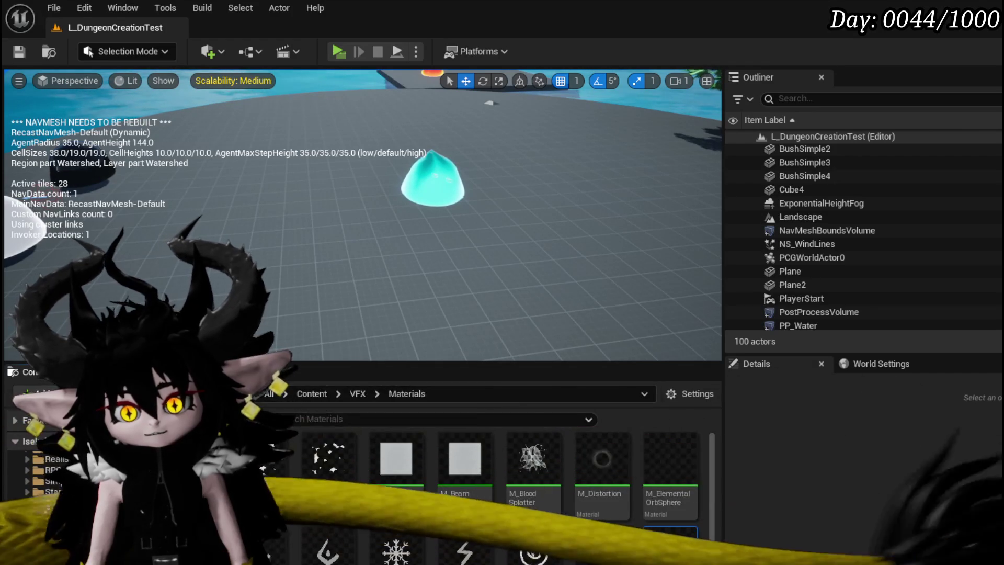
{"action": "left_click", "coordinate": [57, 554]}
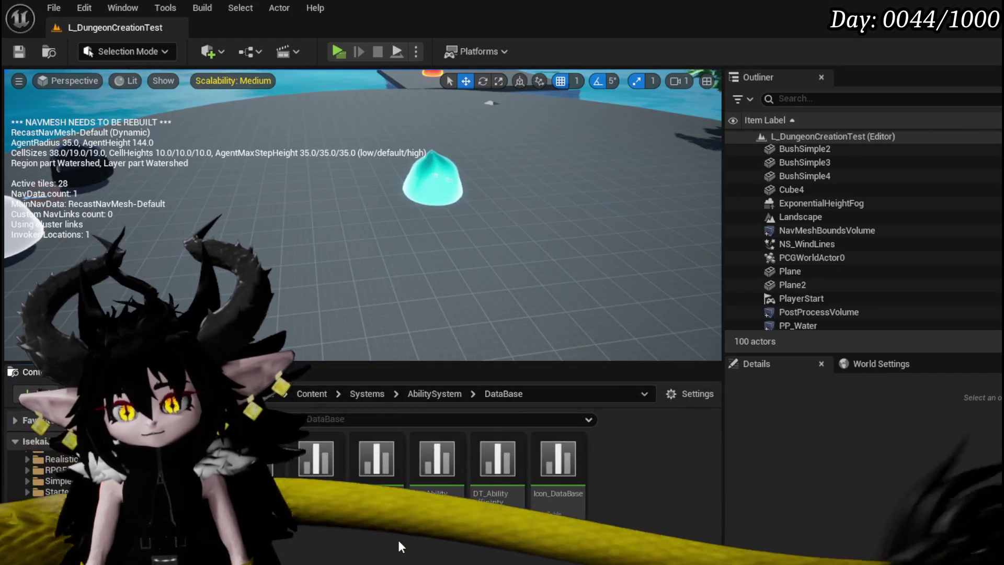
{"action": "double_click", "coordinate": [314, 483]}
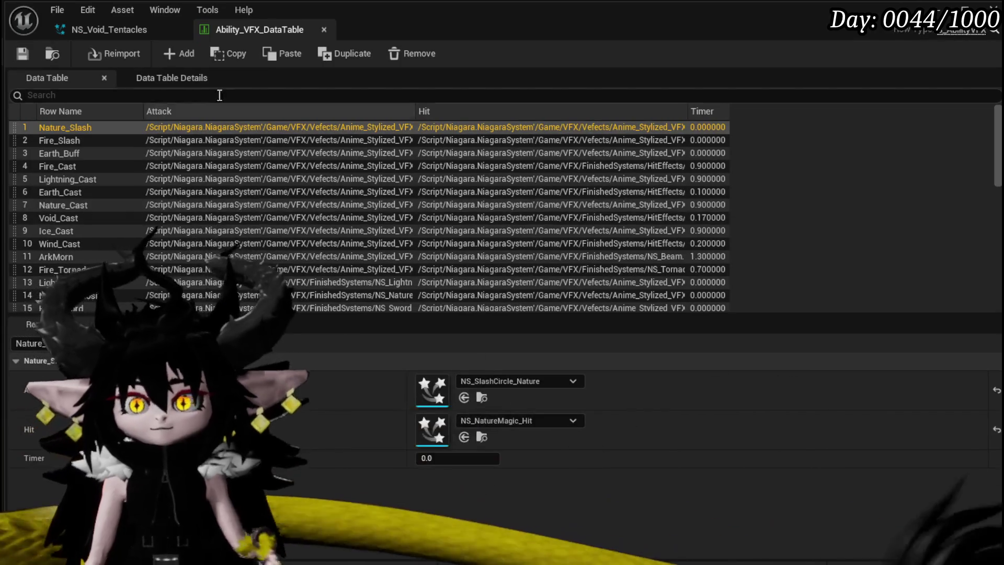
Add a Slime_Void_Tentacles row with NS_Void_Tentacles as its Hit effect
{"action": "left_click", "coordinate": [177, 56]}
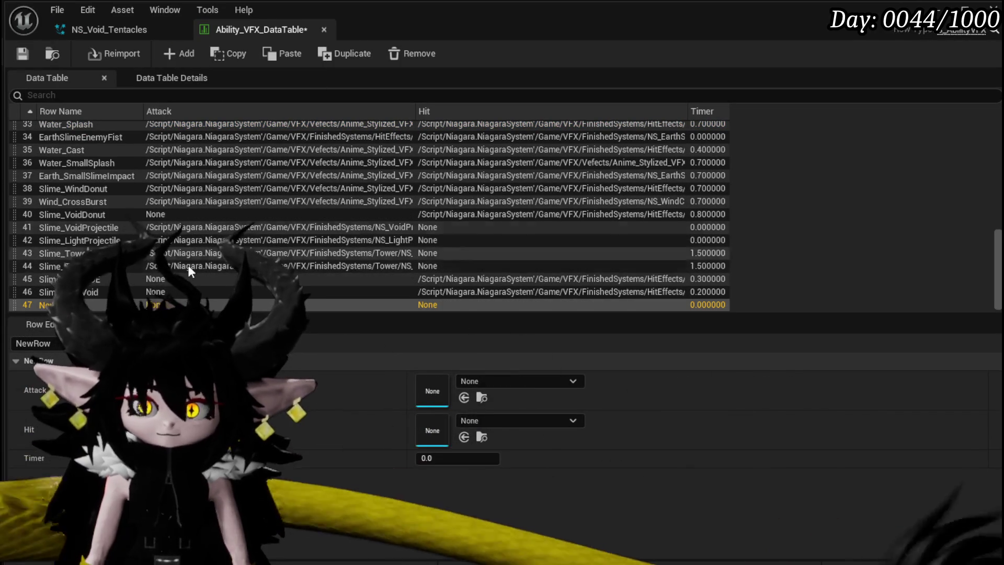
{"action": "key", "text": "F2"}
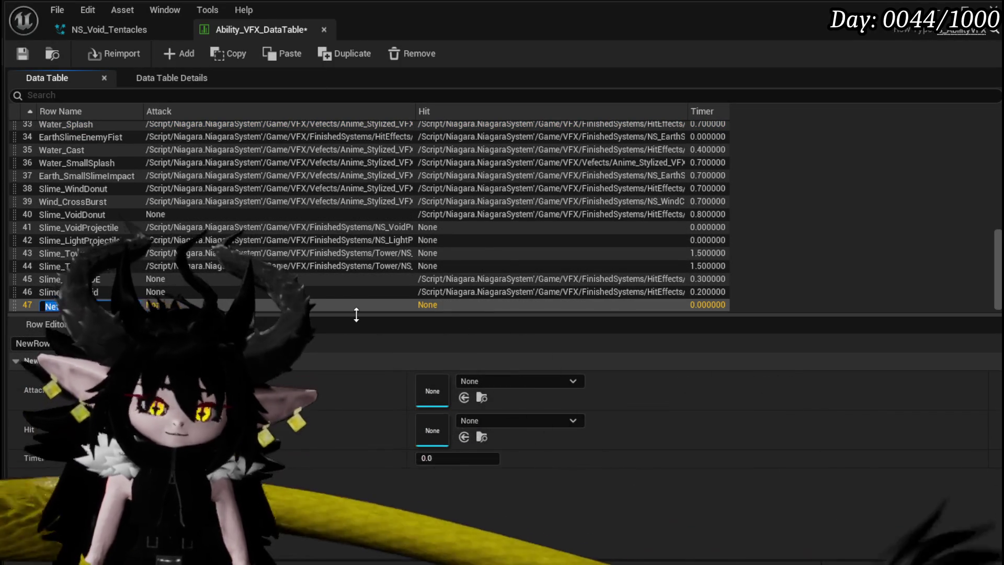
{"action": "type", "text": "_"}
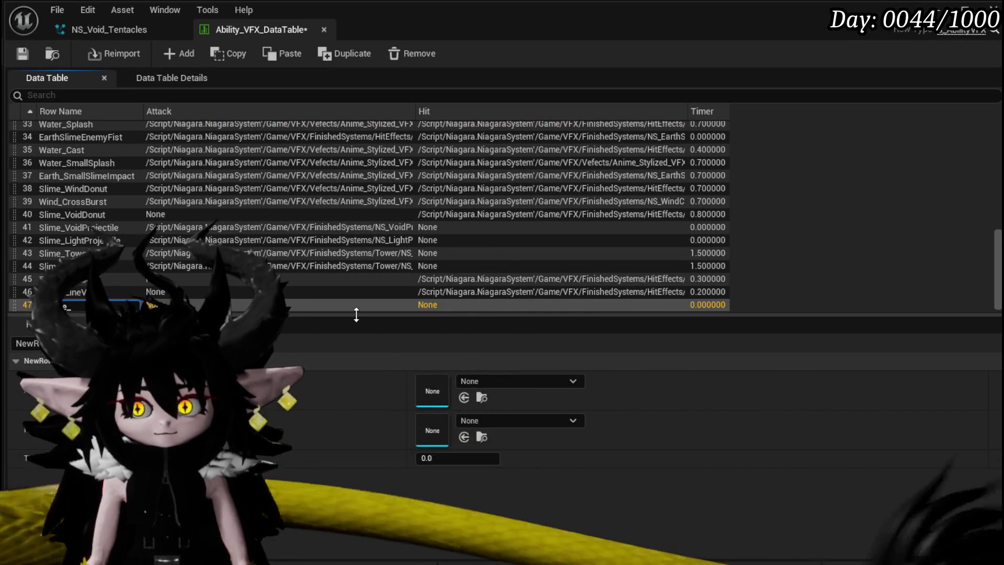
{"action": "type", "text": "Void_Tentacles"}
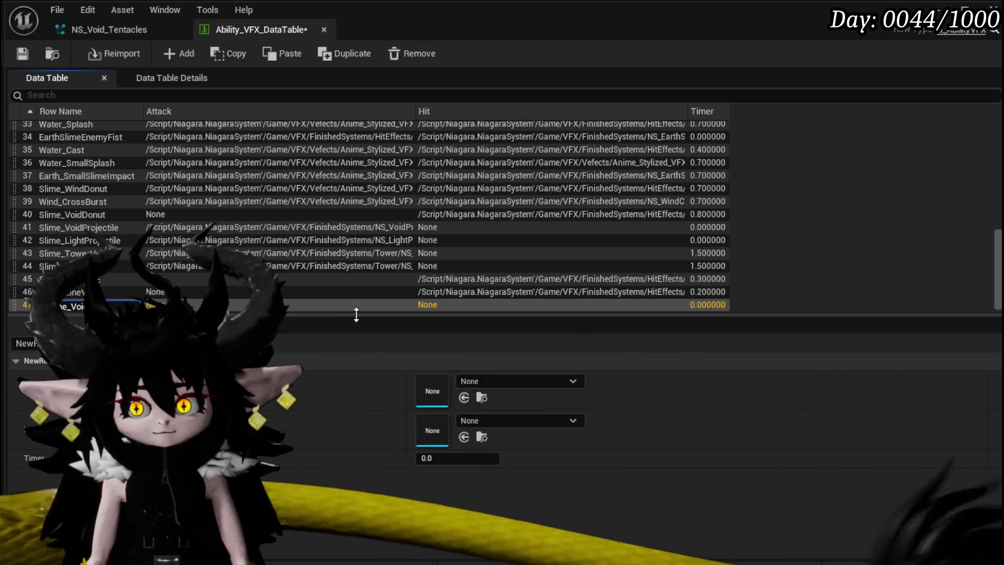
{"action": "key", "text": "Return"}
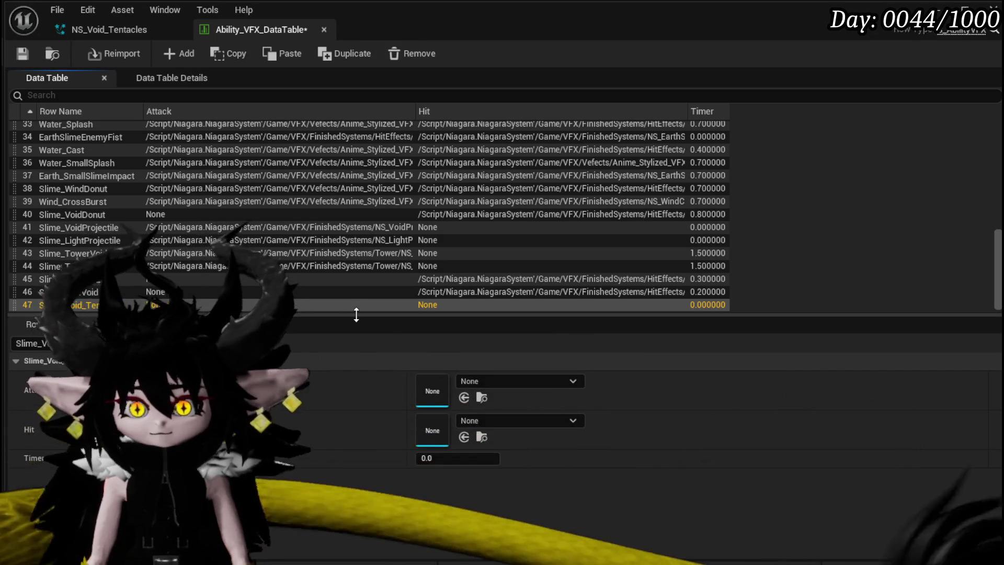
{"action": "left_click", "coordinate": [505, 421]}
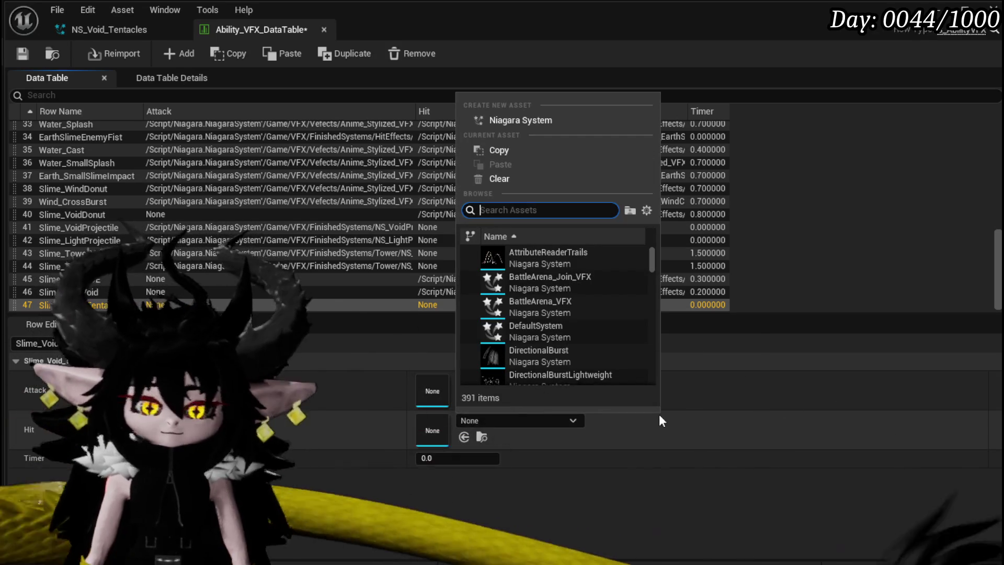
{"action": "type", "text": "Slime Void ten"}
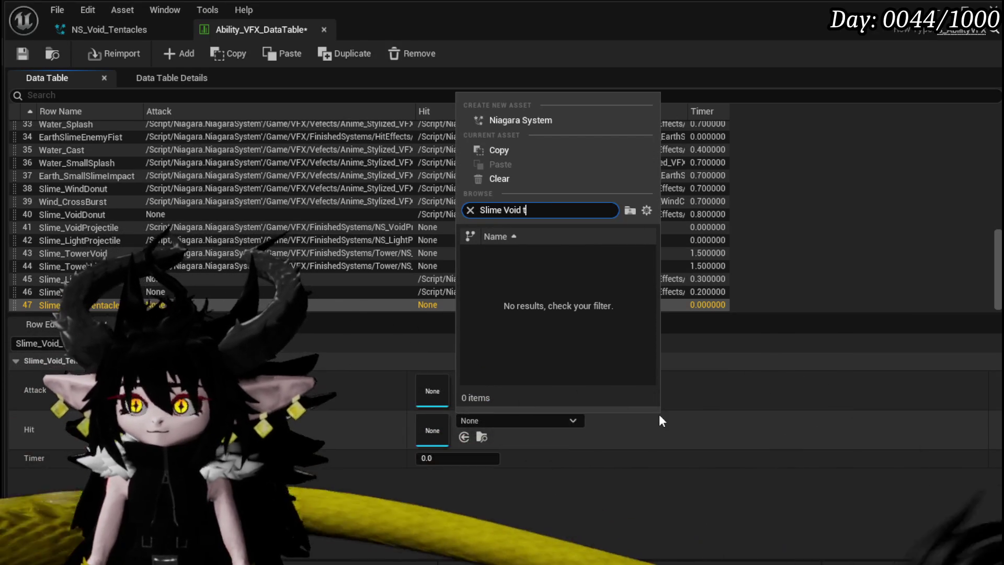
{"action": "key", "text": "BackSpace"}
{"action": "key", "text": "BackSpace"}
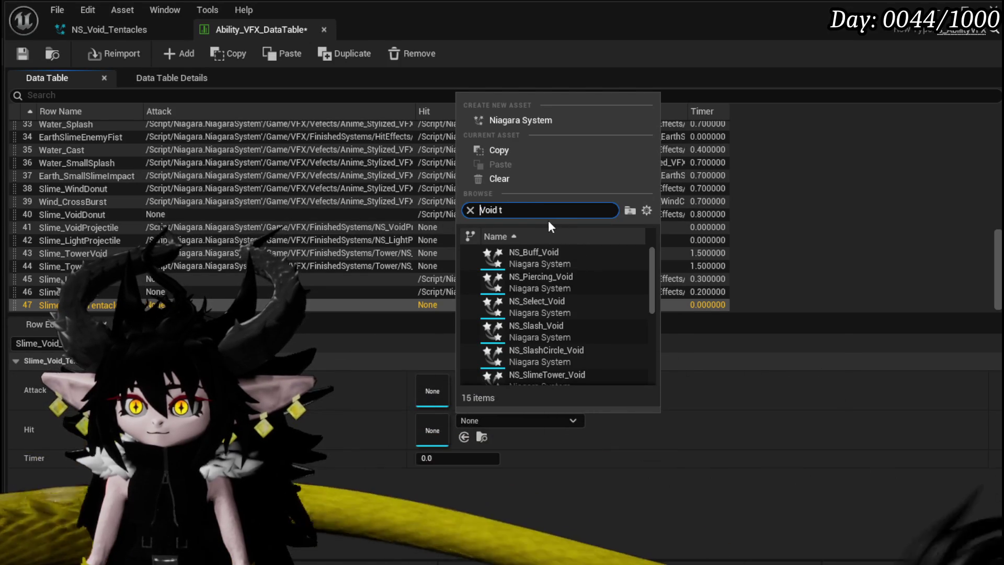
{"action": "type", "text": "ent"}
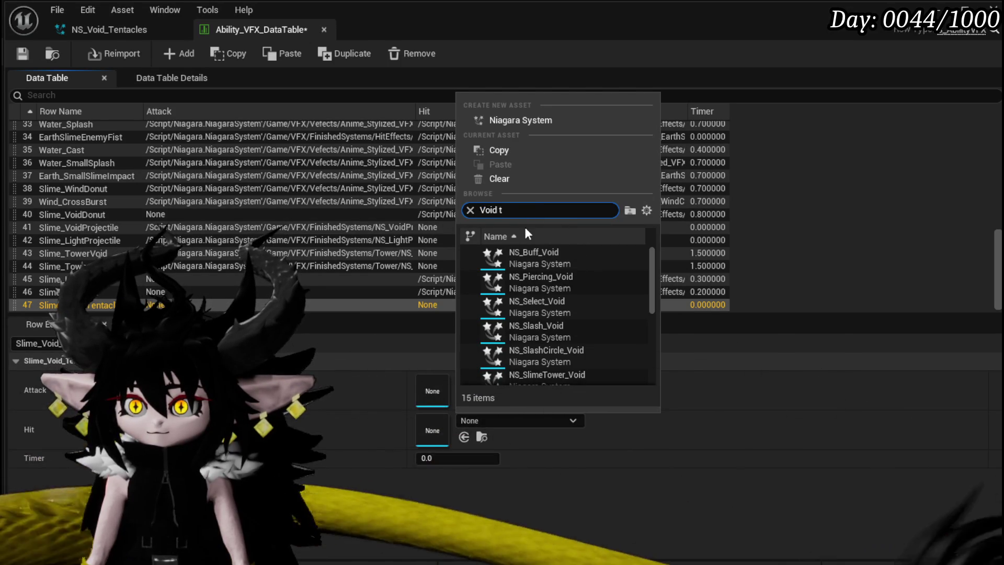
{"action": "left_click", "coordinate": [525, 256]}
Rename row 47 to Void_Tentacles, save, set Timer to 0.6, and close the Data Table
{"action": "key", "text": "F2"}
{"action": "type", "text": "Void_Tentacles"}
{"action": "key", "text": "Return"}
{"action": "key", "text": "F2"}
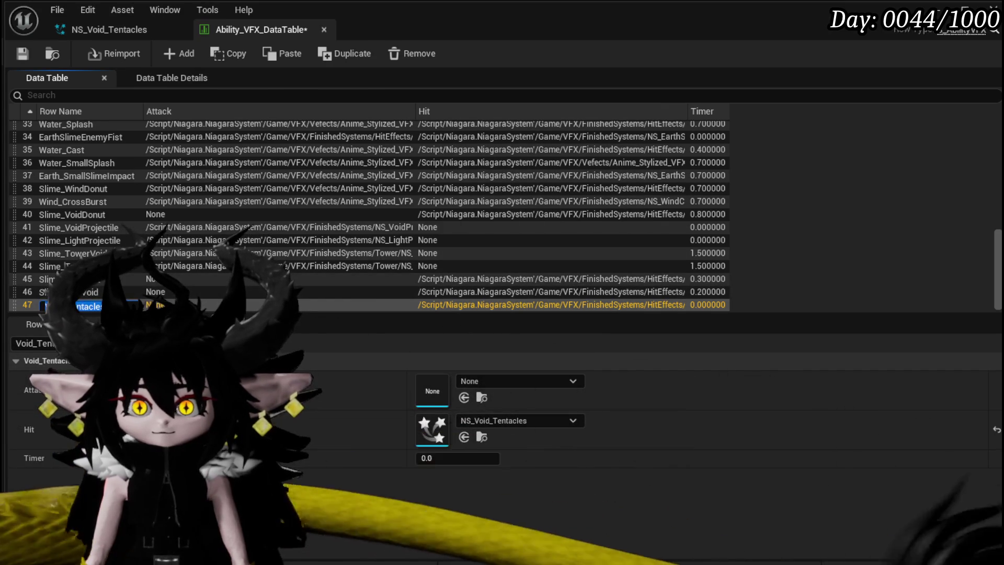
{"action": "key", "text": "Return"}
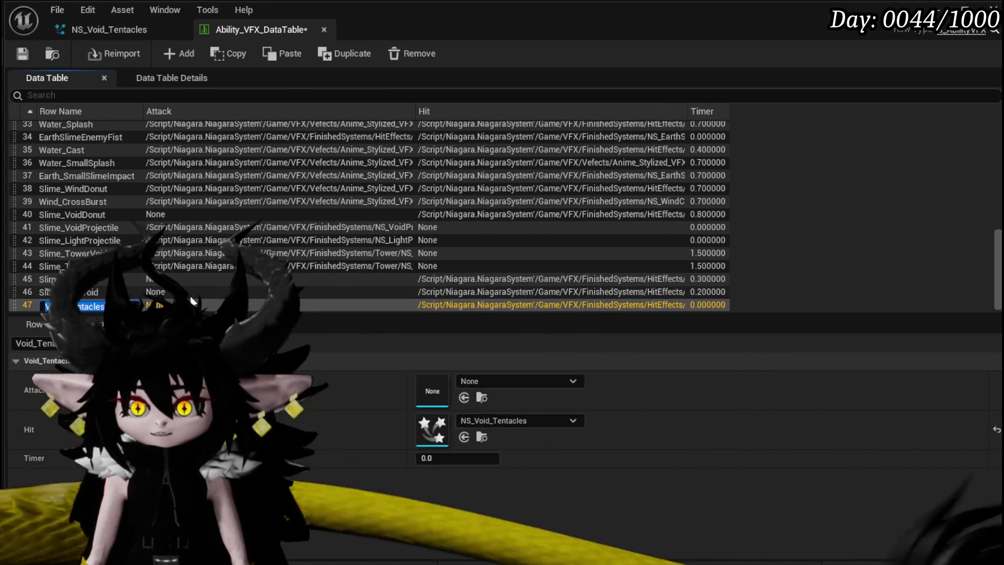
{"action": "key", "text": "ctrl+s"}
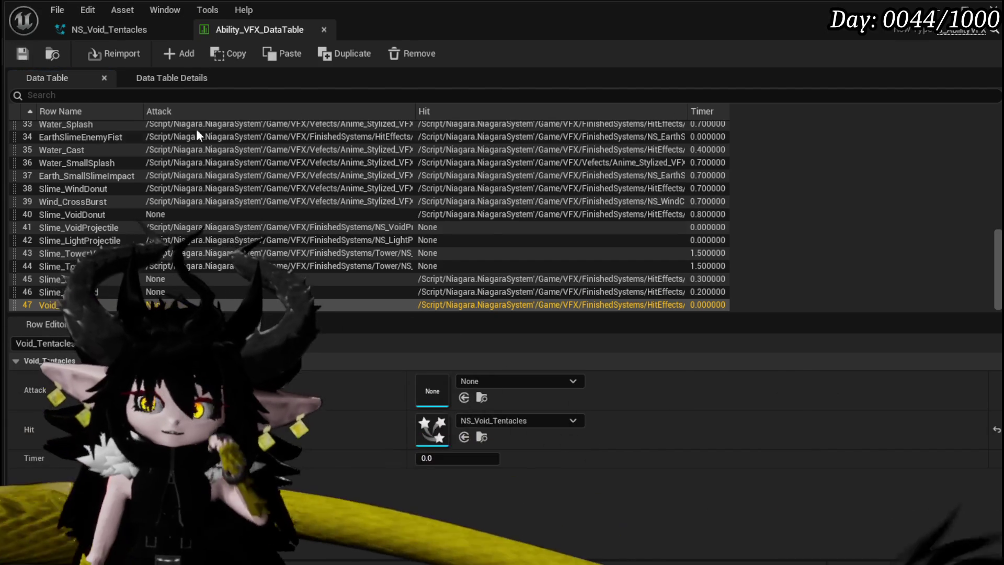
{"action": "left_click", "coordinate": [447, 463]}
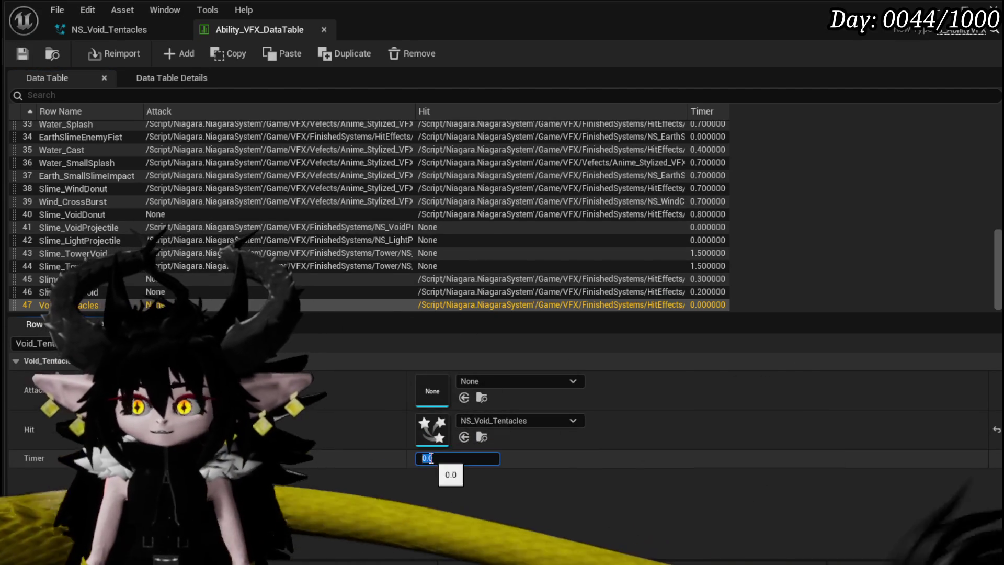
{"action": "type", "text": "0.6"}
{"action": "key", "text": "Return"}
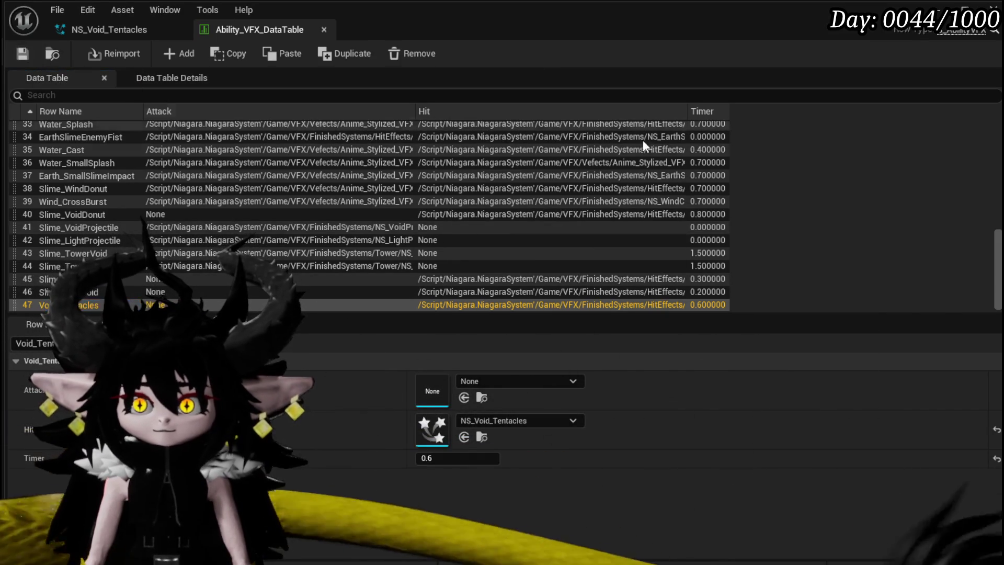
{"action": "left_click", "coordinate": [964, 9]}
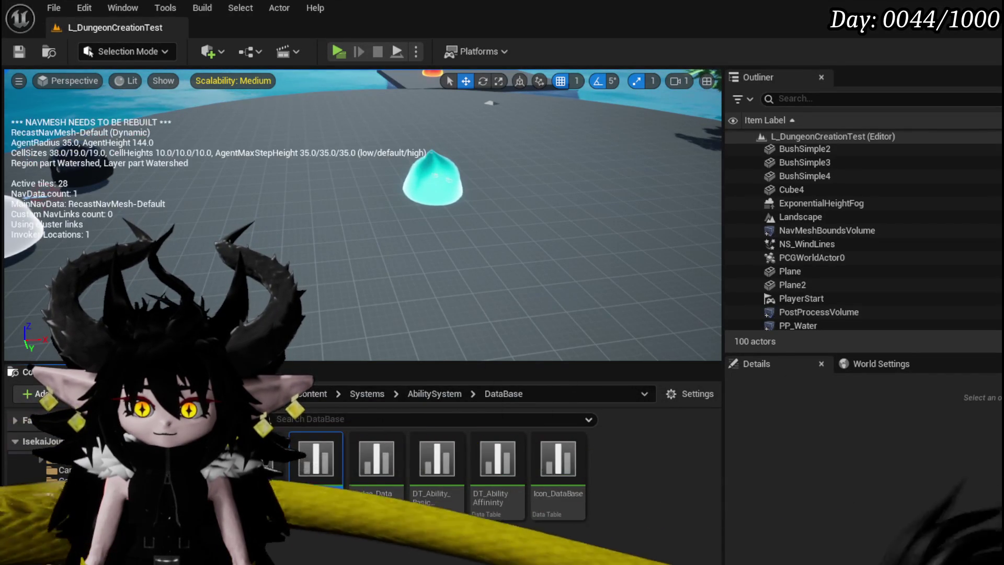
Go back to Systems > CombatSystem > Actors and open BP_TowerMarker_Child from CombatAttacks
{"action": "key", "text": "p"}
{"action": "key", "text": "alt+Left"}
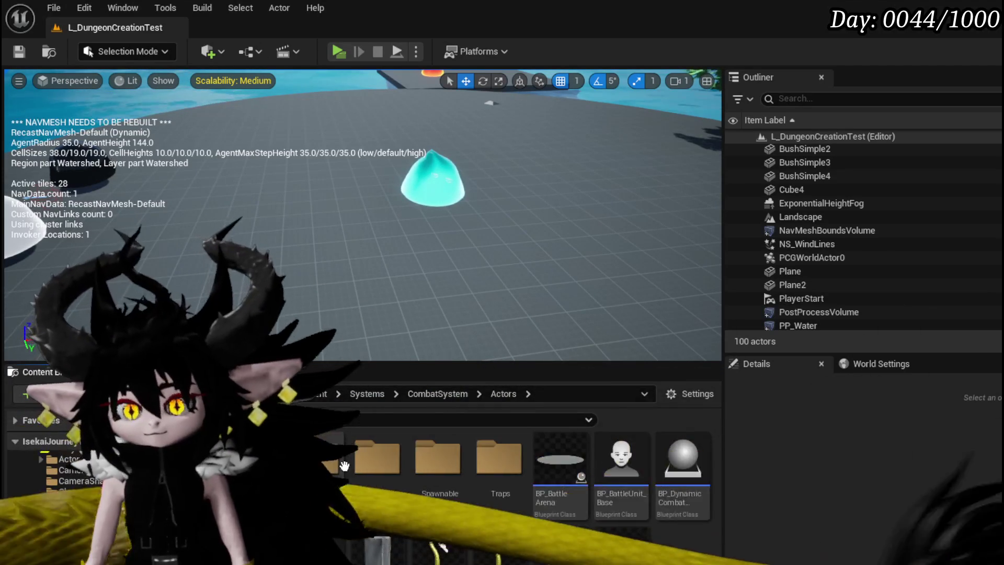
{"action": "double_click", "coordinate": [317, 465]}
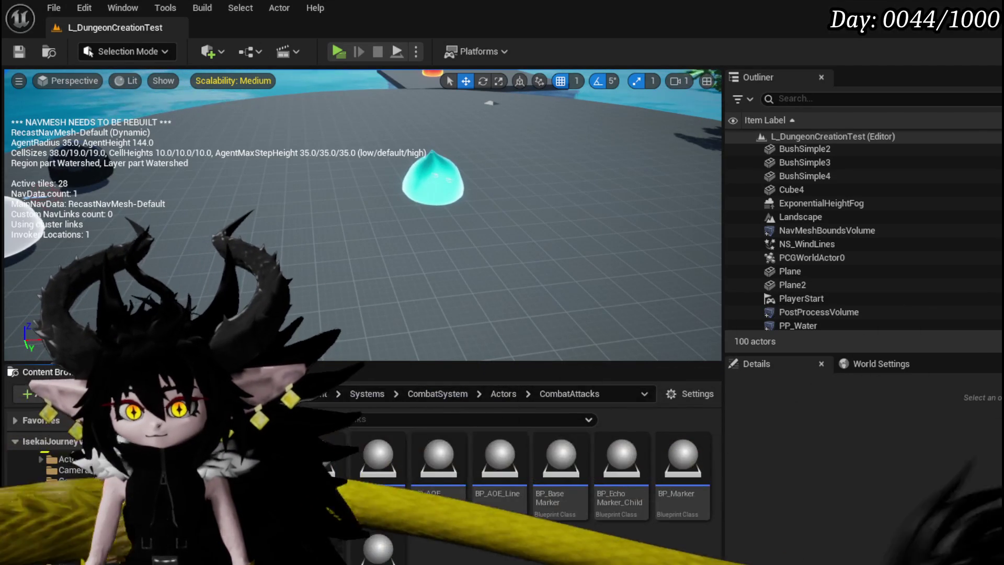
{"action": "double_click", "coordinate": [334, 460]}
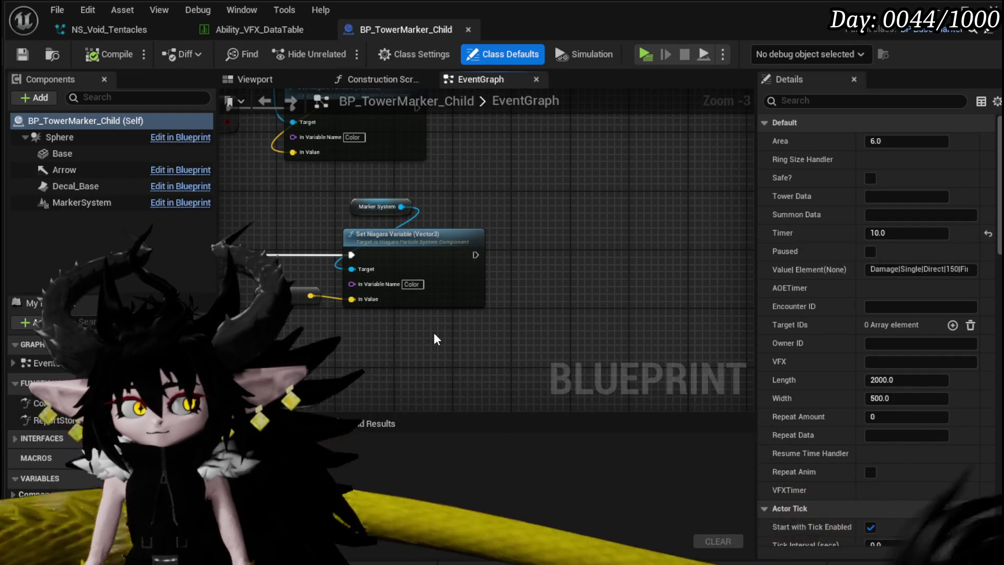
Look over the EventGraph around the SET and Damage Event nodes
{"action": "left_click_drag", "start_coordinate": [355, 346], "coordinate": [588, 341]}
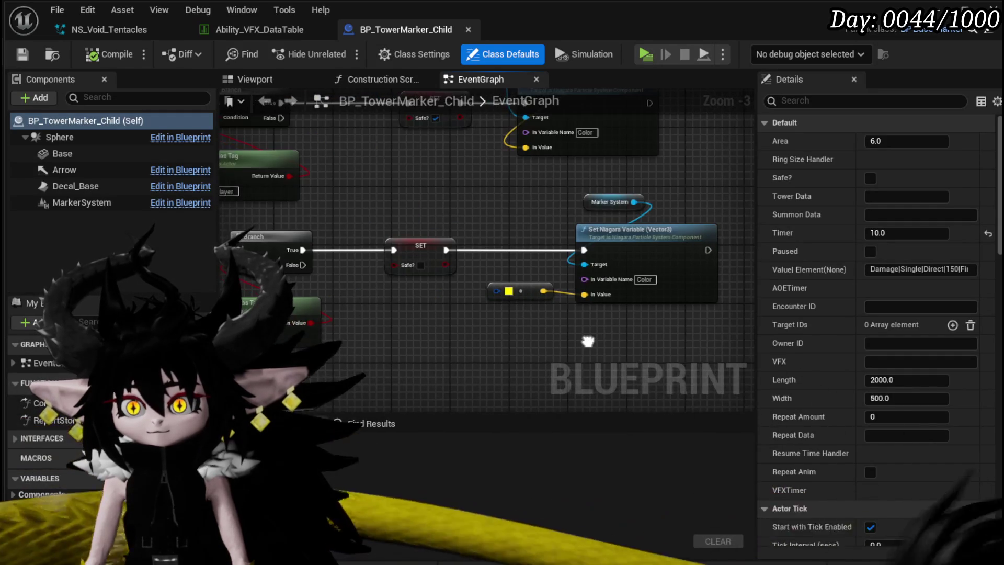
{"action": "scroll", "coordinate": [585, 340], "scroll_direction": "down", "scroll_amount": 5}
{"action": "scroll", "coordinate": [388, 306], "scroll_direction": "up", "scroll_amount": 4}
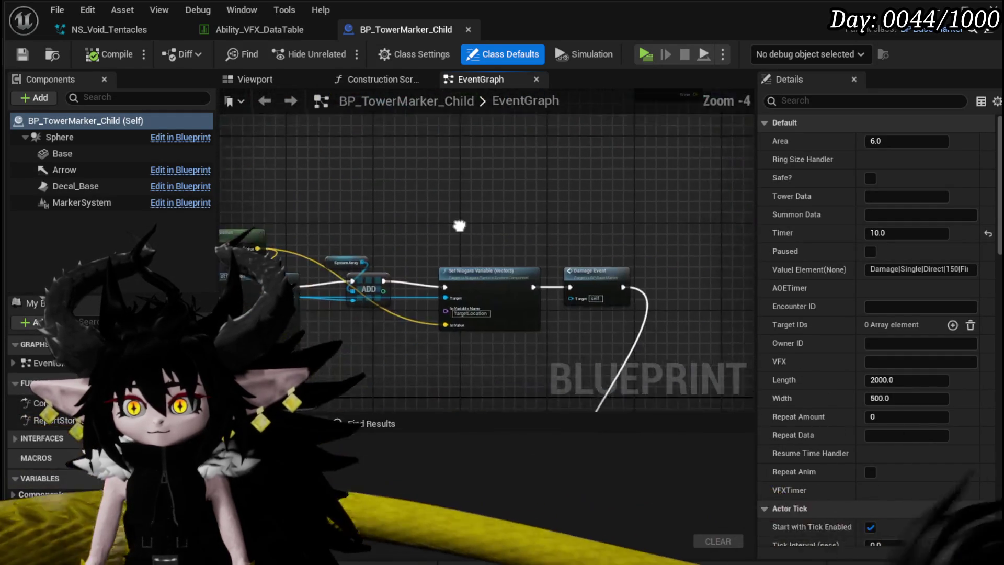
{"action": "left_click", "coordinate": [590, 272]}
{"action": "scroll", "coordinate": [591, 282], "scroll_direction": "down", "scroll_amount": 2}
{"action": "scroll", "coordinate": [503, 269], "scroll_direction": "up", "scroll_amount": 2}
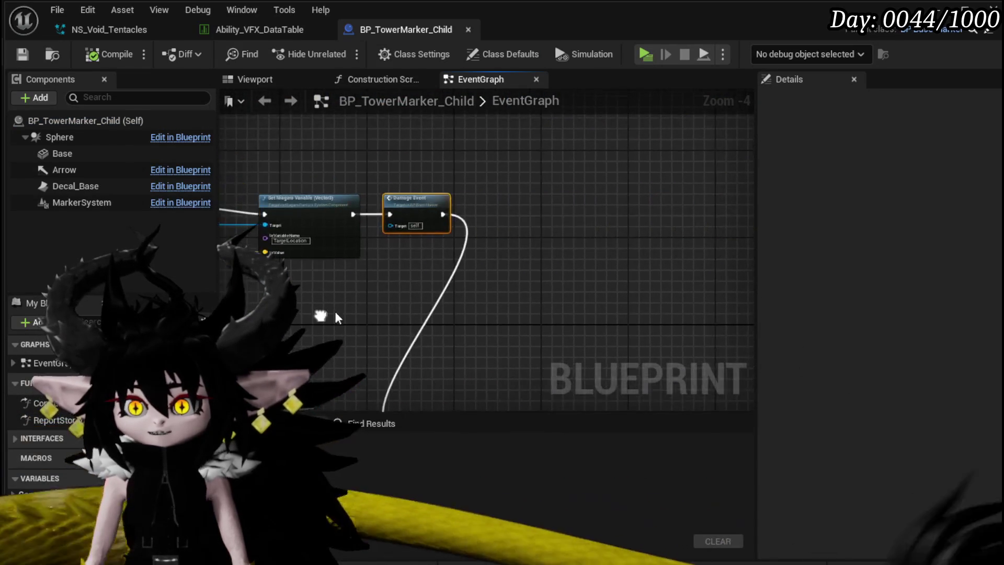
{"action": "scroll", "coordinate": [504, 268], "scroll_direction": "down", "scroll_amount": 2}
{"action": "scroll", "coordinate": [492, 261], "scroll_direction": "up", "scroll_amount": 2}
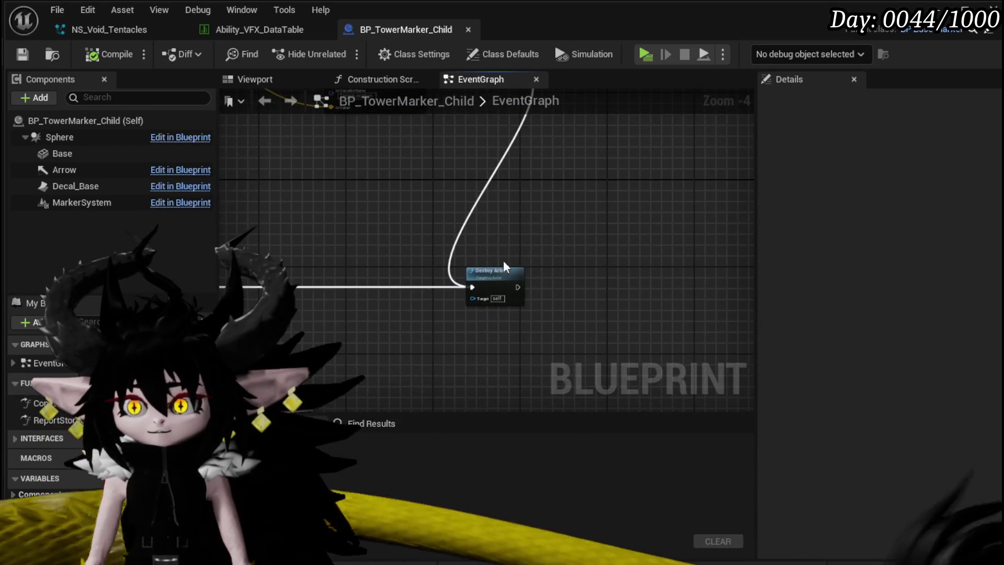
{"action": "scroll", "coordinate": [707, 278], "scroll_direction": "down", "scroll_amount": 2}
{"action": "scroll", "coordinate": [681, 325], "scroll_direction": "up", "scroll_amount": 2}
{"action": "scroll", "coordinate": [550, 288], "scroll_direction": "down", "scroll_amount": 2}
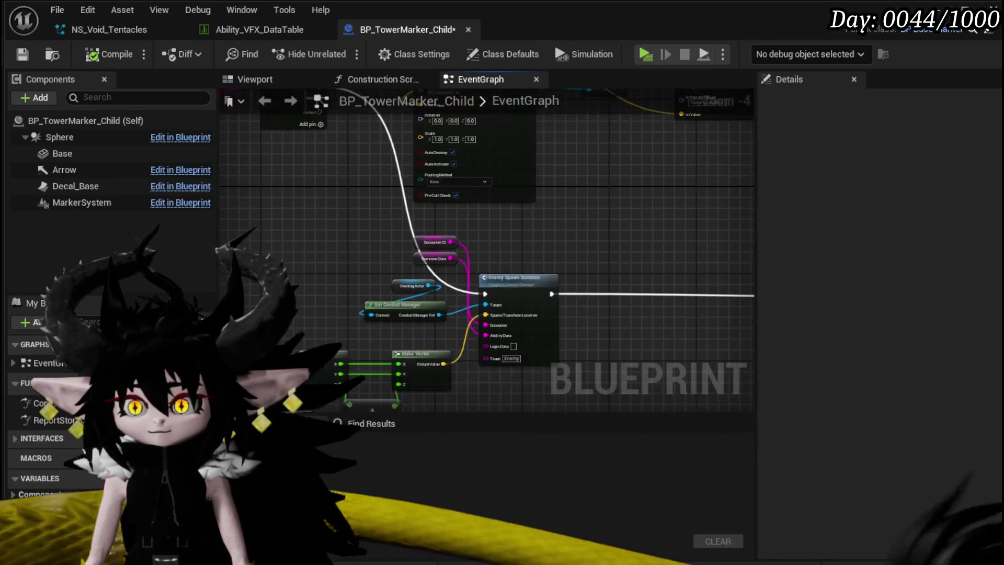
{"action": "scroll", "coordinate": [580, 334], "scroll_direction": "up", "scroll_amount": 3}
Move the Destroy Actor node higher in the graph, near the spawn nodes
{"action": "mouse_move", "coordinate": [583, 347]}
{"action": "left_mouse_down"}
{"action": "mouse_move", "coordinate": [549, 379]}
{"action": "mouse_move", "coordinate": [466, 381]}
{"action": "left_mouse_up"}
{"action": "mouse_move", "coordinate": [511, 173]}
{"action": "left_mouse_down"}
{"action": "mouse_move", "coordinate": [439, 137]}
{"action": "mouse_move", "coordinate": [450, 173]}
{"action": "left_mouse_up"}
{"action": "scroll", "coordinate": [366, 235], "scroll_direction": "down", "scroll_amount": 3}
{"action": "scroll", "coordinate": [325, 265], "scroll_direction": "up", "scroll_amount": 3}
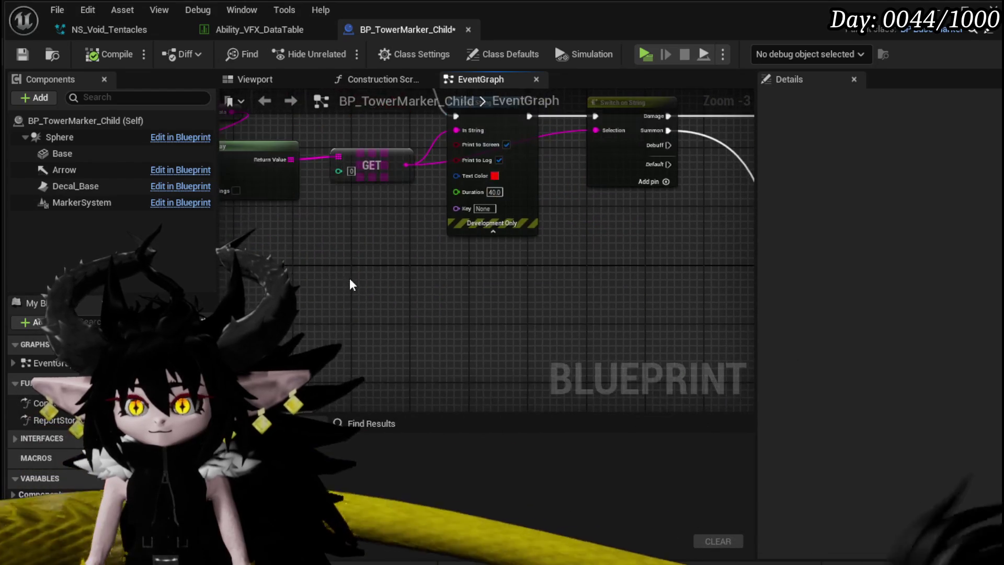
Add a Set Vector Parameter node after the spawn and position it up-left
{"action": "right_click", "coordinate": [350, 284]}
{"action": "type", "text": "nm"}
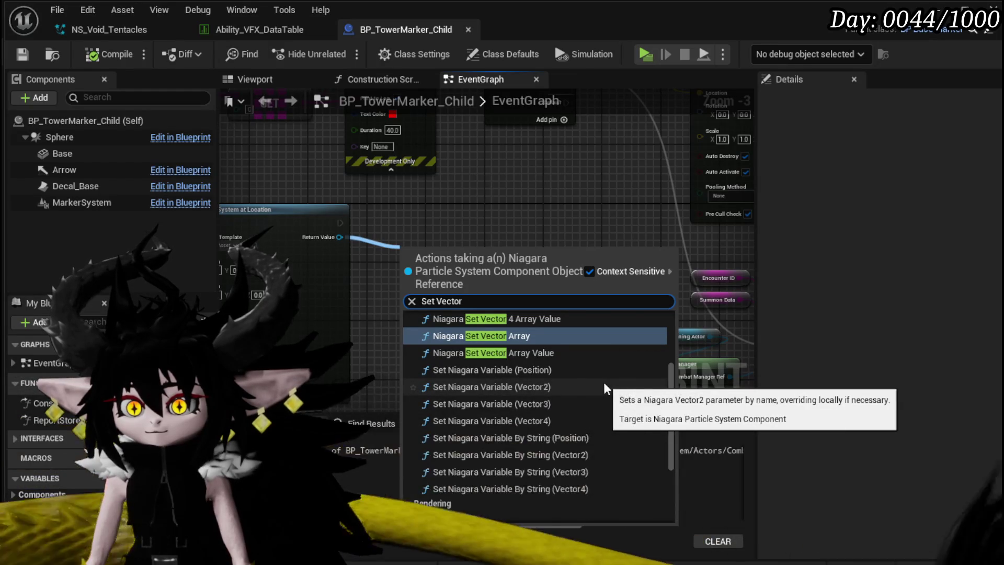
{"action": "scroll", "coordinate": [606, 389], "scroll_direction": "up", "scroll_amount": 1}
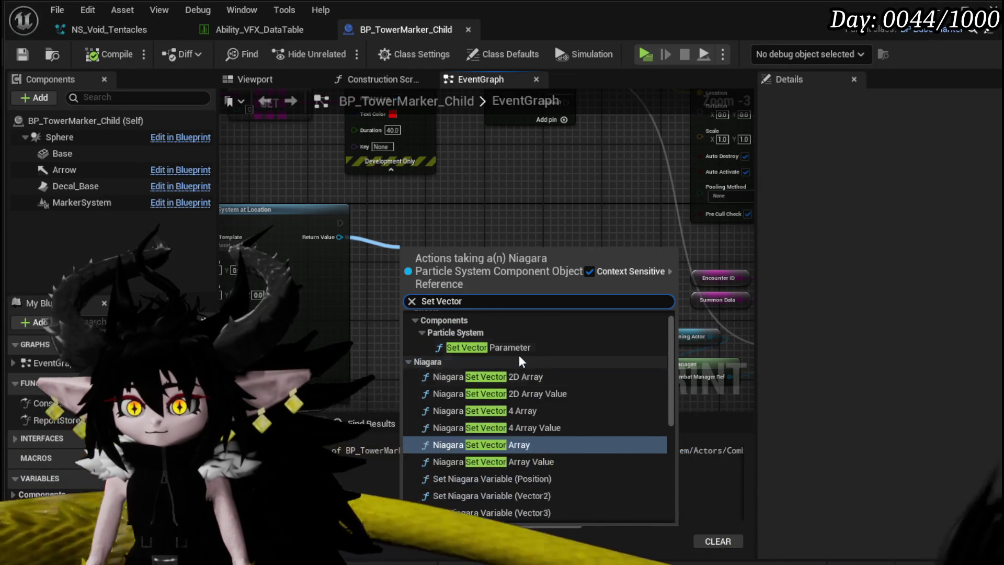
{"action": "left_click", "coordinate": [473, 348]}
{"action": "left_click_drag", "start_coordinate": [443, 266], "coordinate": [420, 229]}
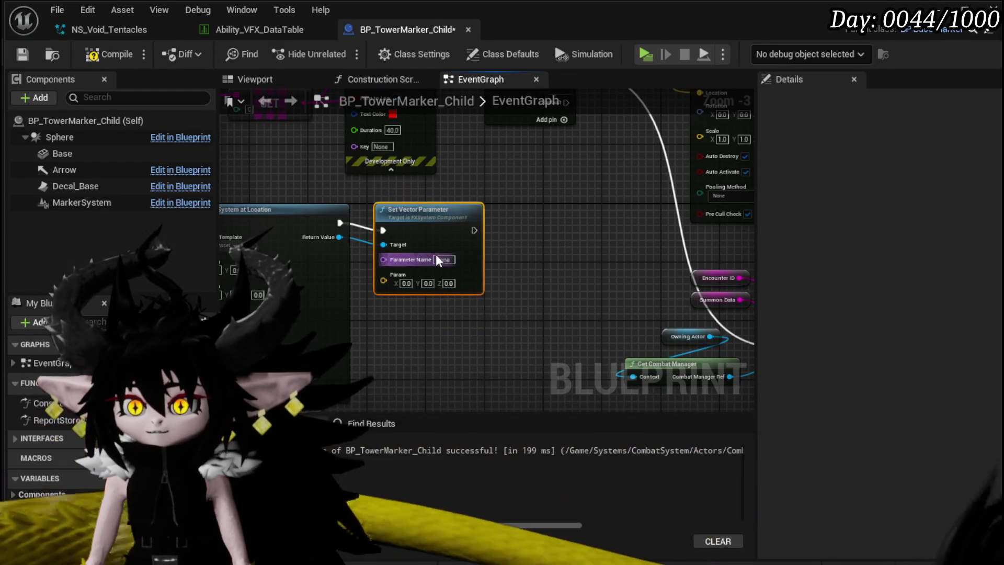
Wire Get Actor Location and Get Actor Rotation into Spawn System at Location's Location and Rotation
{"action": "type", "text": "Target"}
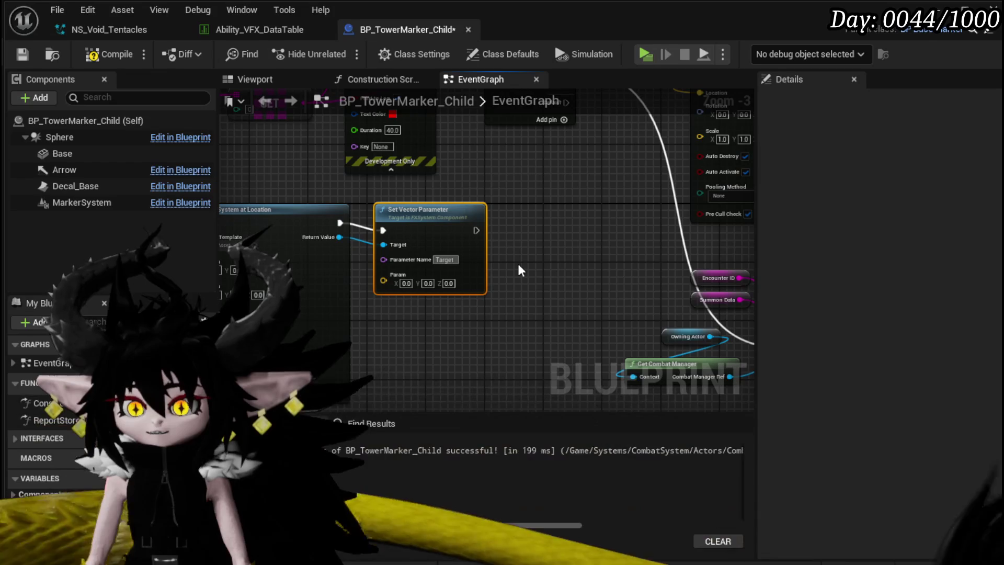
{"action": "type", "text": "Location"}
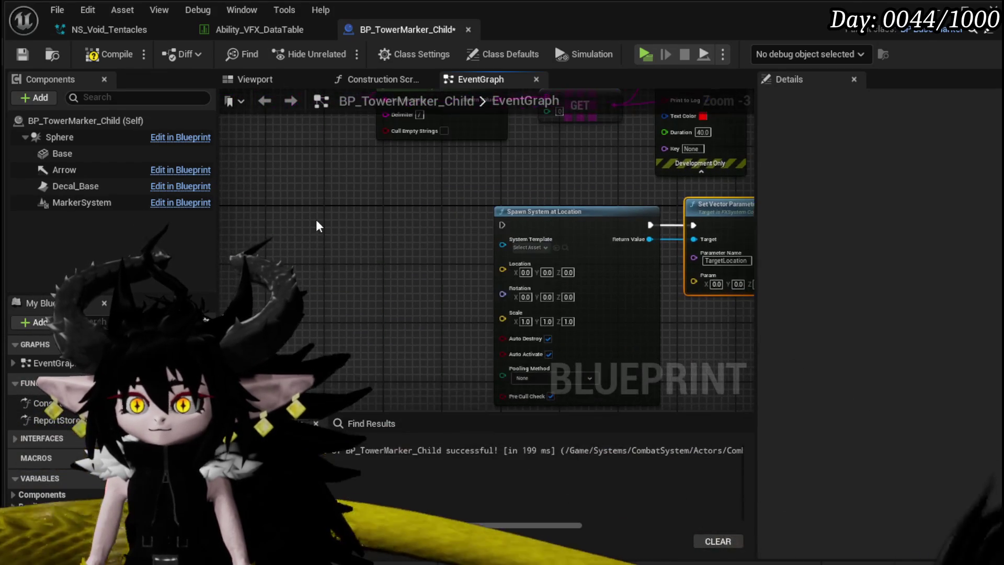
{"action": "right_click", "coordinate": [317, 225]}
{"action": "type", "text": "get actor location"}
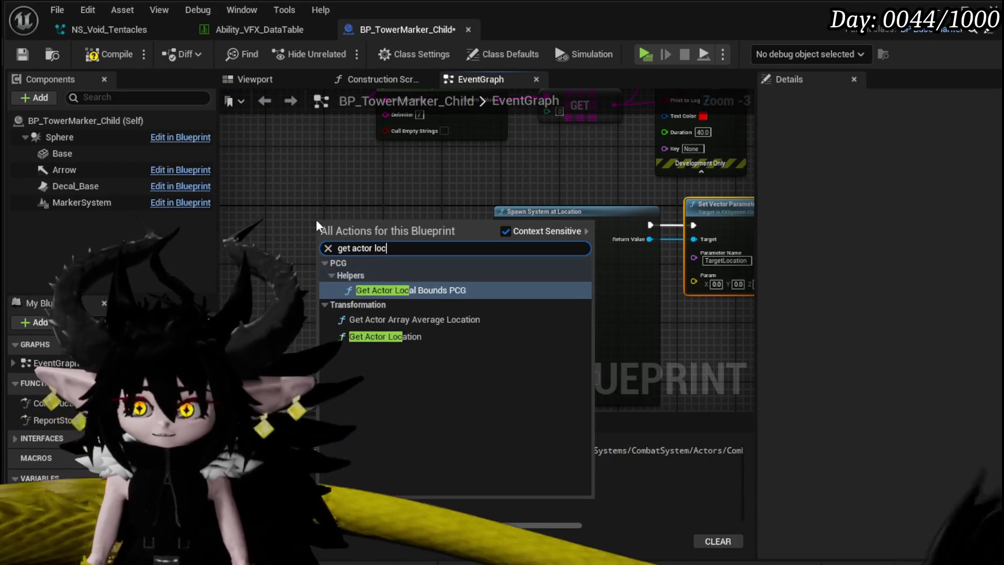
{"action": "key", "text": "Return"}
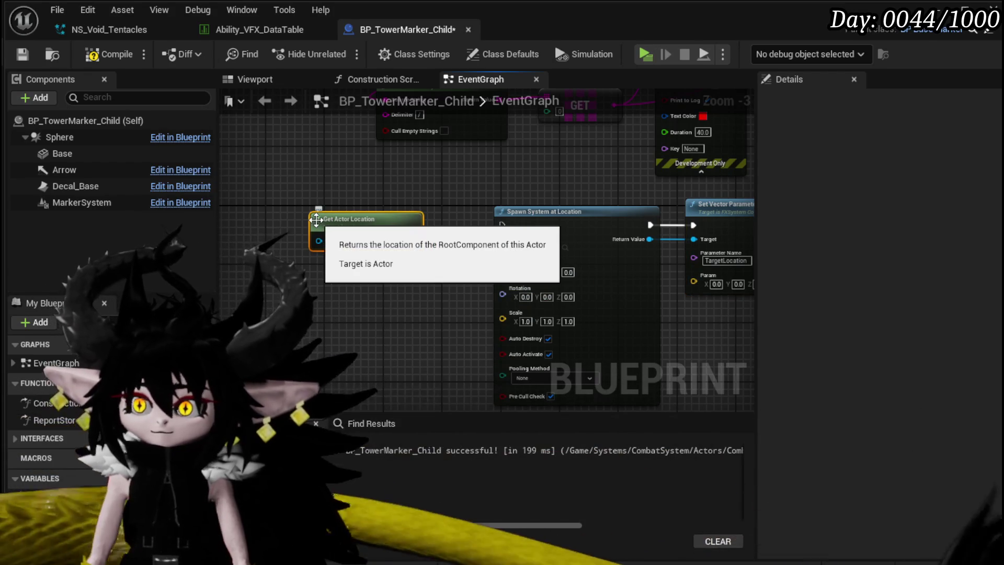
{"action": "left_click_drag", "start_coordinate": [421, 298], "coordinate": [503, 264]}
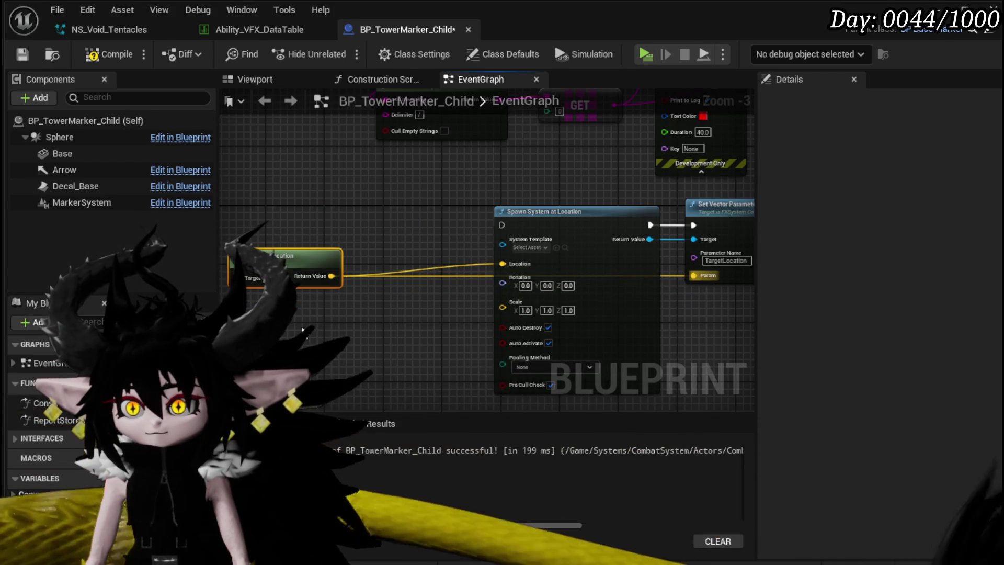
{"action": "type", "text": "actor"}
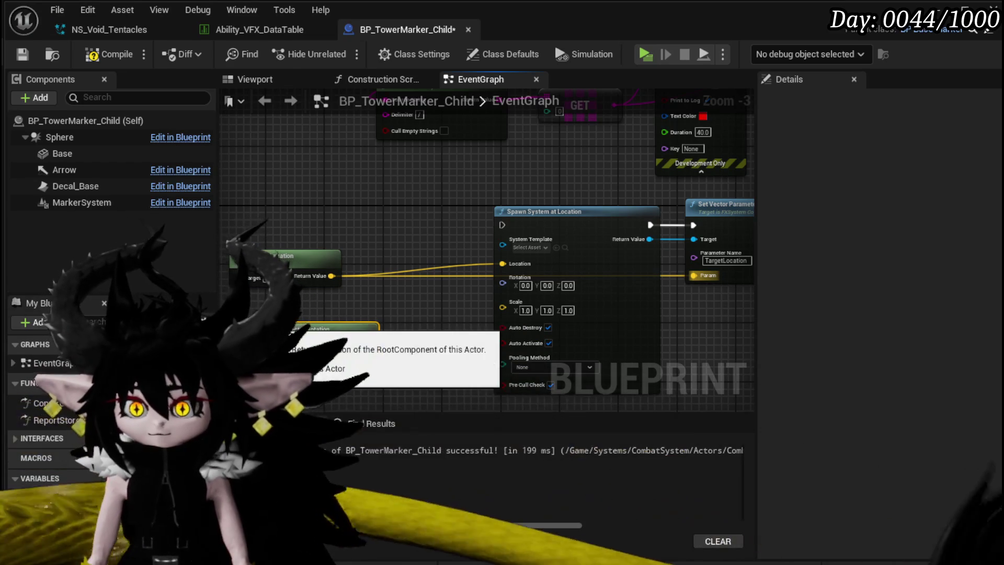
{"action": "left_click_drag", "start_coordinate": [368, 349], "coordinate": [503, 277]}
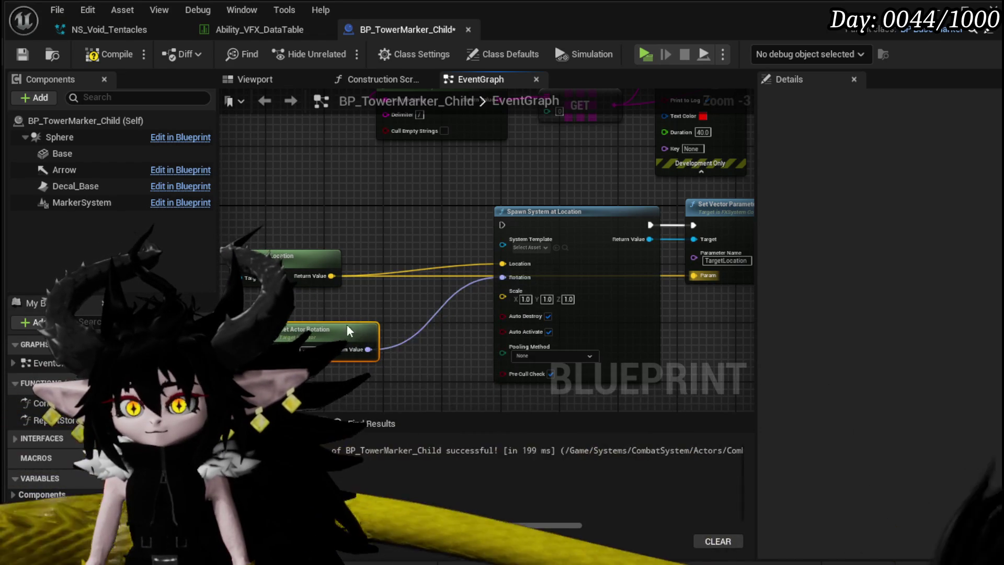
Place a Get Data Table Row node beside the actor location nodes
{"action": "left_click", "coordinate": [289, 260], "text": "ctrl"}
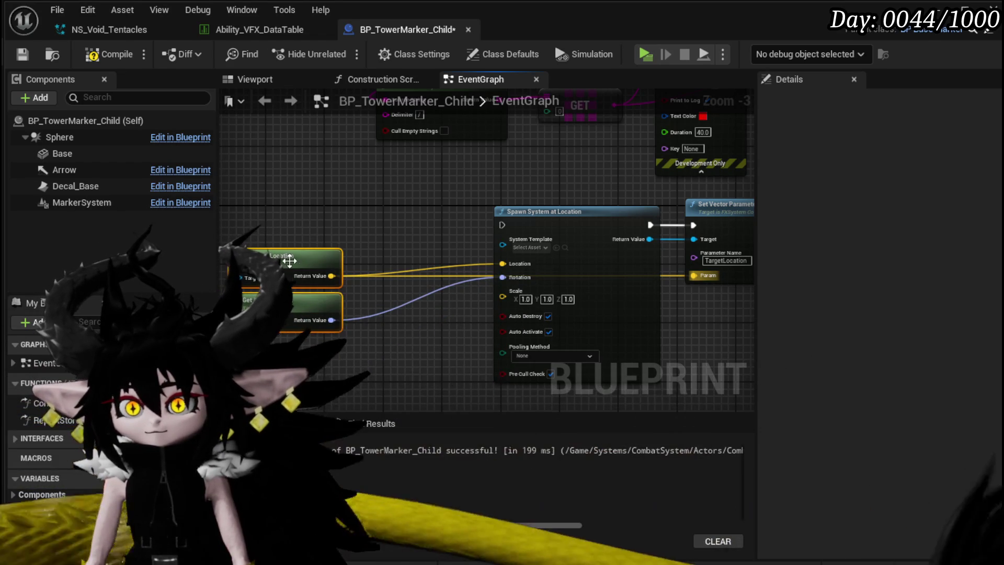
{"action": "right_click", "coordinate": [295, 241]}
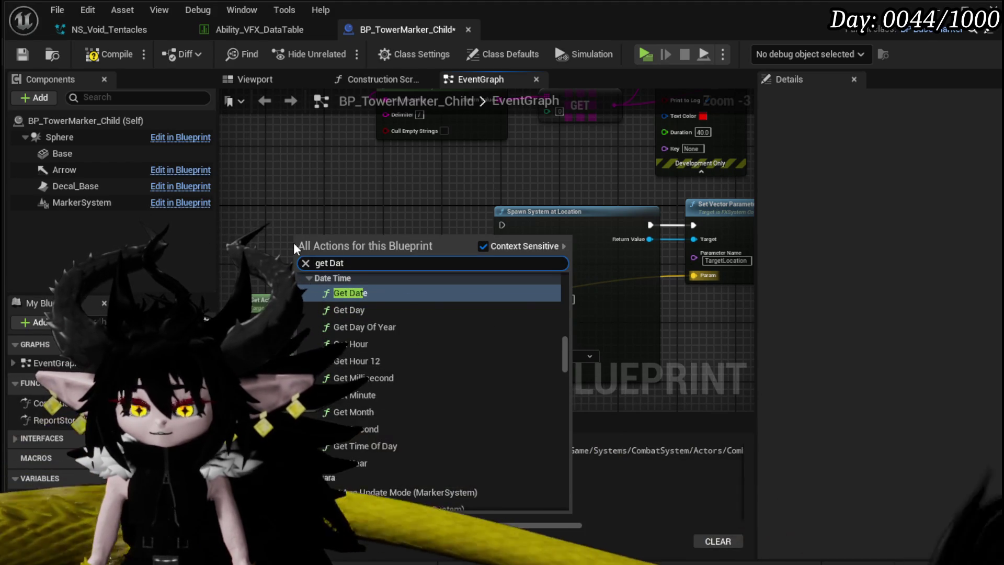
{"action": "type", "text": "ta"}
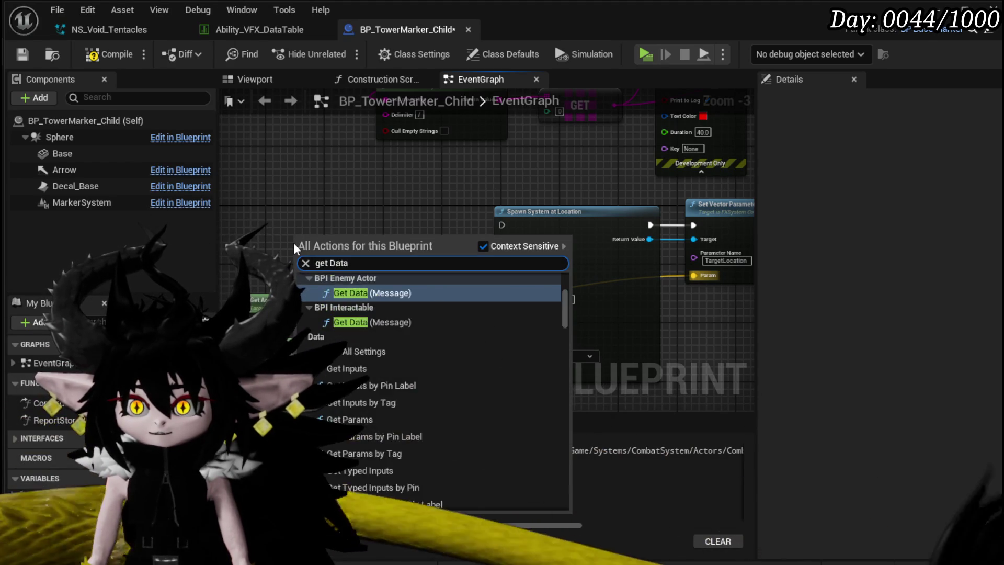
{"action": "type", "text": "table row"}
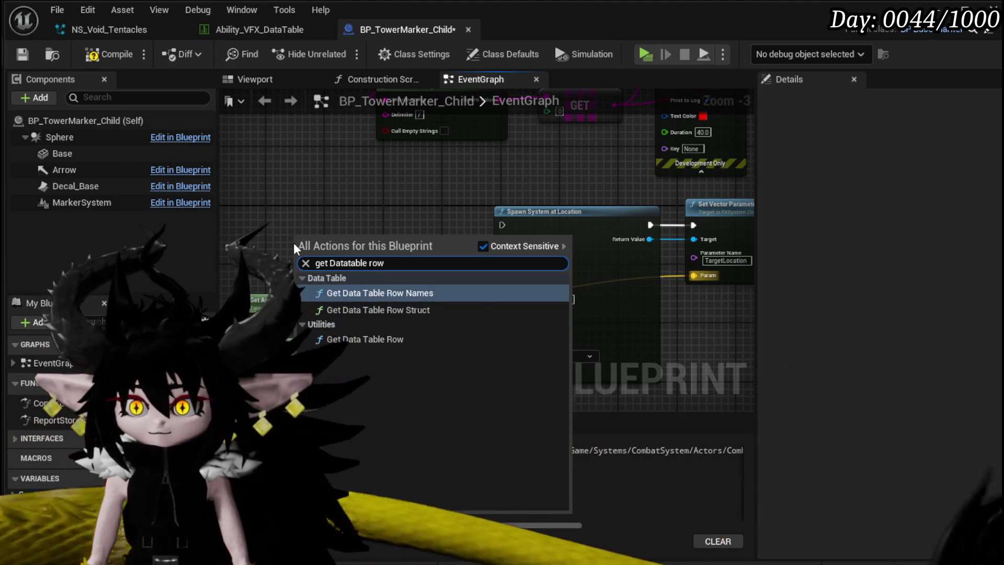
{"action": "left_click", "coordinate": [370, 340]}
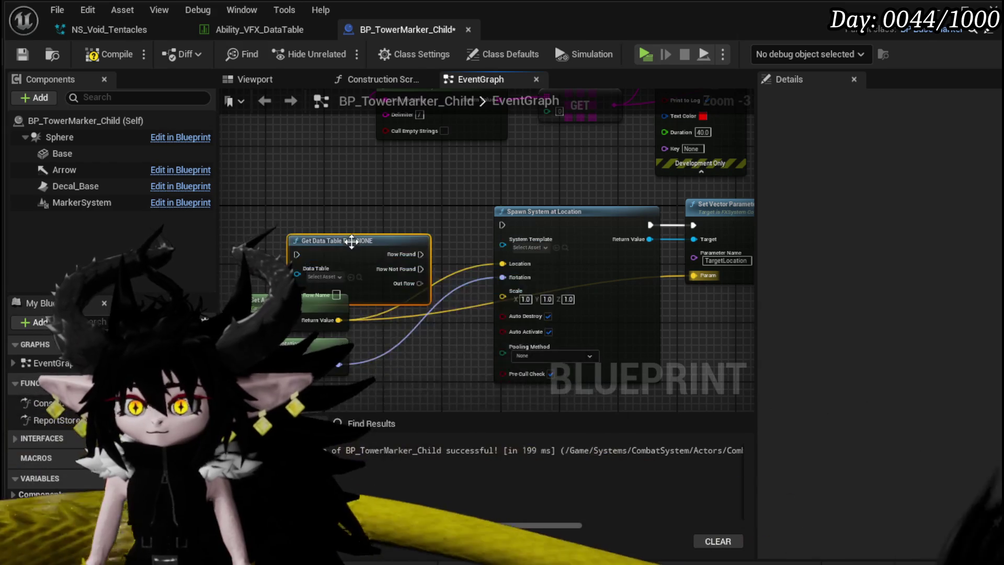
Set the lookup's Data Table to Ability_VFX_DataTable and break Out Row with Break S Ability VFX
{"action": "left_click", "coordinate": [316, 254]}
{"action": "type", "text": "VFX"}
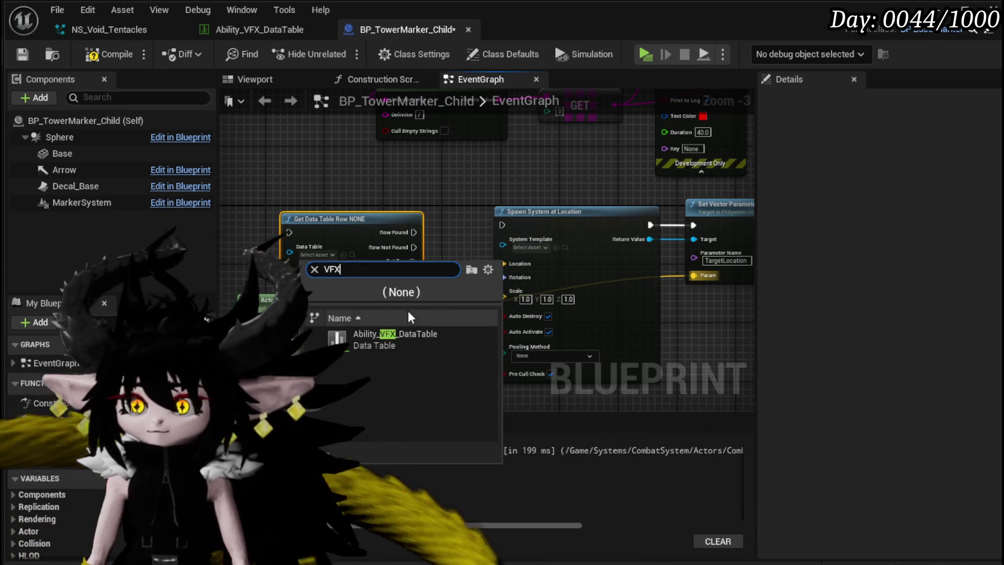
{"action": "left_click", "coordinate": [366, 339]}
{"action": "left_click_drag", "start_coordinate": [370, 262], "coordinate": [269, 220]}
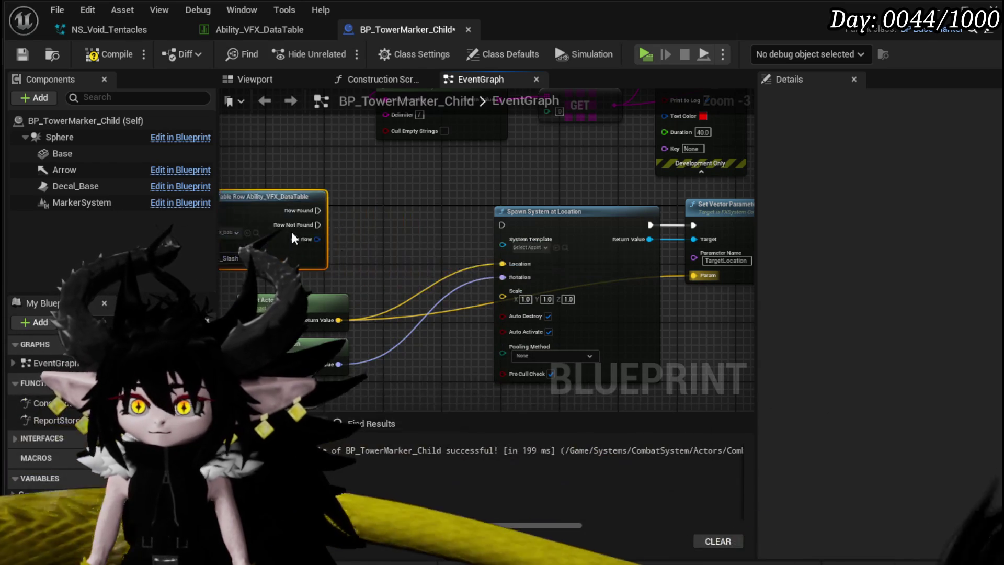
{"action": "type", "text": "break"}
{"action": "left_click_drag", "start_coordinate": [428, 235], "coordinate": [438, 163]}
{"action": "left_click", "coordinate": [434, 287]}
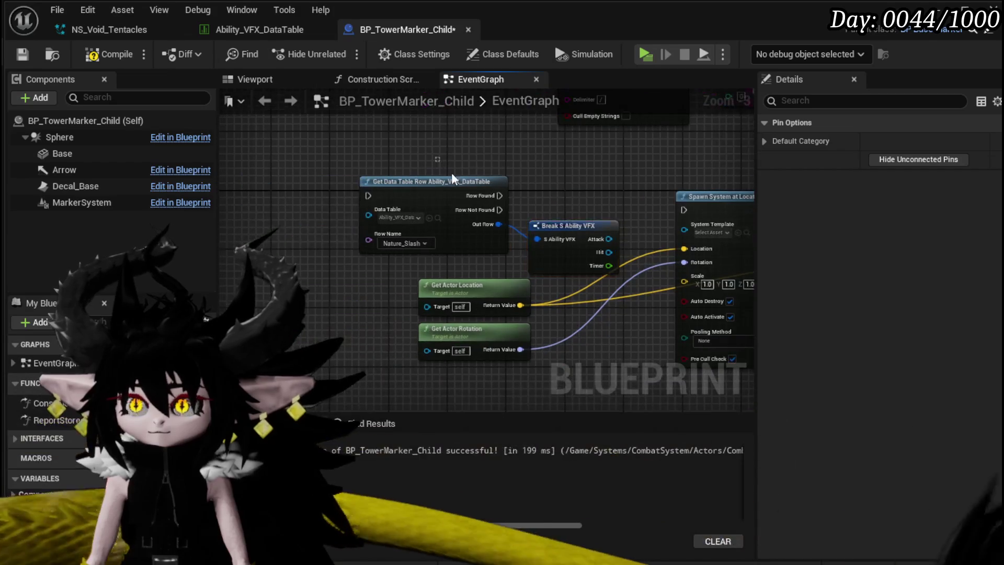
Rearrange the new nodes and set the Row Name to Void_Tentacles
{"action": "left_click_drag", "start_coordinate": [546, 231], "coordinate": [443, 229]}
{"action": "mouse_move", "coordinate": [413, 376]}
{"action": "left_mouse_down"}
{"action": "mouse_move", "coordinate": [444, 291]}
{"action": "mouse_move", "coordinate": [539, 342]}
{"action": "left_mouse_up"}
{"action": "left_click_drag", "start_coordinate": [512, 286], "coordinate": [553, 328]}
{"action": "scroll", "coordinate": [53, 418], "scroll_direction": "down", "scroll_amount": 5}
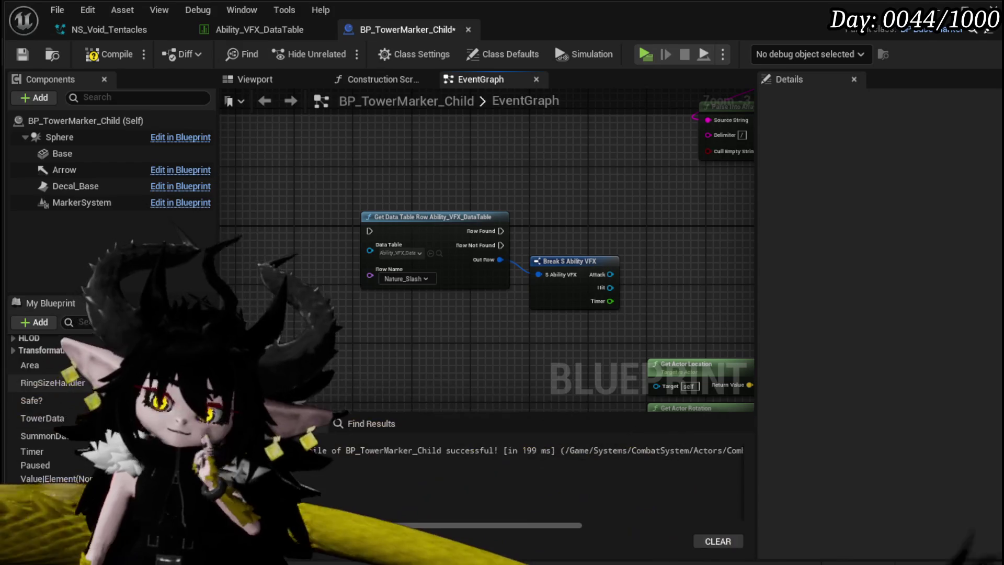
{"action": "scroll", "coordinate": [47, 408], "scroll_direction": "down", "scroll_amount": 1}
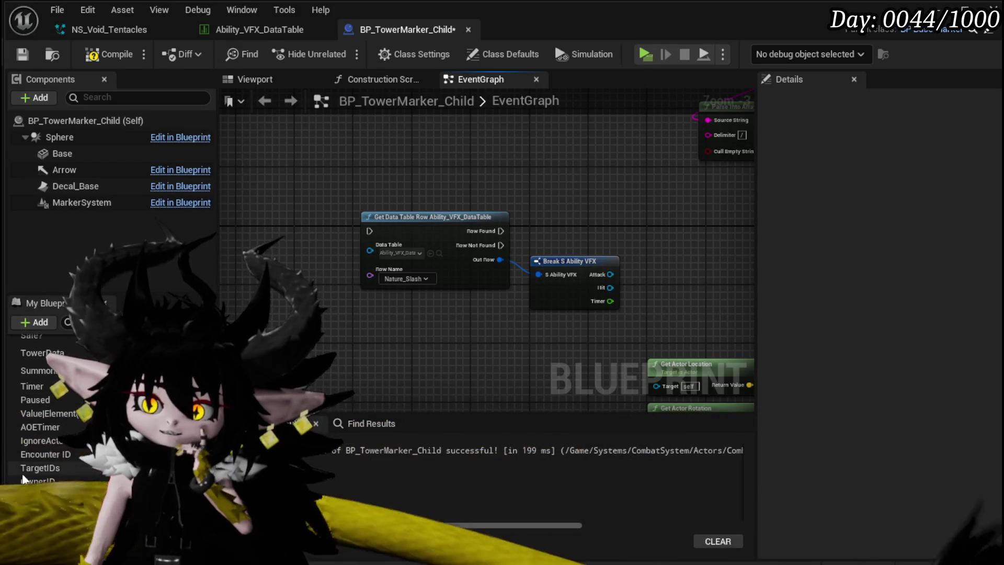
{"action": "left_click", "coordinate": [406, 279]}
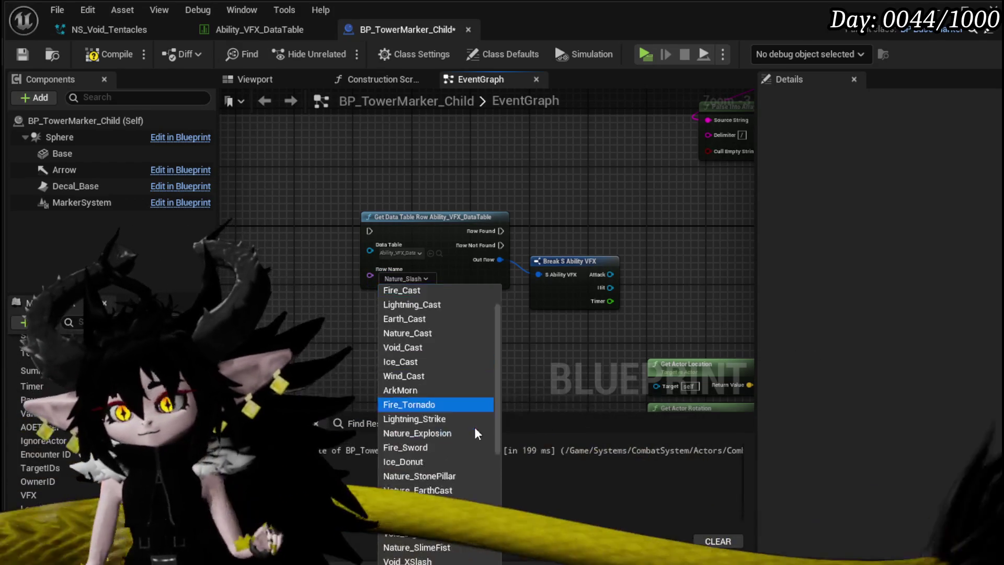
{"action": "scroll", "coordinate": [478, 434], "scroll_direction": "down", "scroll_amount": 6}
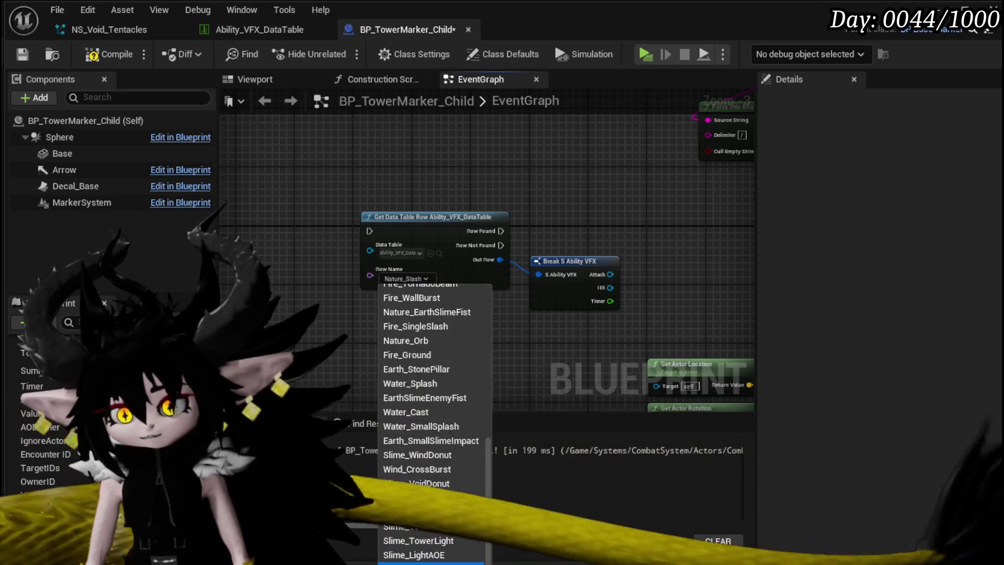
{"action": "left_click", "coordinate": [408, 540]}
Compile and save the BP_TowerMarker_Child blueprint
{"action": "mouse_move", "coordinate": [411, 348]}
{"action": "left_mouse_down"}
{"action": "mouse_move", "coordinate": [582, 258]}
{"action": "mouse_move", "coordinate": [590, 273]}
{"action": "left_mouse_up"}
{"action": "left_click", "coordinate": [676, 262]}
{"action": "left_click", "coordinate": [93, 59]}
{"action": "left_click", "coordinate": [22, 53]}
{"action": "left_click_drag", "start_coordinate": [491, 186], "coordinate": [286, 166]}
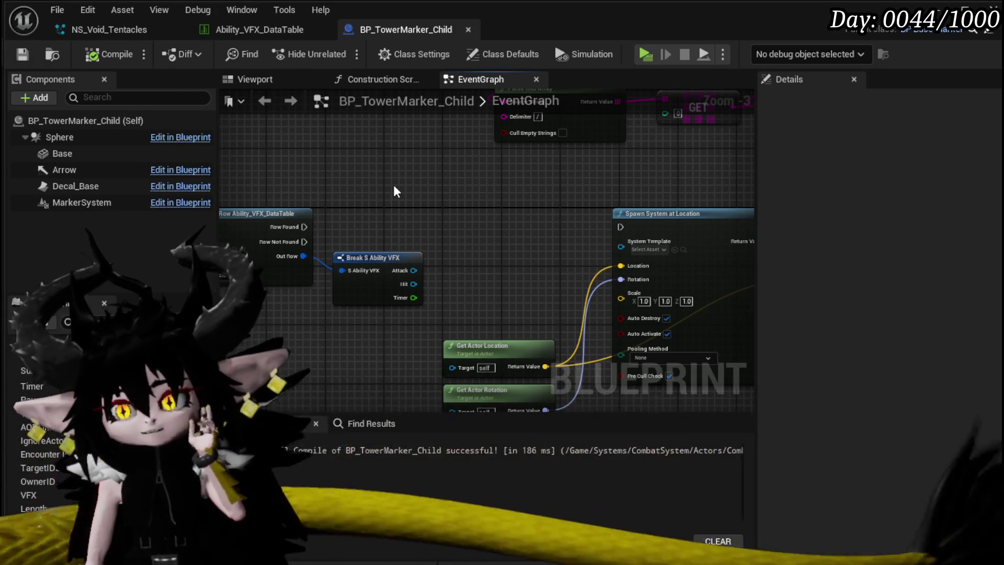
{"action": "scroll", "coordinate": [525, 287], "scroll_direction": "up", "scroll_amount": 1}
Connect Hit to System Template and Row Found to the spawn, then compile and save
{"action": "left_click_drag", "start_coordinate": [381, 241], "coordinate": [611, 198]}
{"action": "mouse_move", "coordinate": [495, 217]}
{"action": "left_mouse_down"}
{"action": "mouse_move", "coordinate": [616, 220]}
{"action": "mouse_move", "coordinate": [552, 228]}
{"action": "left_mouse_up"}
{"action": "left_click_drag", "start_coordinate": [313, 186], "coordinate": [668, 186]}
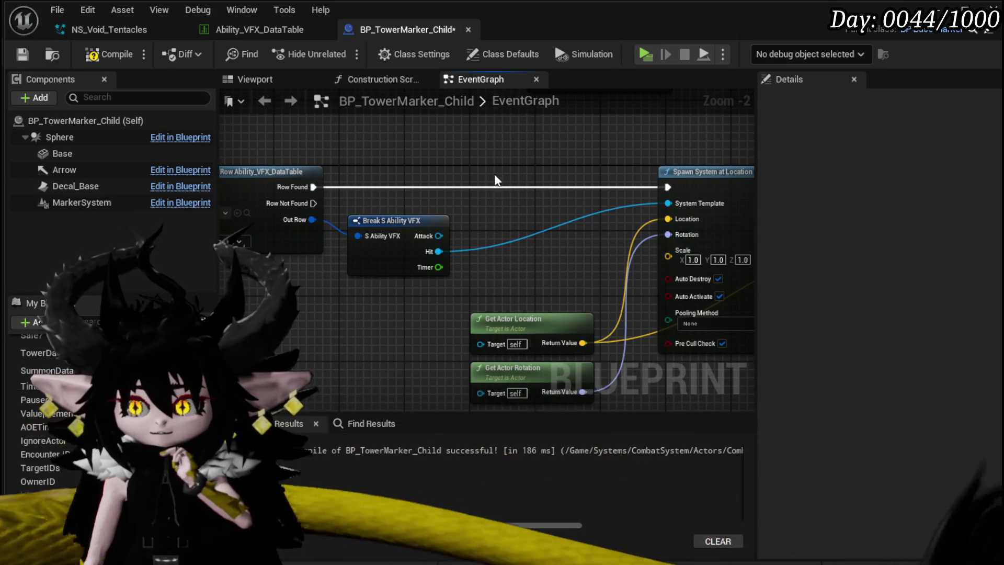
{"action": "left_click", "coordinate": [93, 54]}
{"action": "left_click", "coordinate": [22, 54]}
{"action": "scroll", "coordinate": [307, 188], "scroll_direction": "down", "scroll_amount": 2}
Move the actor location and rotation nodes left and review the timer and Niagara nodes
{"action": "left_click_drag", "start_coordinate": [394, 291], "coordinate": [308, 277]}
{"action": "mouse_move", "coordinate": [384, 172]}
{"action": "left_mouse_down"}
{"action": "mouse_move", "coordinate": [303, 322]}
{"action": "mouse_move", "coordinate": [344, 283]}
{"action": "left_mouse_up"}
{"action": "left_click_drag", "start_coordinate": [485, 264], "coordinate": [324, 265]}
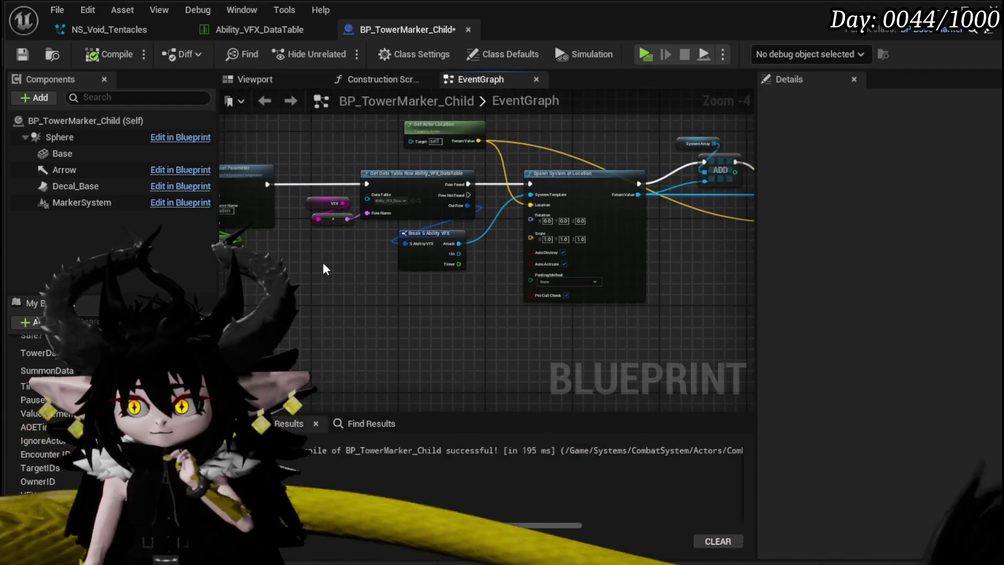
{"action": "scroll", "coordinate": [549, 262], "scroll_direction": "up", "scroll_amount": 1}
{"action": "scroll", "coordinate": [537, 268], "scroll_direction": "up", "scroll_amount": 1}
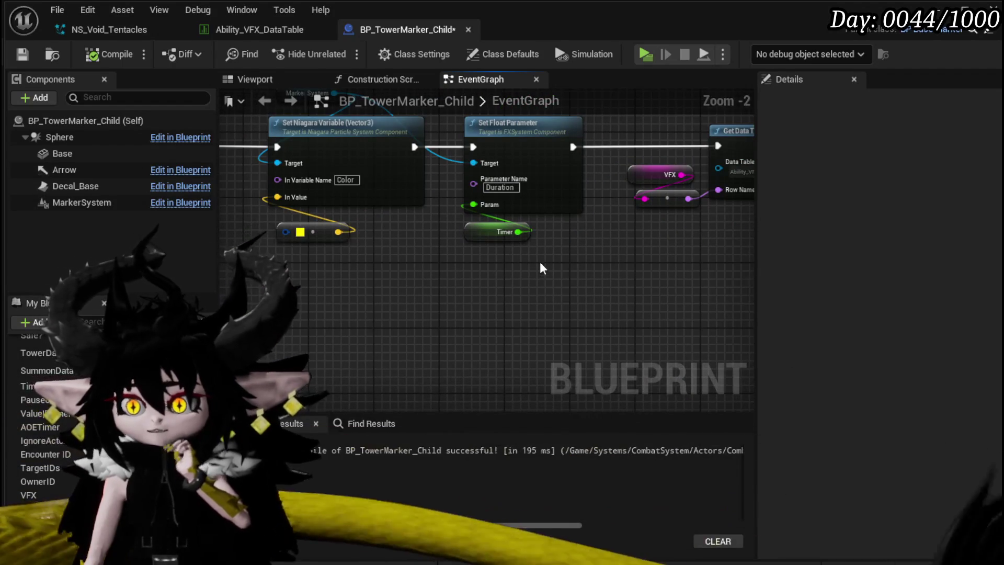
{"action": "scroll", "coordinate": [538, 266], "scroll_direction": "down", "scroll_amount": 2}
{"action": "left_click_drag", "start_coordinate": [538, 266], "coordinate": [245, 271]}
{"action": "mouse_move", "coordinate": [470, 313]}
{"action": "left_mouse_down"}
{"action": "mouse_move", "coordinate": [518, 282]}
{"action": "mouse_move", "coordinate": [544, 224]}
{"action": "left_mouse_up"}
{"action": "scroll", "coordinate": [517, 282], "scroll_direction": "up", "scroll_amount": 1}
{"action": "scroll", "coordinate": [512, 259], "scroll_direction": "down", "scroll_amount": 2}
{"action": "left_click_drag", "start_coordinate": [511, 259], "coordinate": [417, 106]}
Move the Break S Ability VFX node down-left next to the lookup
{"action": "mouse_move", "coordinate": [280, 331]}
{"action": "left_mouse_down"}
{"action": "mouse_move", "coordinate": [593, 221]}
{"action": "mouse_move", "coordinate": [578, 217]}
{"action": "mouse_move", "coordinate": [501, 322]}
{"action": "left_mouse_up"}
{"action": "left_click_drag", "start_coordinate": [343, 290], "coordinate": [680, 205]}
{"action": "left_click", "coordinate": [445, 253]}
{"action": "scroll", "coordinate": [444, 252], "scroll_direction": "up", "scroll_amount": 2}
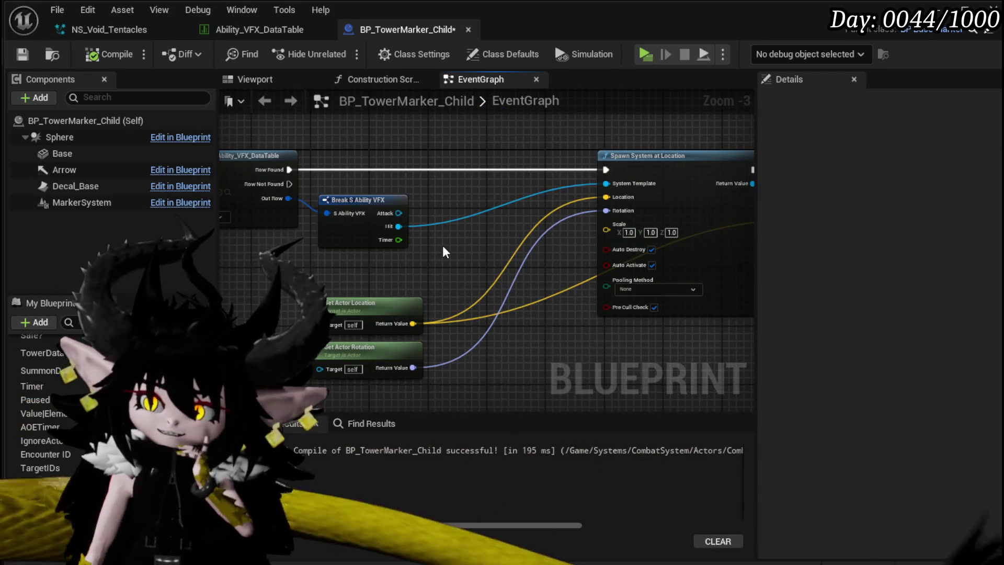
{"action": "left_click_drag", "start_coordinate": [366, 199], "coordinate": [267, 244]}
{"action": "left_click", "coordinate": [360, 224]}
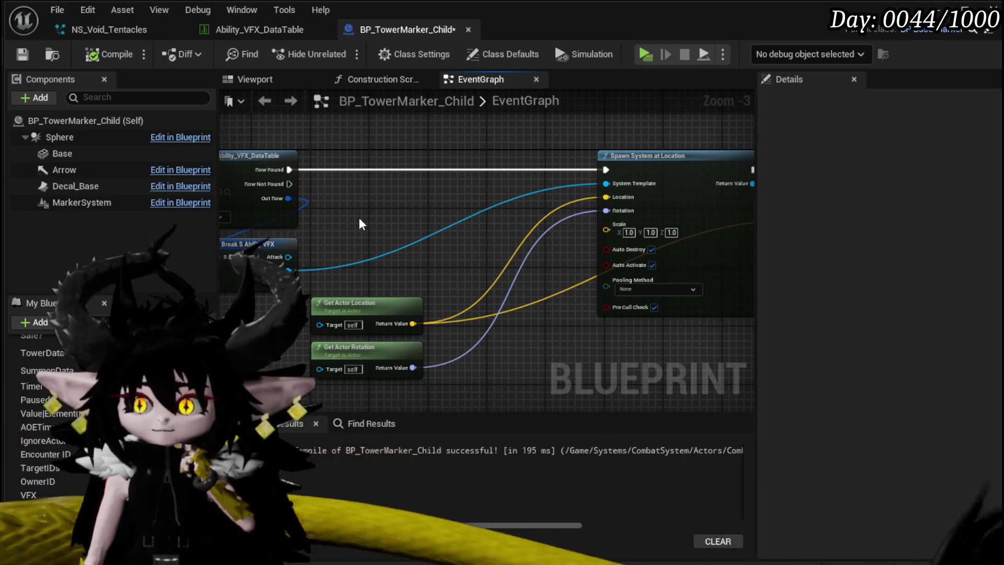
{"action": "scroll", "coordinate": [361, 223], "scroll_direction": "down", "scroll_amount": 2}
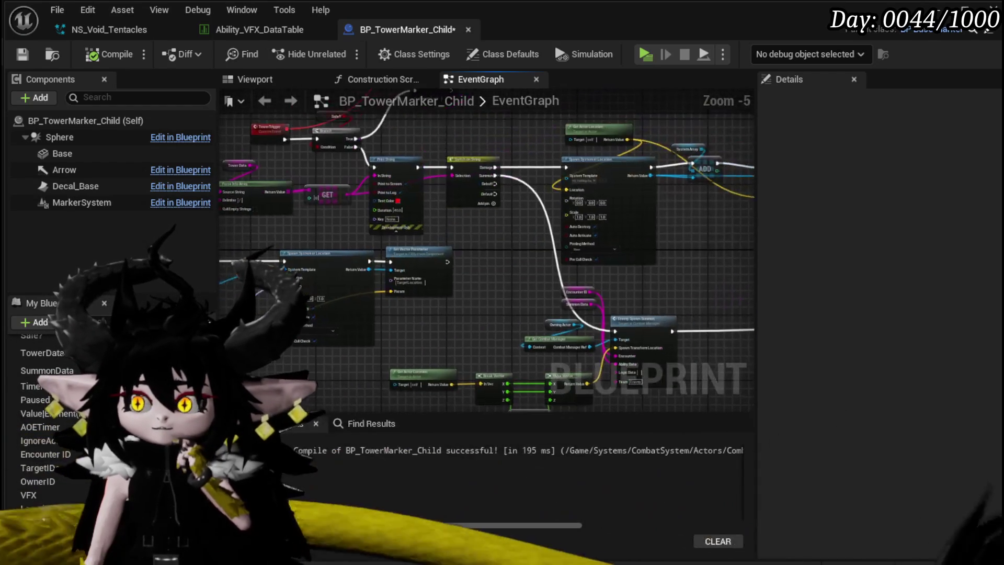
Review the upper graph around the Timer output and save the blueprint with Ctrl+S
{"action": "mouse_move", "coordinate": [473, 238]}
{"action": "left_mouse_down"}
{"action": "mouse_move", "coordinate": [336, 213]}
{"action": "mouse_move", "coordinate": [388, 247]}
{"action": "left_mouse_up"}
{"action": "left_click_drag", "start_coordinate": [334, 280], "coordinate": [364, 284]}
{"action": "left_click_drag", "start_coordinate": [522, 235], "coordinate": [212, 286]}
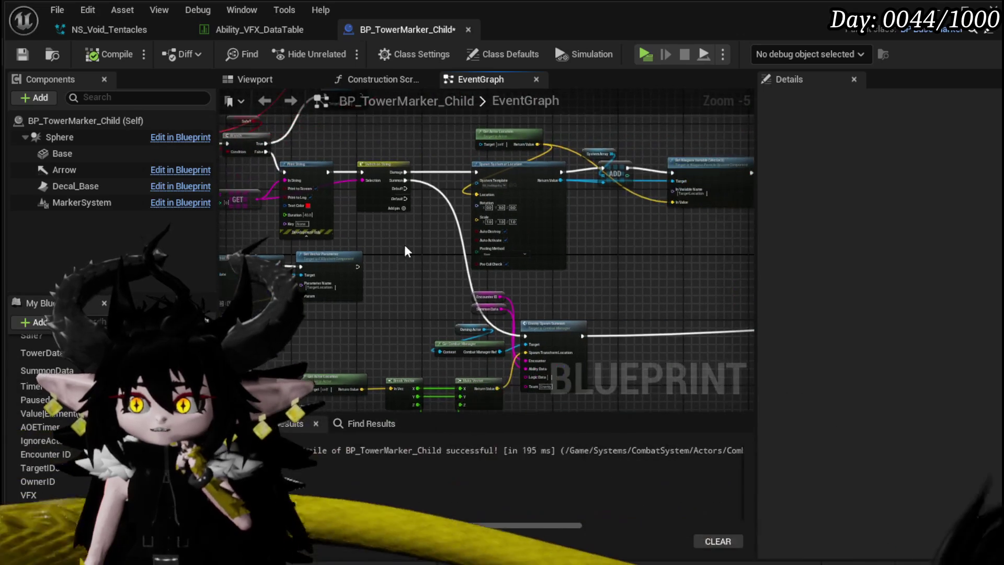
{"action": "mouse_move", "coordinate": [388, 137]}
{"action": "left_mouse_down"}
{"action": "mouse_move", "coordinate": [496, 329]}
{"action": "mouse_move", "coordinate": [677, 339]}
{"action": "mouse_move", "coordinate": [423, 287]}
{"action": "left_mouse_up"}
{"action": "key", "text": "ctrl+s"}
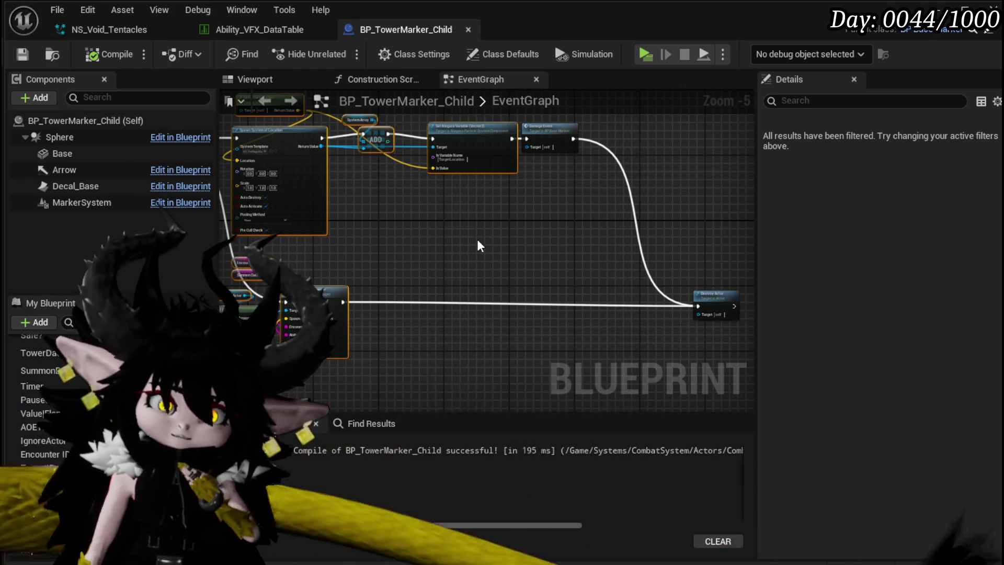
Place a BP_TowerMarker_Child in the L_DungeonCreationTest level viewport
{"action": "mouse_move", "coordinate": [396, 238]}
{"action": "left_mouse_down"}
{"action": "mouse_move", "coordinate": [544, 314]}
{"action": "mouse_move", "coordinate": [609, 209]}
{"action": "left_mouse_up"}
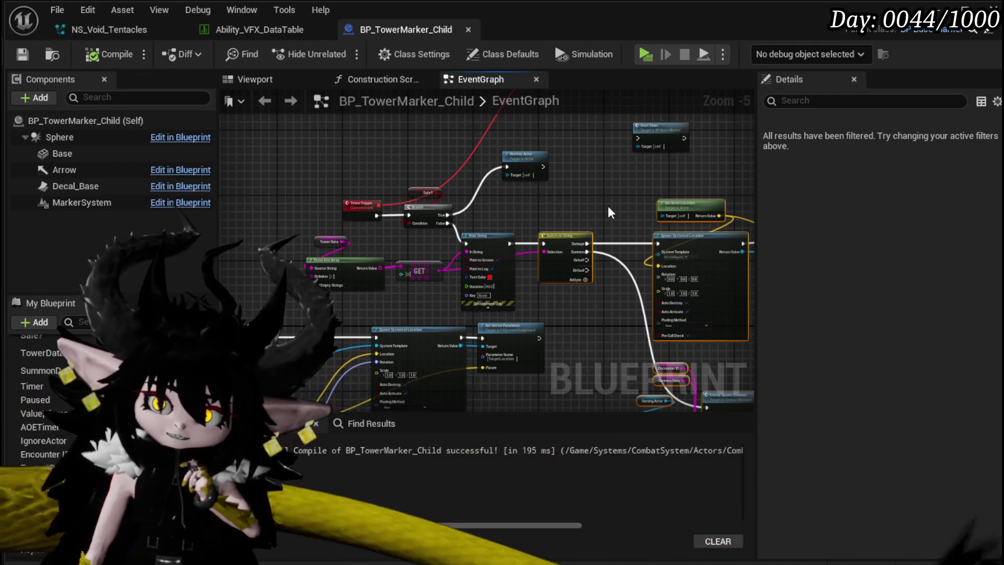
{"action": "left_click_drag", "start_coordinate": [608, 205], "coordinate": [662, 127]}
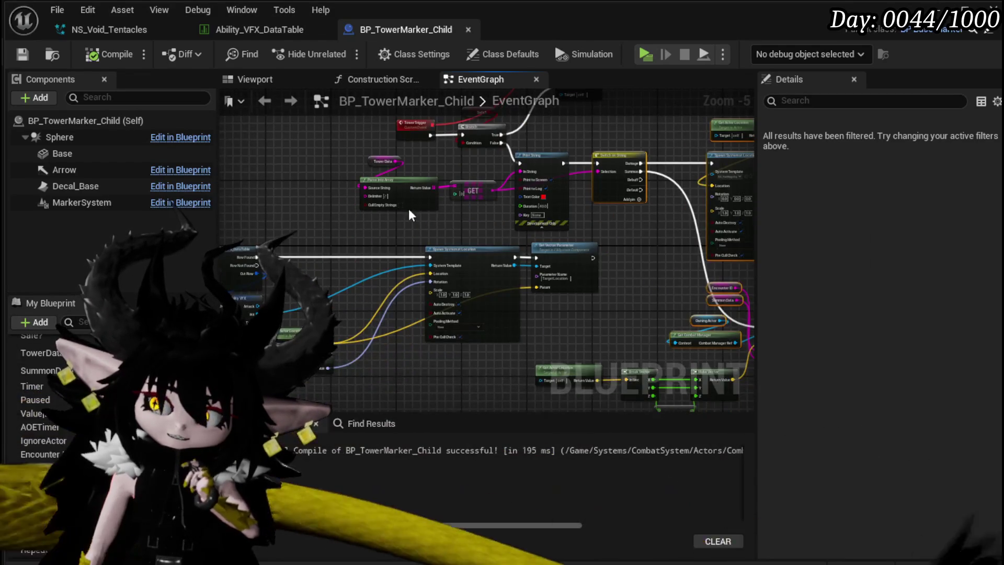
{"action": "left_click_drag", "start_coordinate": [268, 288], "coordinate": [340, 242]}
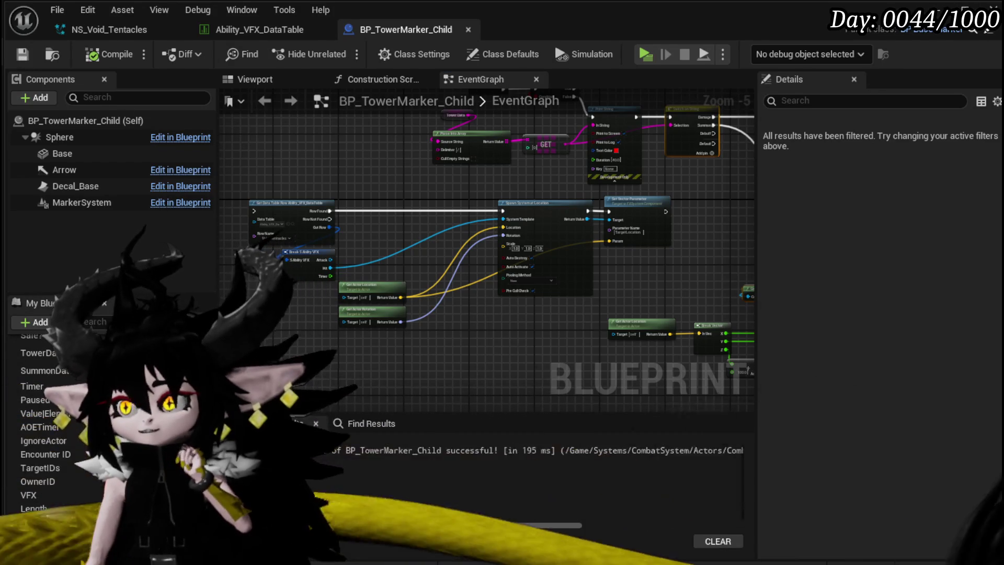
{"action": "key", "text": "alt+Tab"}
{"action": "left_click_drag", "start_coordinate": [305, 261], "coordinate": [296, 264]}
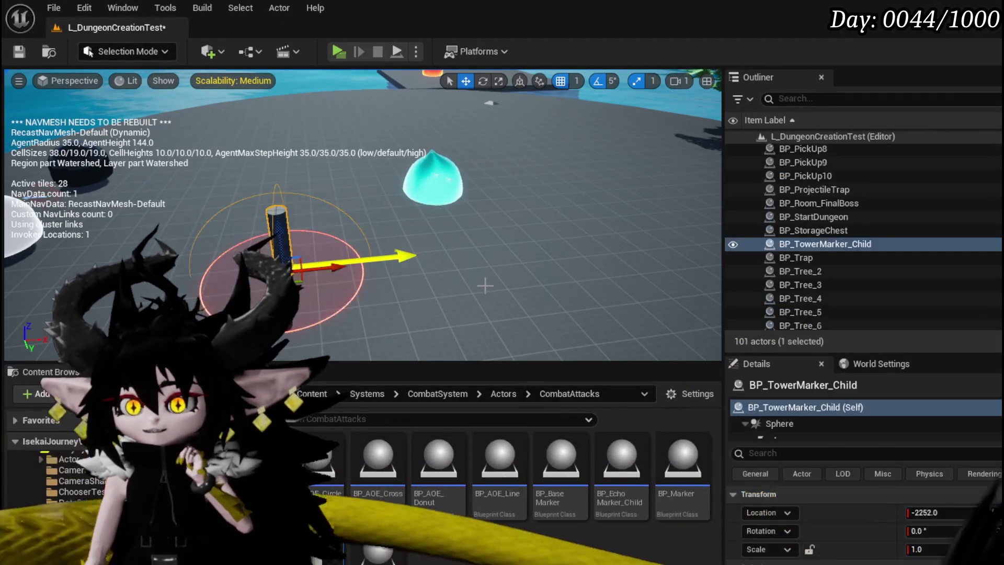
Move BP_EnemyActor5 beside the tower marker, to a location of about -1832.97
{"action": "left_click", "coordinate": [427, 197]}
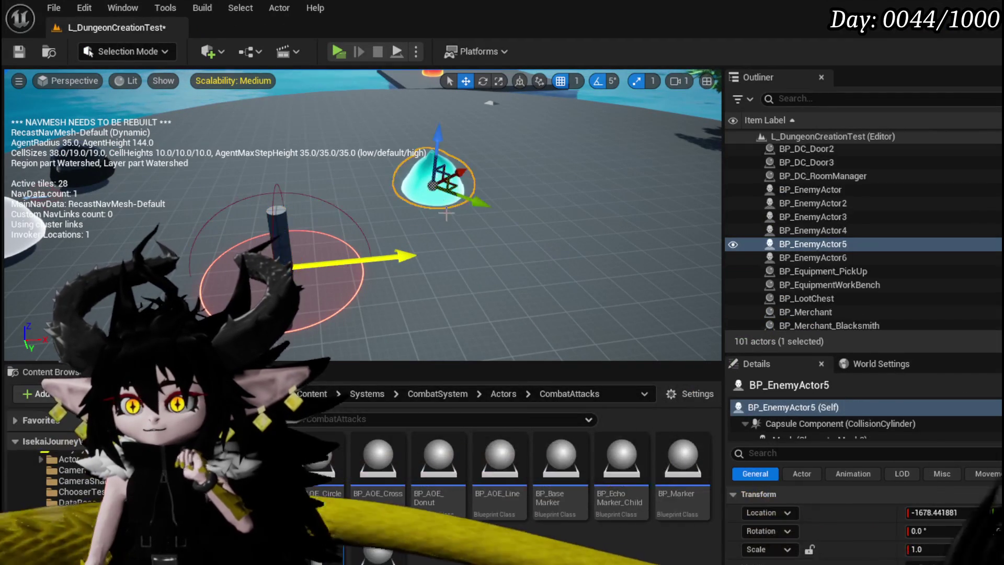
{"action": "mouse_move", "coordinate": [428, 196]}
{"action": "left_mouse_down"}
{"action": "mouse_move", "coordinate": [408, 212]}
{"action": "mouse_move", "coordinate": [488, 287]}
{"action": "mouse_move", "coordinate": [489, 275]}
{"action": "left_mouse_up"}
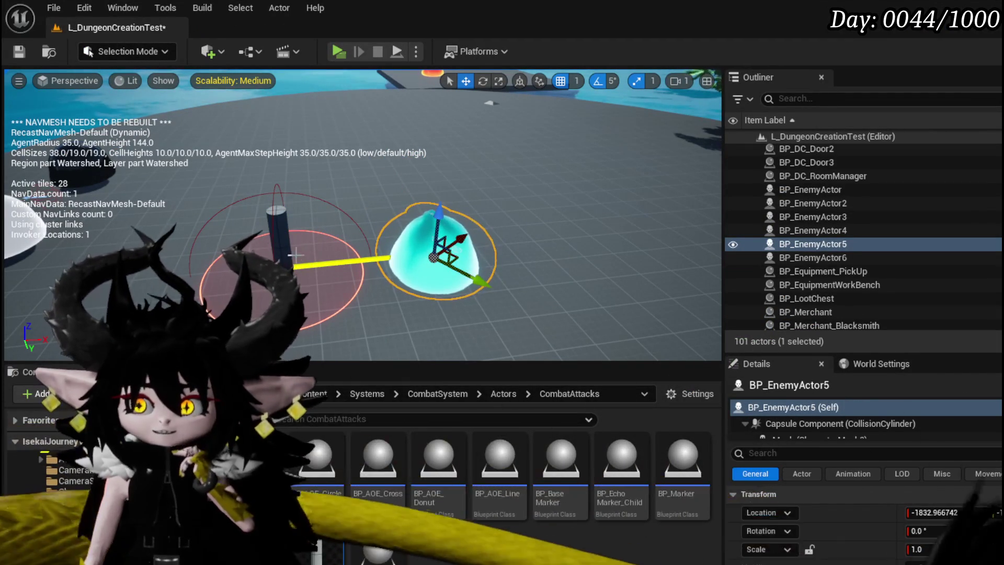
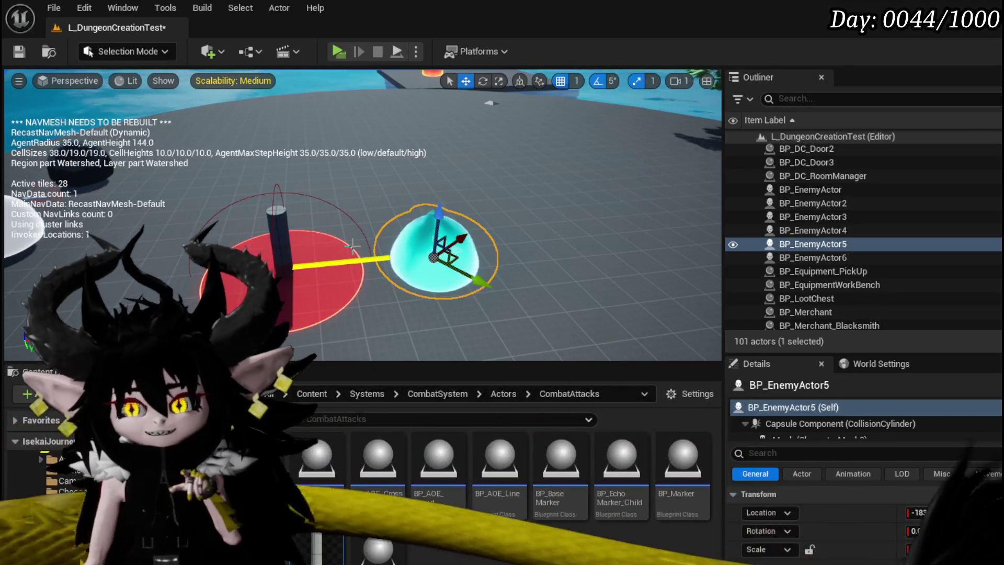
Slide BP_EnemyActor5 along X across the floor and try rotating it by -50 degrees
{"action": "left_click_drag", "start_coordinate": [459, 240], "coordinate": [372, 317]}
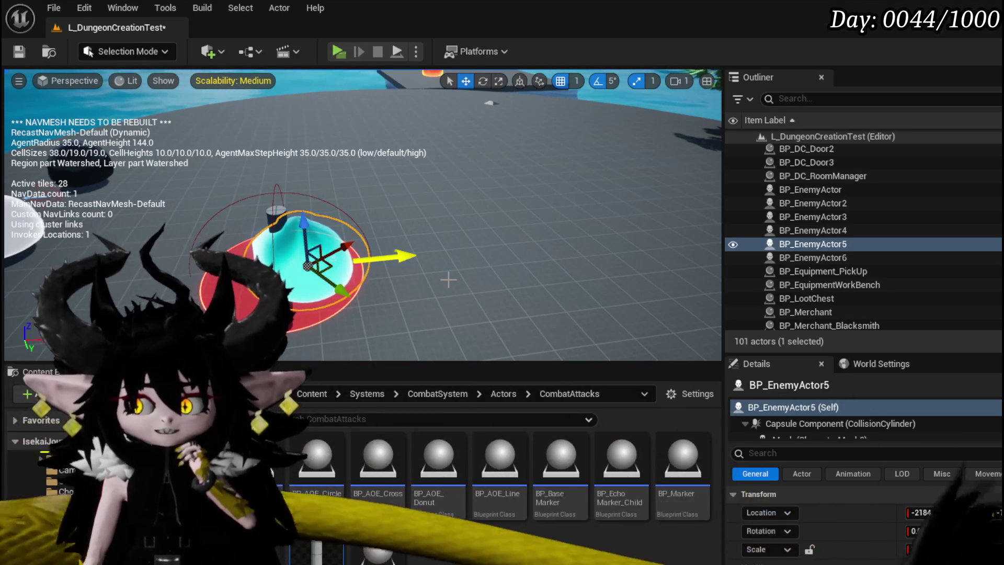
{"action": "mouse_move", "coordinate": [343, 247]}
{"action": "left_mouse_down"}
{"action": "mouse_move", "coordinate": [426, 207]}
{"action": "mouse_move", "coordinate": [516, 274]}
{"action": "left_mouse_up"}
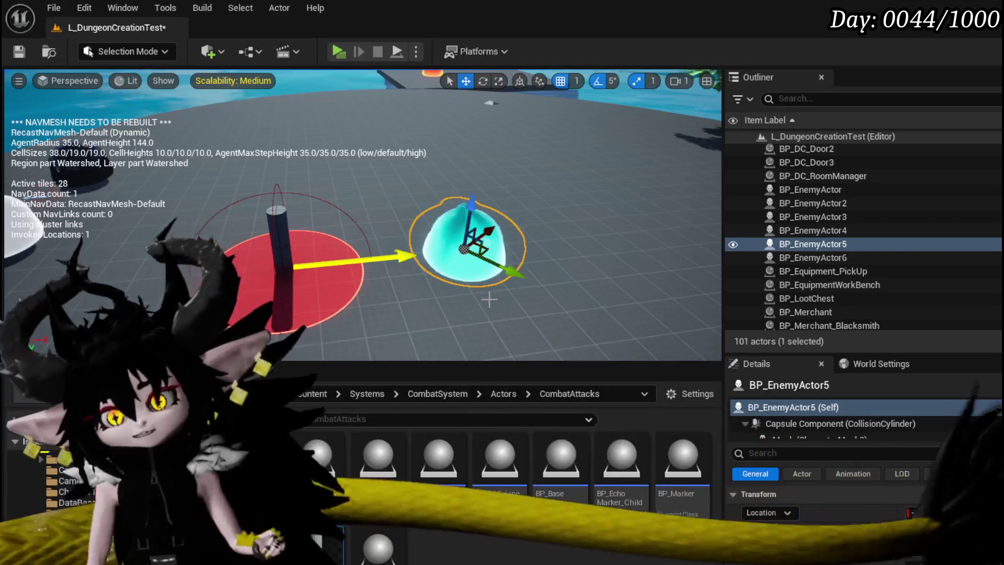
{"action": "key", "text": "e"}
{"action": "left_click_drag", "start_coordinate": [522, 232], "coordinate": [497, 246]}
{"action": "left_click_drag", "start_coordinate": [490, 297], "coordinate": [467, 297]}
Reset the slime's rotation to zero, move it onto the red circle, then nudge it back off
{"action": "left_click_drag", "start_coordinate": [523, 246], "coordinate": [256, 233]}
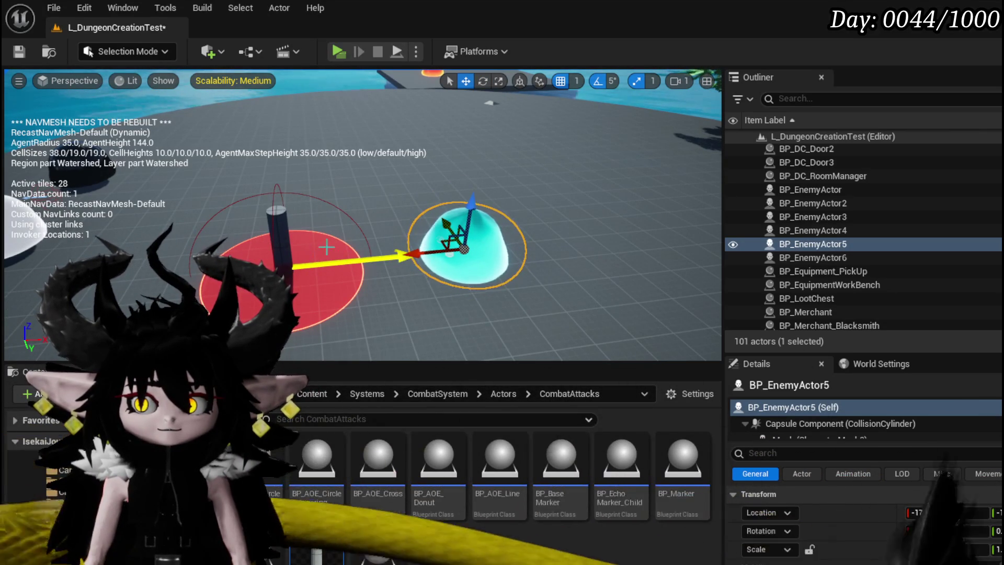
{"action": "left_click_drag", "start_coordinate": [431, 254], "coordinate": [251, 262]}
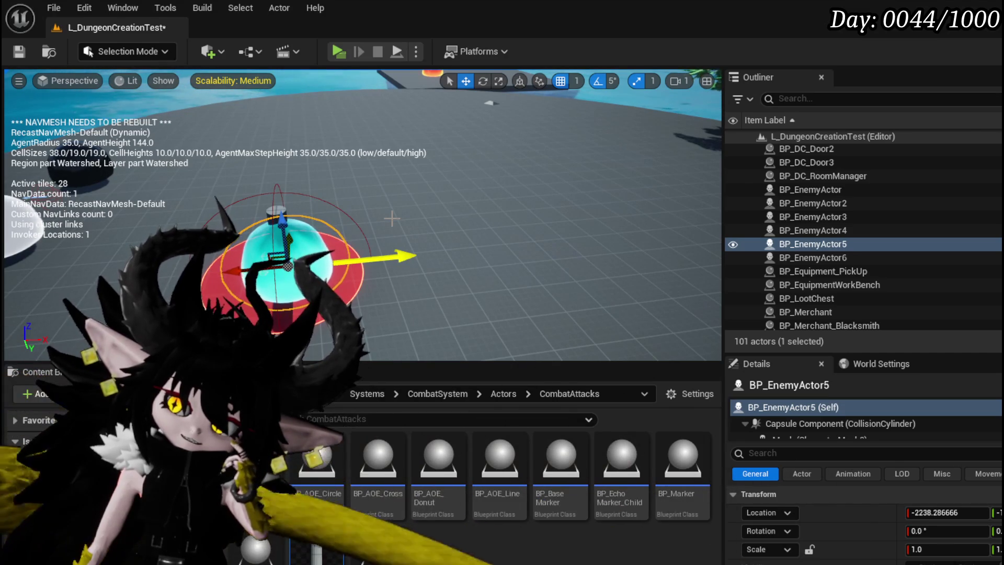
{"action": "left_click_drag", "start_coordinate": [234, 267], "coordinate": [371, 265]}
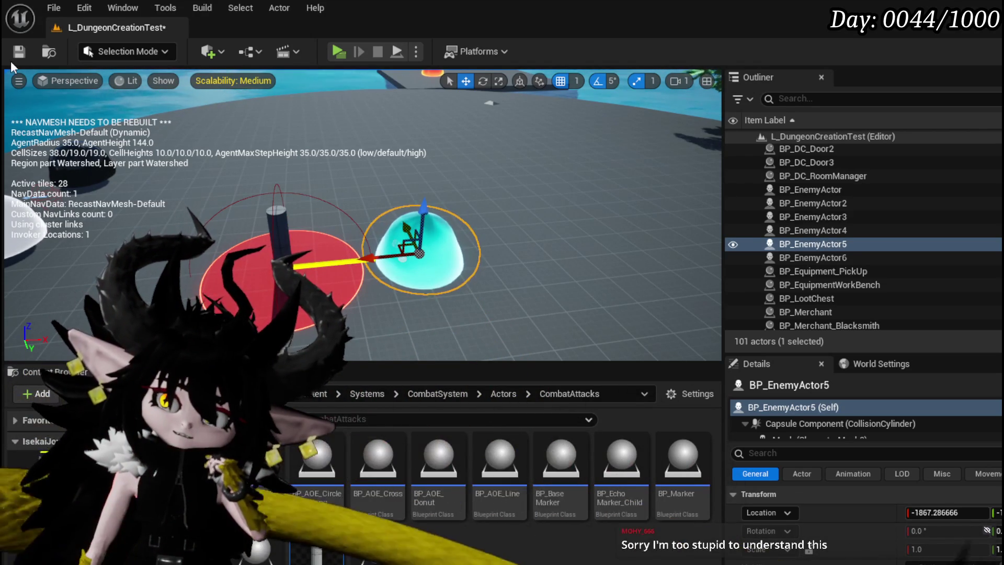
Save L_DungeonCreationTest with BP_EnemyActor5 at X -1867.29, just off the red circle
{"action": "key", "text": "ctrl+s"}
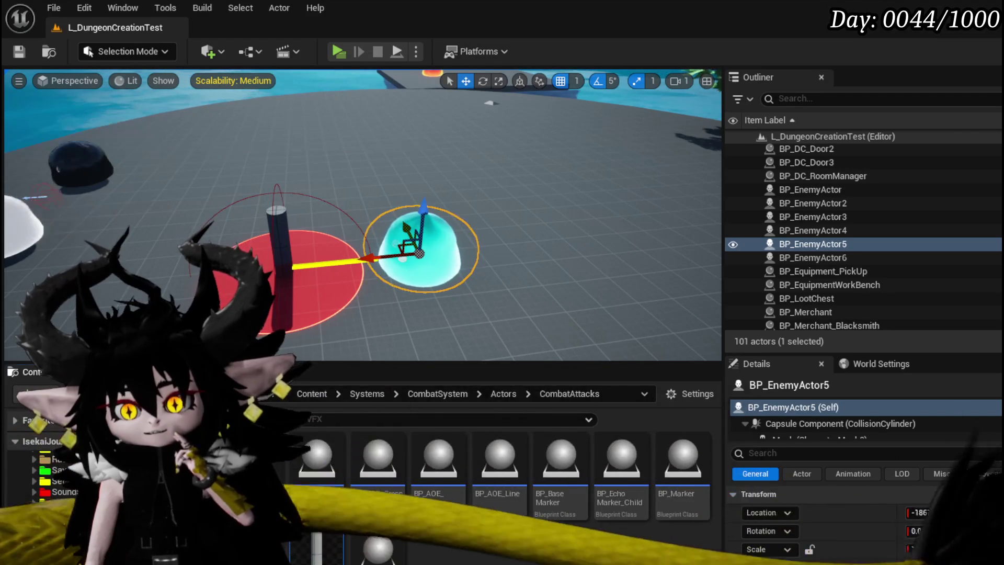
Drop NS_Beam from VFX > FinishedSystems near the red circle, then delete it
{"action": "key", "text": "alt+Left"}
{"action": "double_click", "coordinate": [313, 483]}
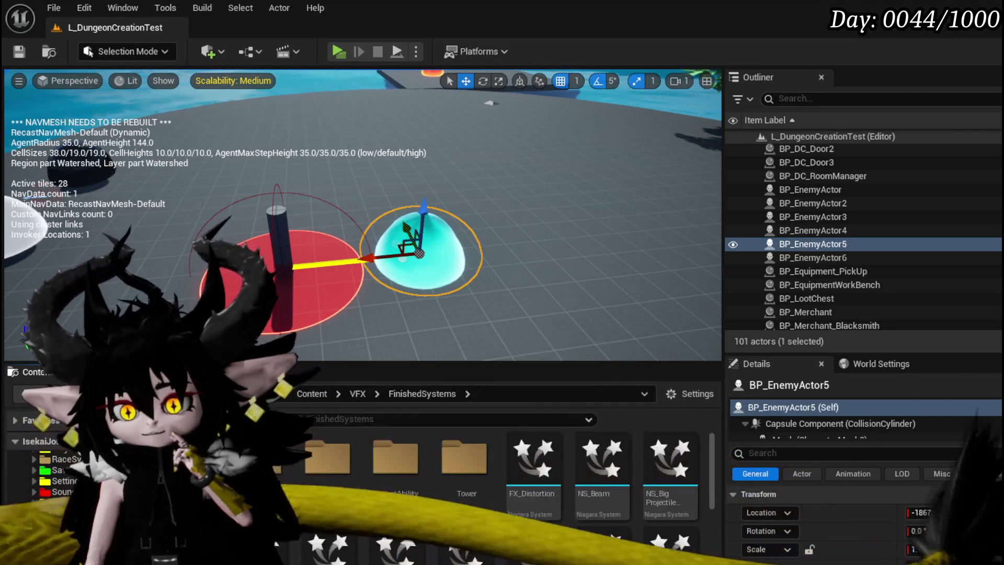
{"action": "left_click", "coordinate": [601, 463]}
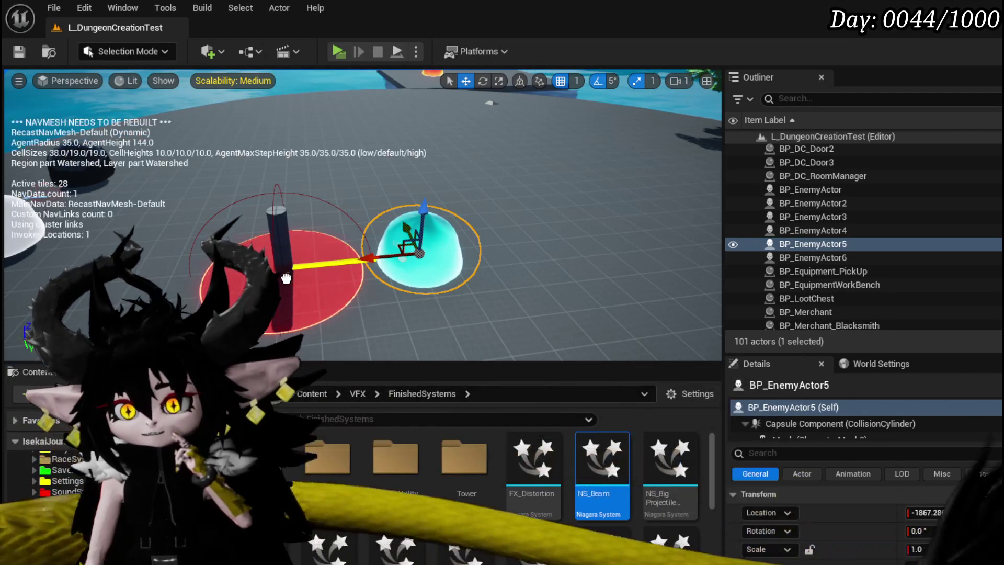
{"action": "left_click_drag", "start_coordinate": [288, 191], "coordinate": [285, 195]}
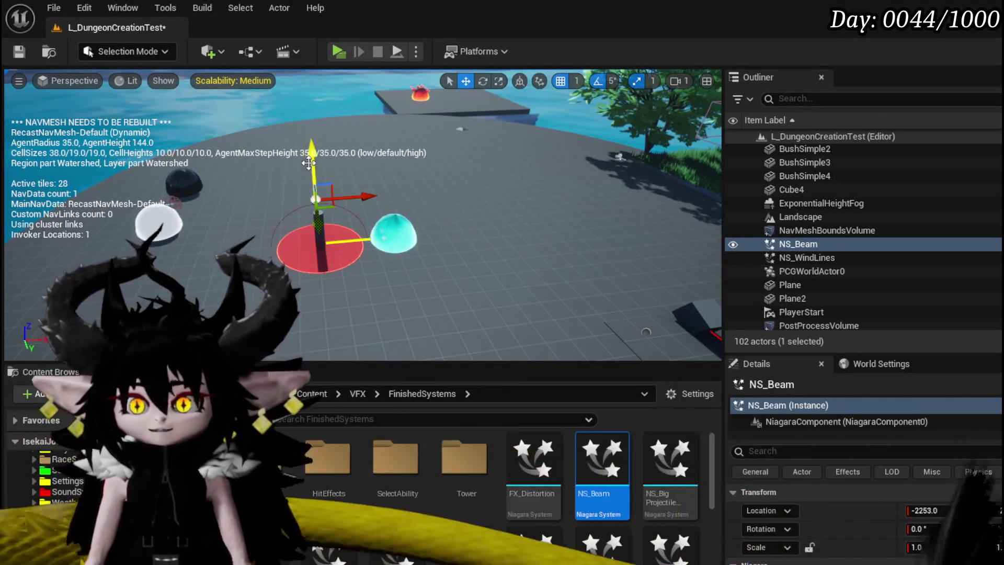
{"action": "key", "text": "Delete"}
Place NS_Beam in the level again, delete it, undo, and delete it for good
{"action": "left_click_drag", "start_coordinate": [602, 460], "coordinate": [271, 256]}
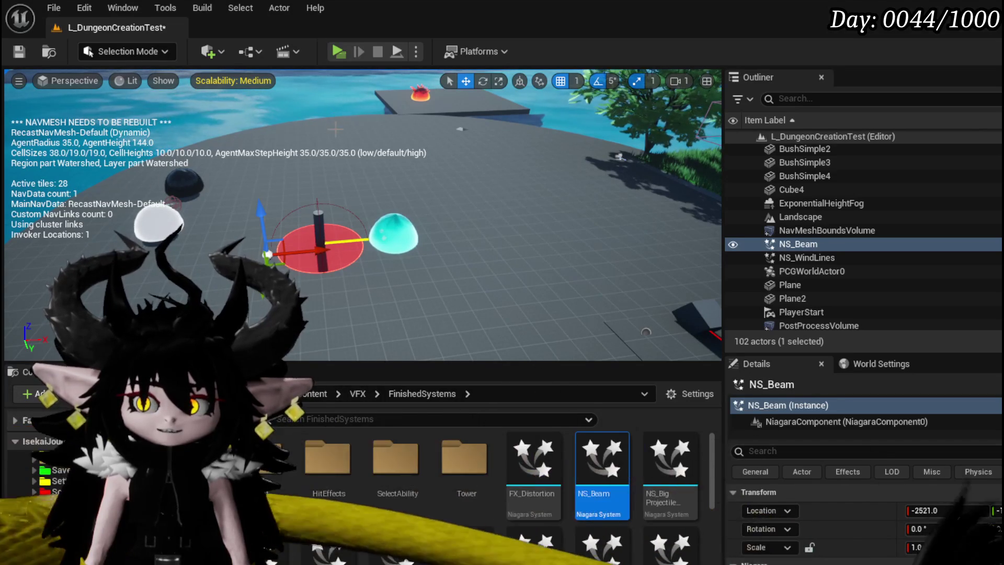
{"action": "key", "text": "Delete"}
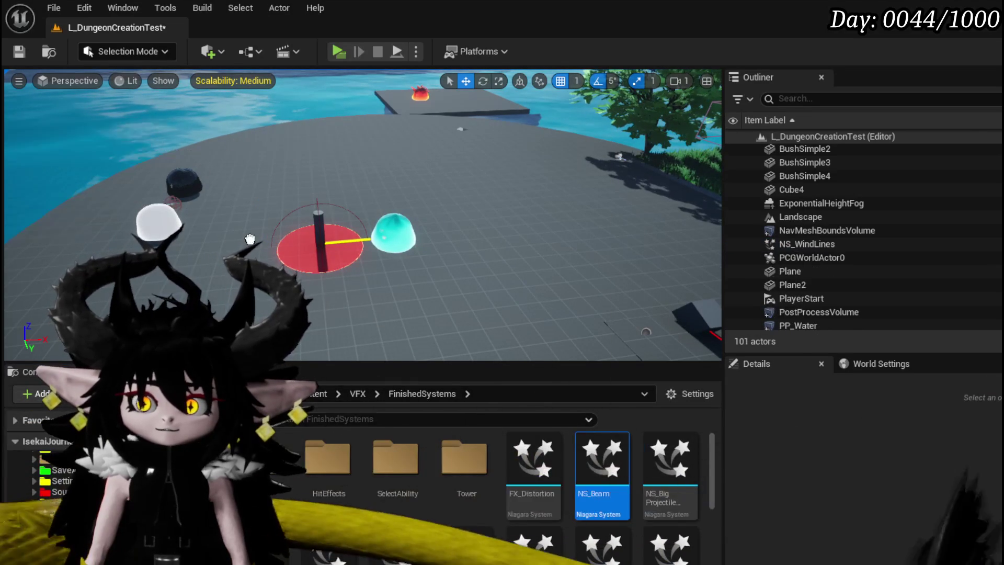
{"action": "key", "text": "ctrl+z"}
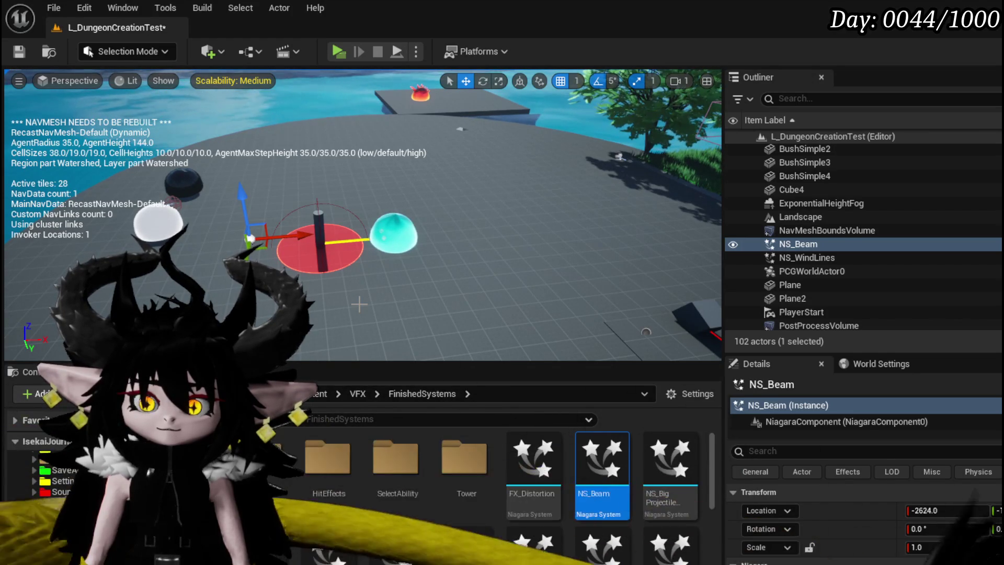
{"action": "key", "text": "Delete"}
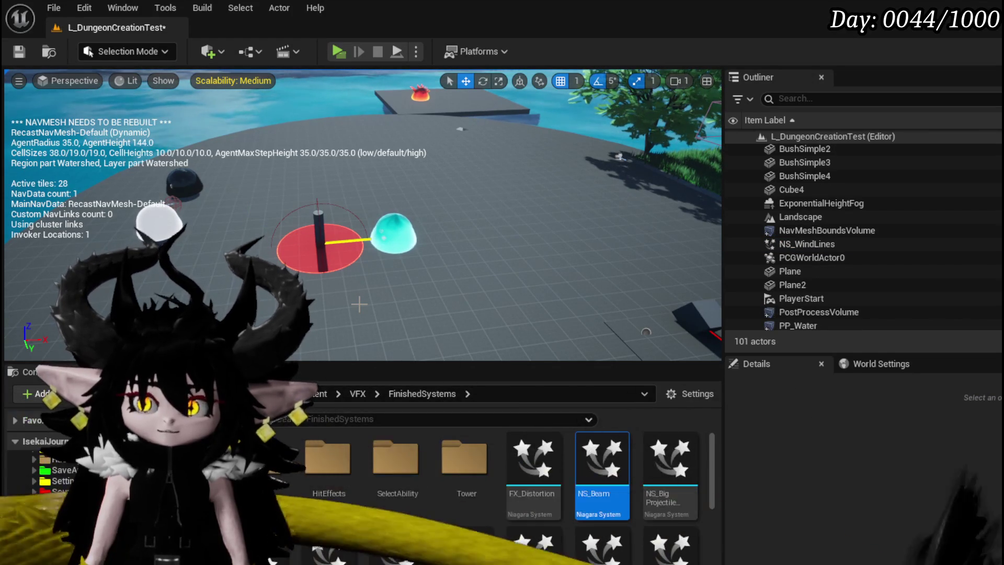
Orbit around the slime and pillar and save the level without NS_Beam
{"action": "scroll", "coordinate": [338, 264], "scroll_direction": "up", "scroll_amount": 2}
{"action": "scroll", "coordinate": [319, 222], "scroll_direction": "up", "scroll_amount": 5}
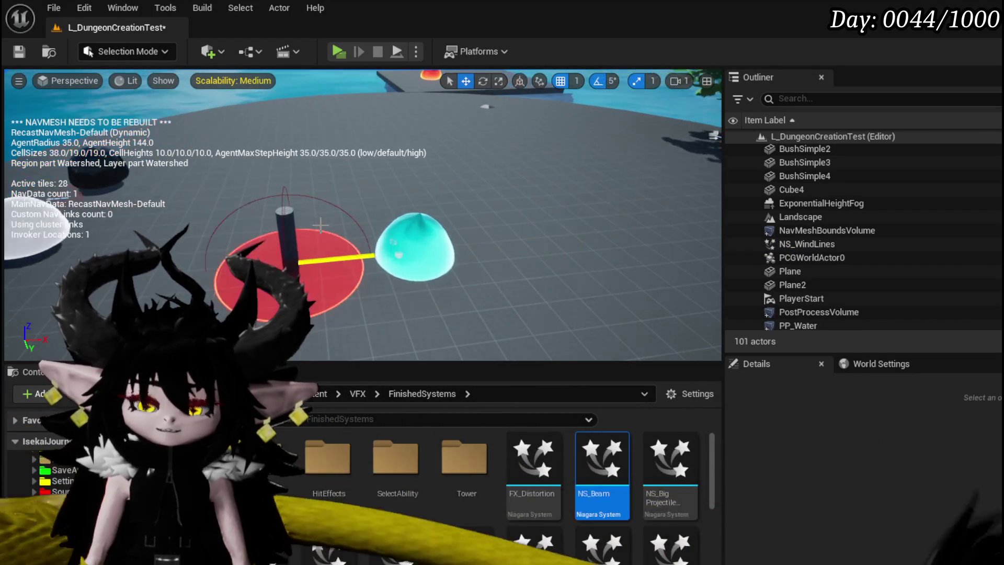
{"action": "left_click_drag", "start_coordinate": [190, 123], "coordinate": [227, 227]}
{"action": "key", "text": "ctrl+s"}
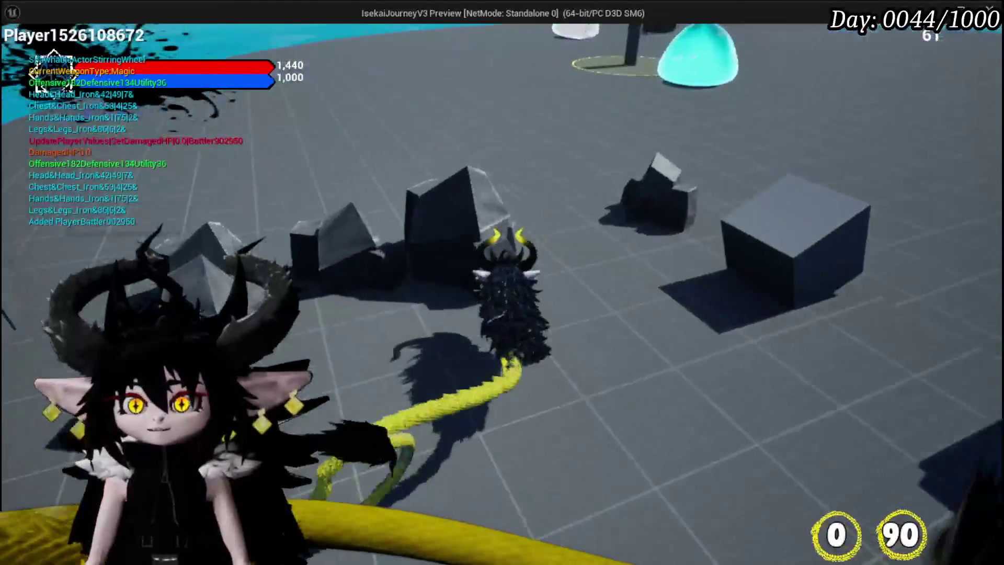
Walk the character into the glowing circle beside the slime, block, then stop the session with Esc
{"action": "key", "text": "w"}
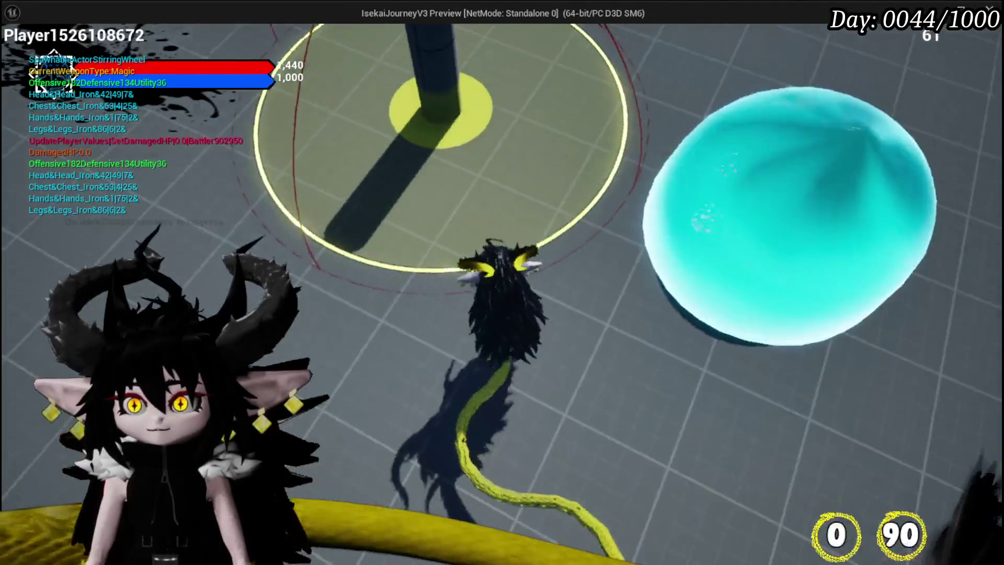
{"action": "key", "text": "a"}
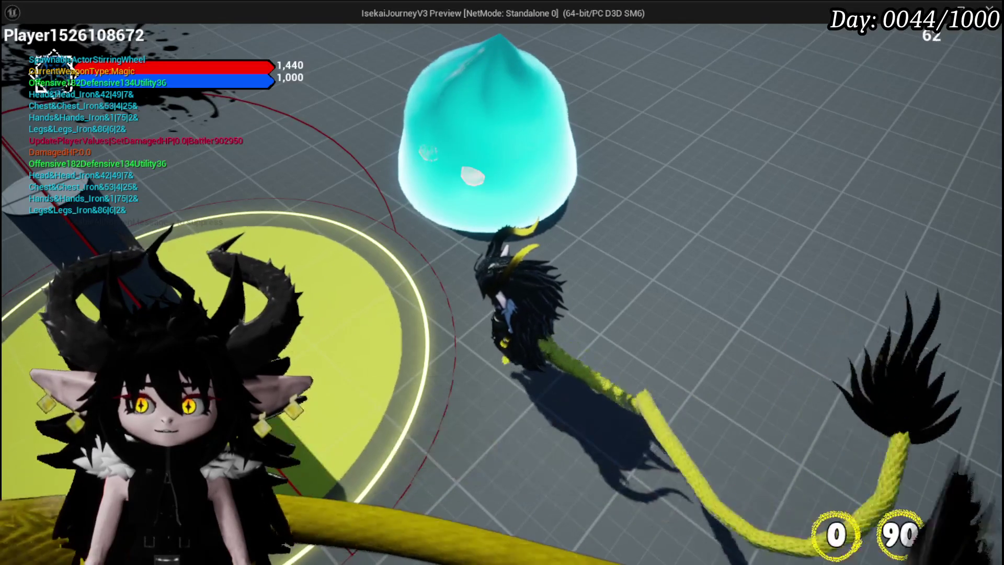
{"action": "key", "text": "a"}
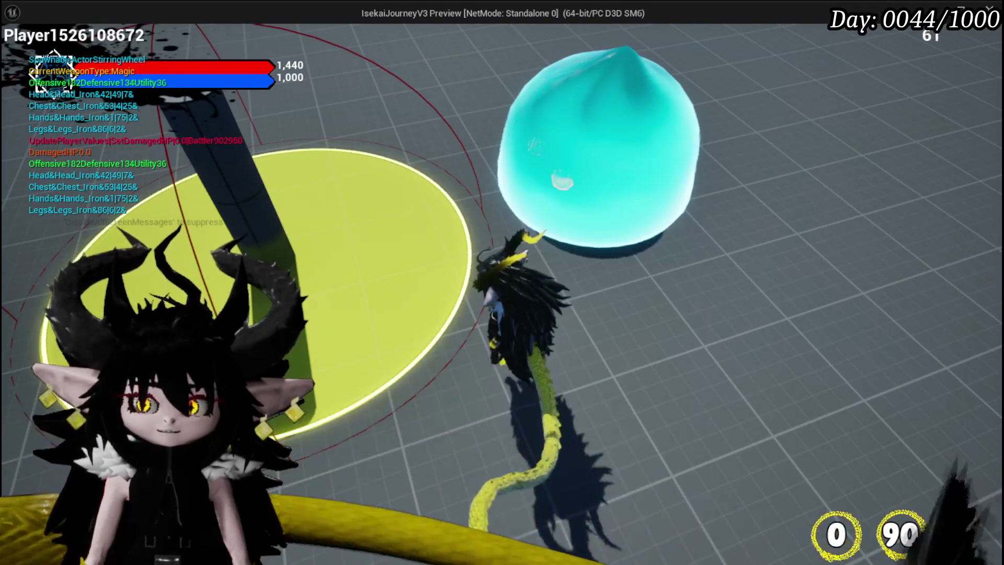
{"action": "right_click", "coordinate": [502, 282]}
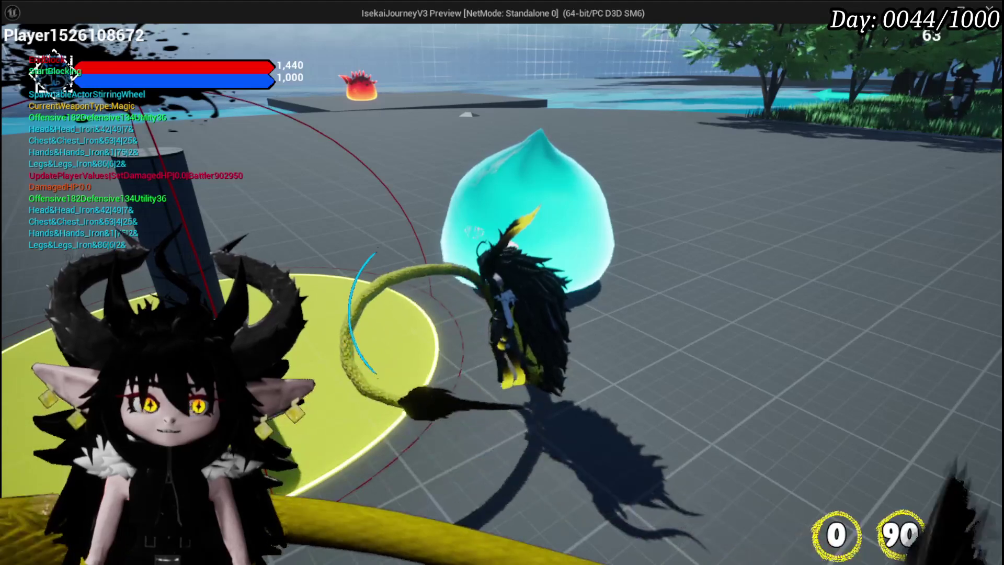
{"action": "key", "text": "a"}
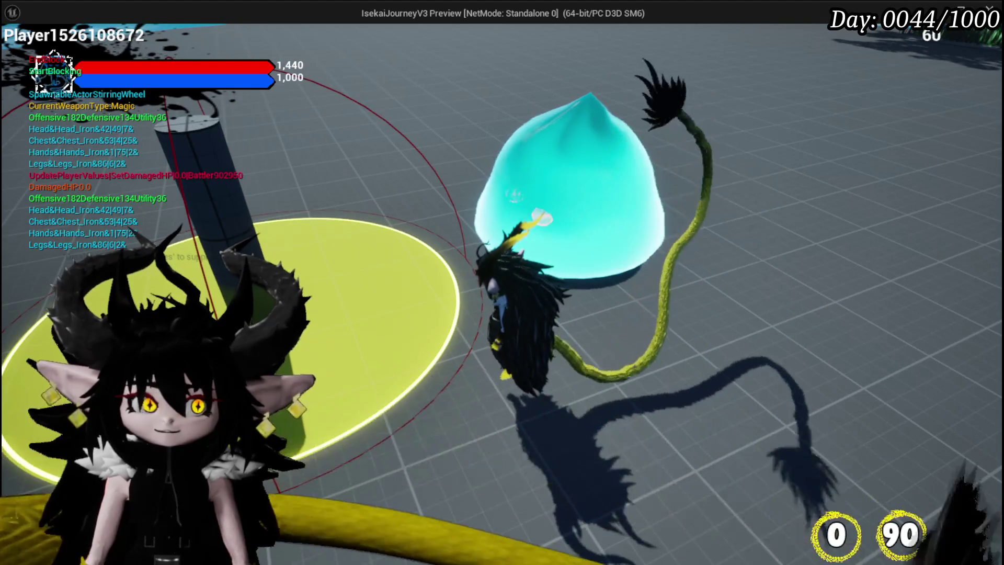
{"action": "key", "text": "Escape"}
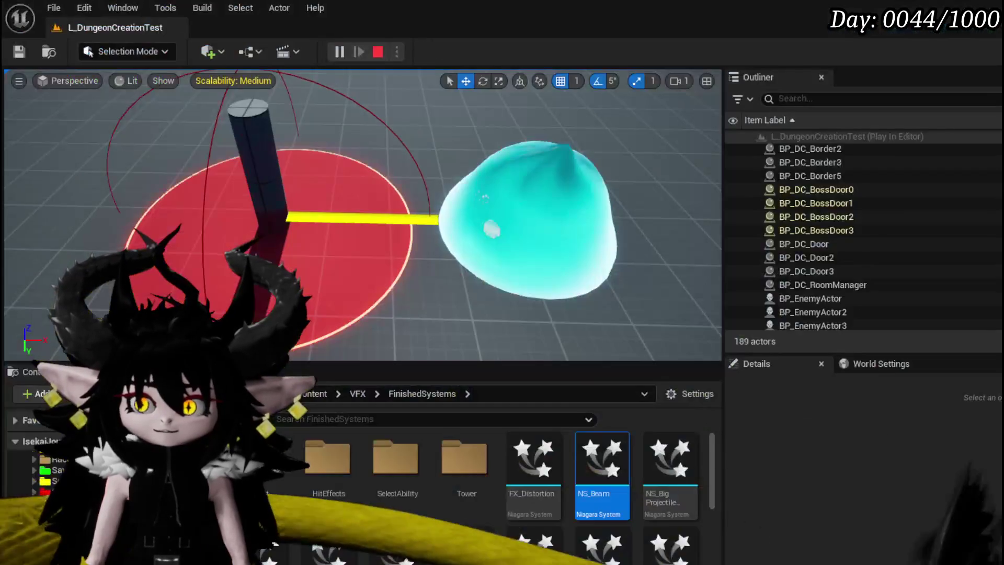
Save, place NS_Beam beside the red circle, and run a quick play-test
{"action": "left_click", "coordinate": [20, 52]}
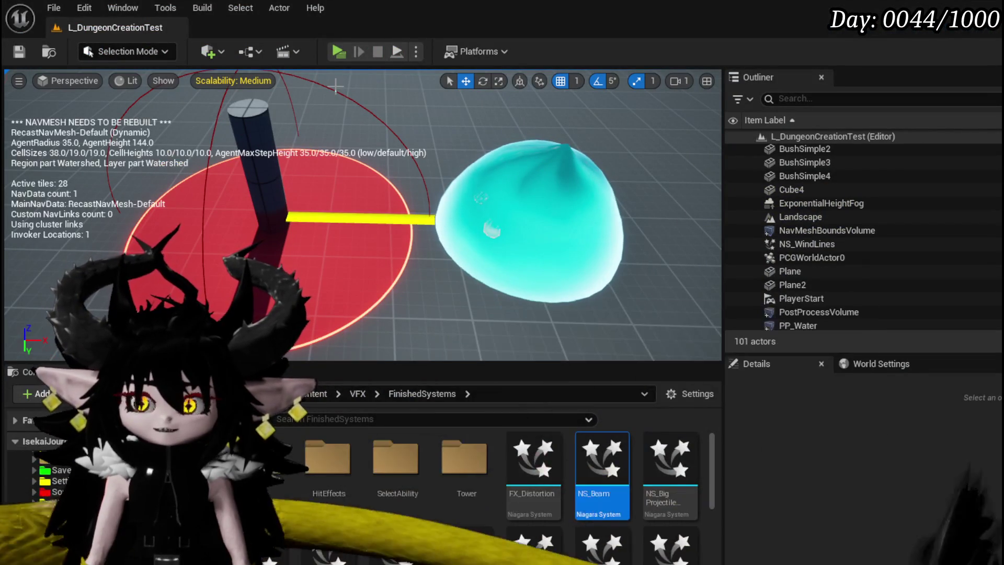
{"action": "mouse_move", "coordinate": [576, 484]}
{"action": "left_mouse_down"}
{"action": "mouse_move", "coordinate": [538, 406]}
{"action": "mouse_move", "coordinate": [271, 228]}
{"action": "left_mouse_up"}
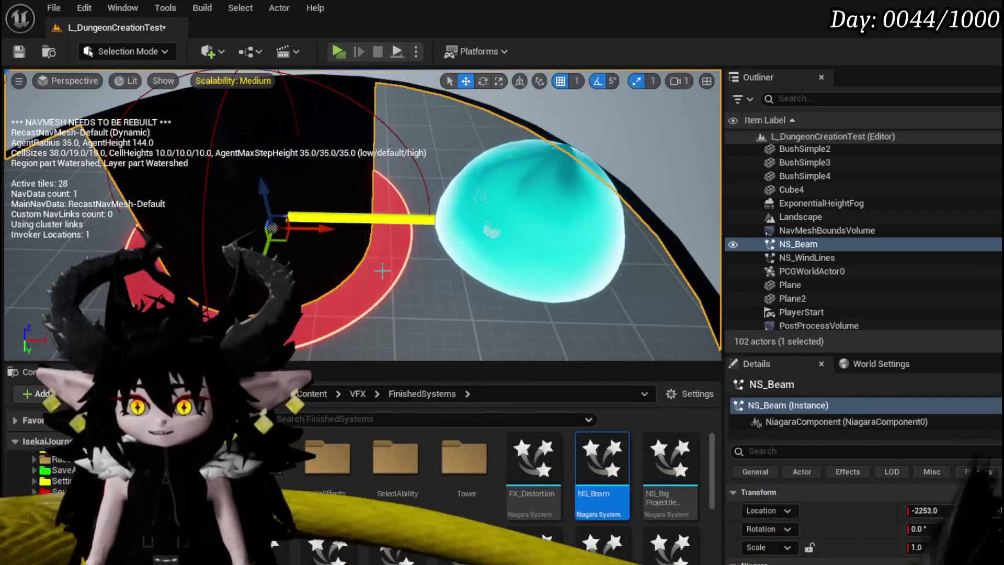
{"action": "scroll", "coordinate": [382, 277], "scroll_direction": "down", "scroll_amount": 4}
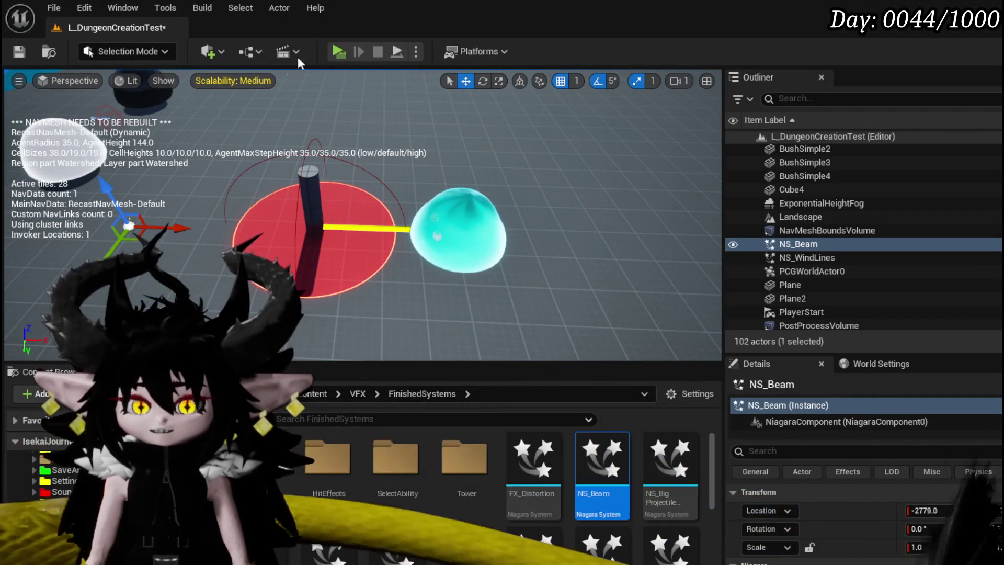
{"action": "left_click", "coordinate": [336, 54]}
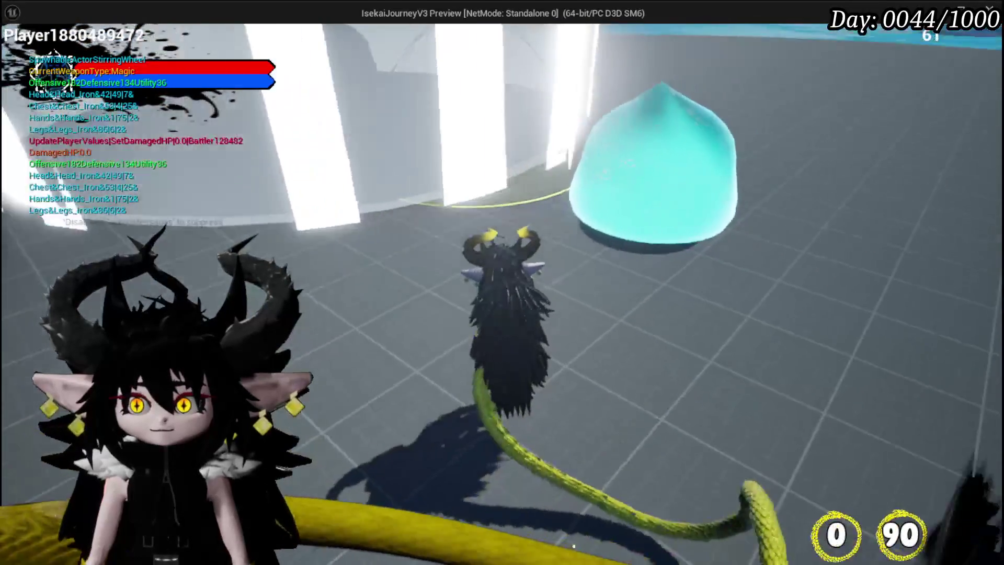
{"action": "key", "text": "Escape"}
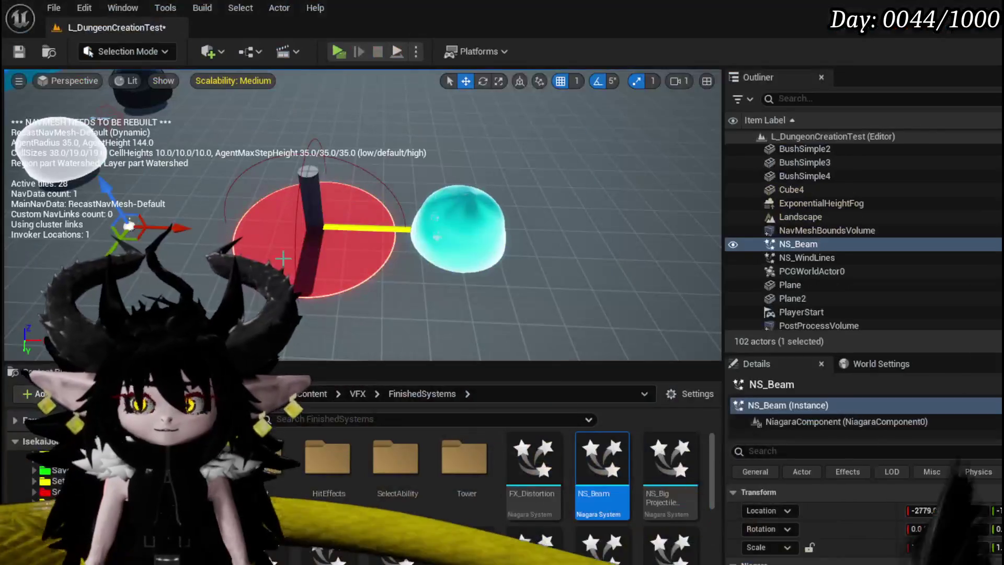
Delete and restore NS_Beam, frame it with F, and start another play-test
{"action": "key", "text": "Delete"}
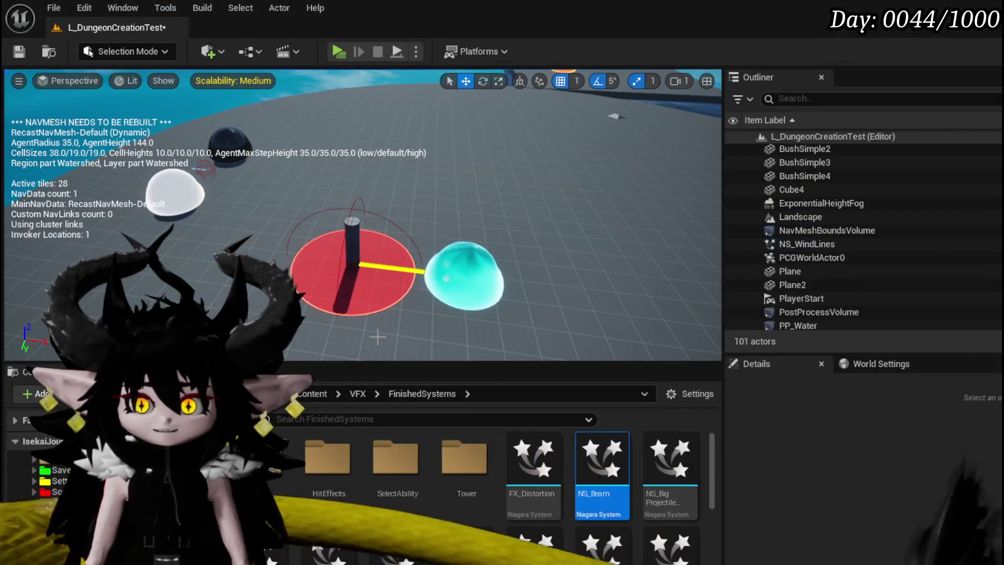
{"action": "key", "text": "ctrl+z"}
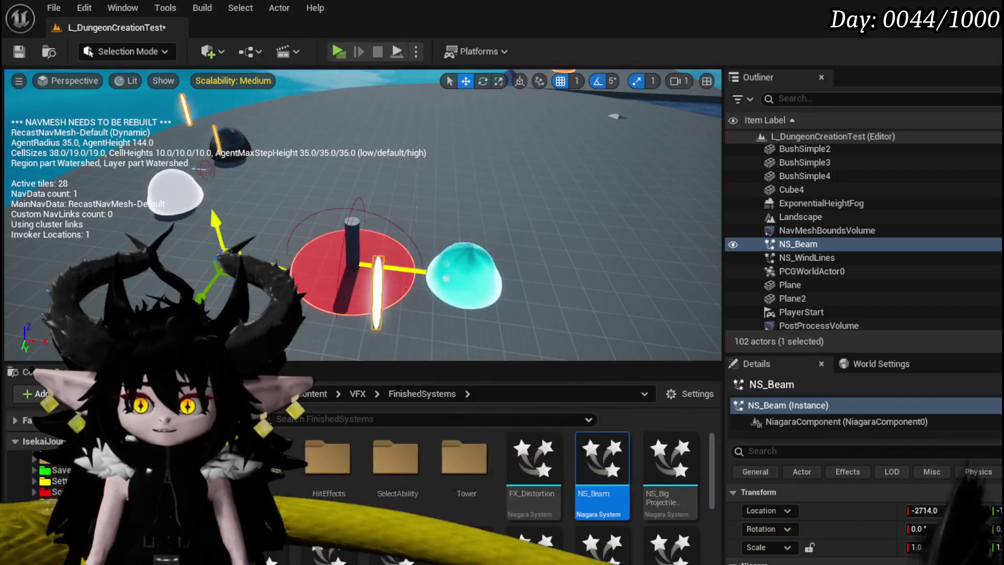
{"action": "key", "text": "f"}
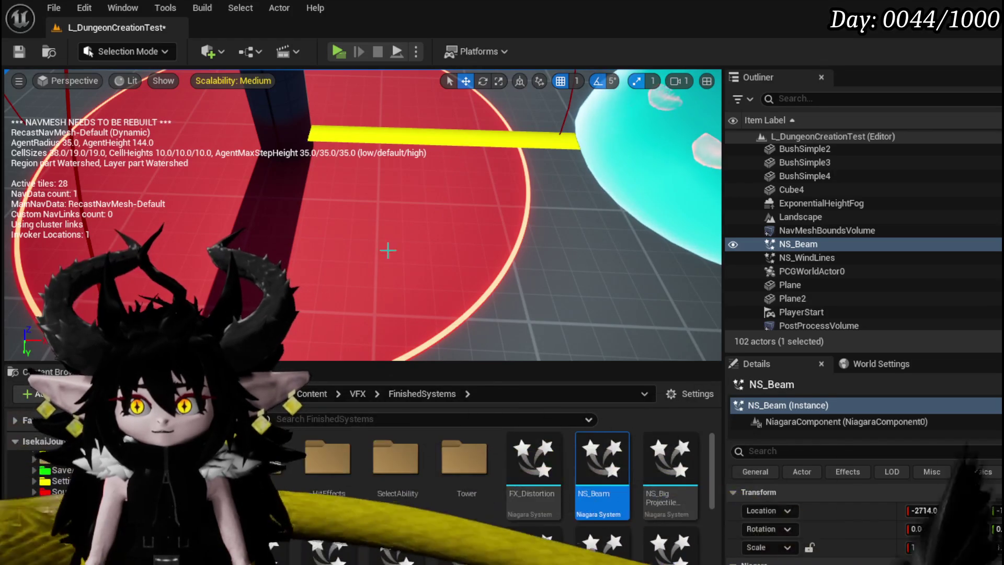
{"action": "scroll", "coordinate": [388, 229], "scroll_direction": "down", "scroll_amount": 6}
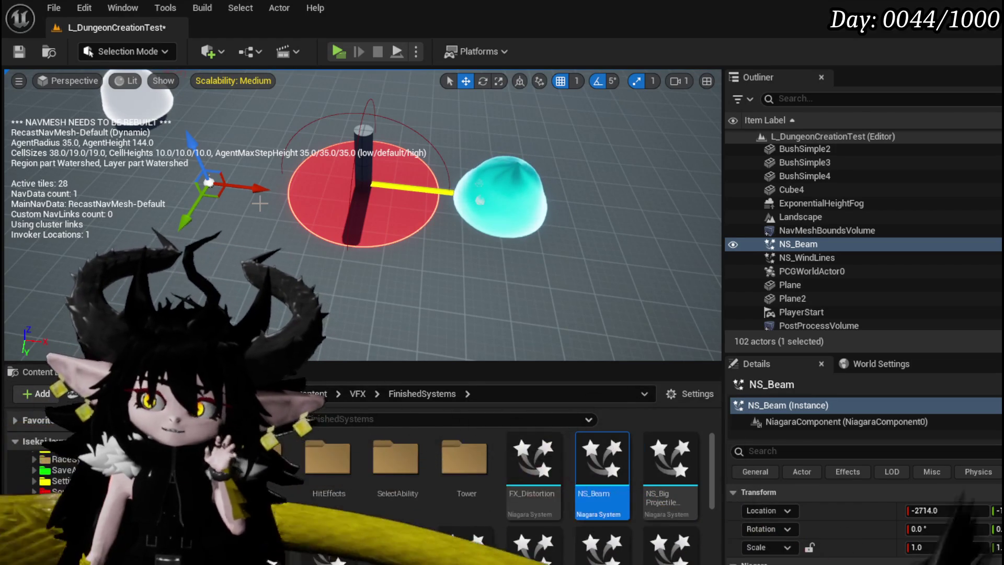
{"action": "left_click", "coordinate": [343, 52]}
Look around the tower marker in the running game, stop it, and save the level
{"action": "key", "text": "w"}
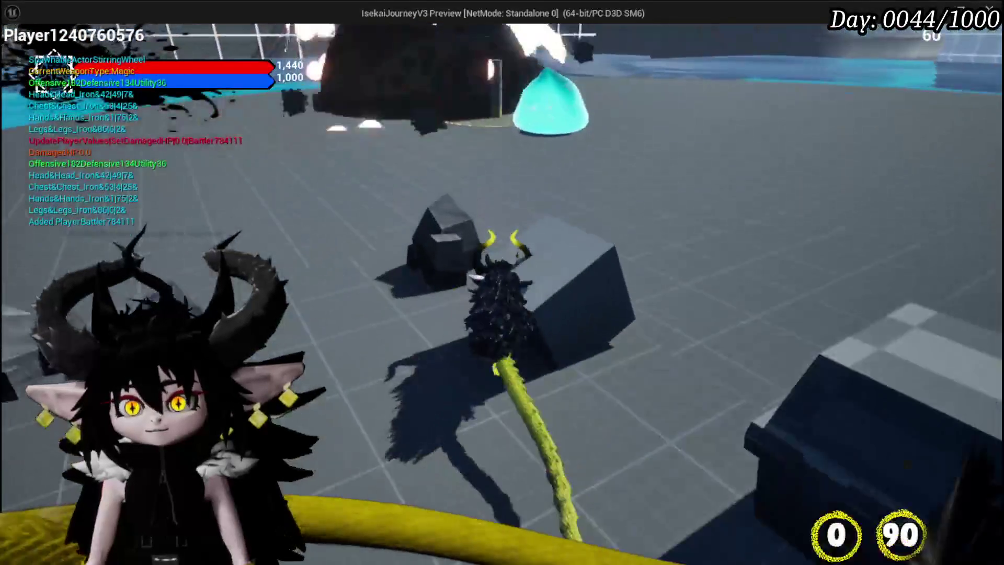
{"action": "key", "text": "d"}
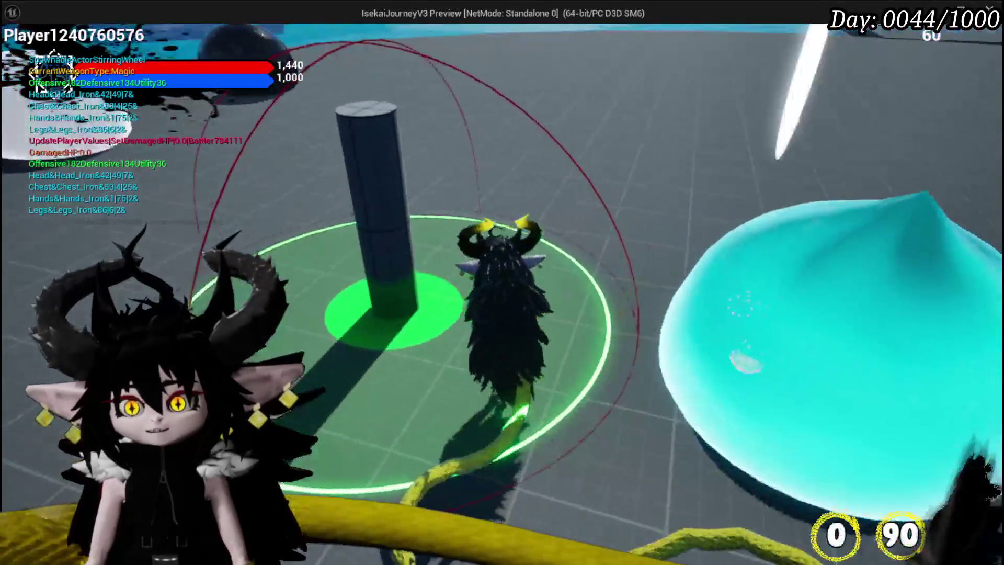
{"action": "key", "text": "d"}
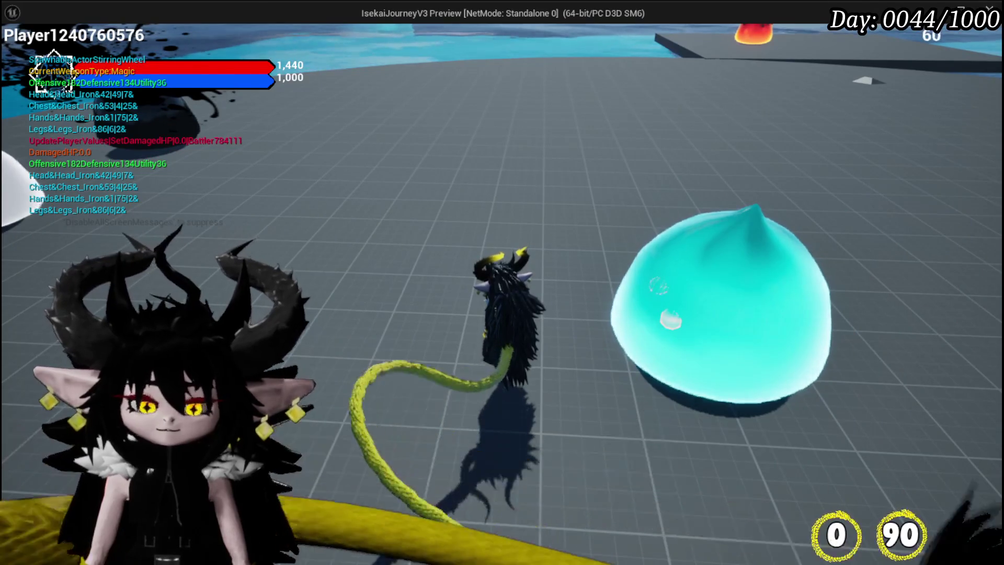
{"action": "key", "text": "Escape"}
{"action": "left_click", "coordinate": [19, 52]}
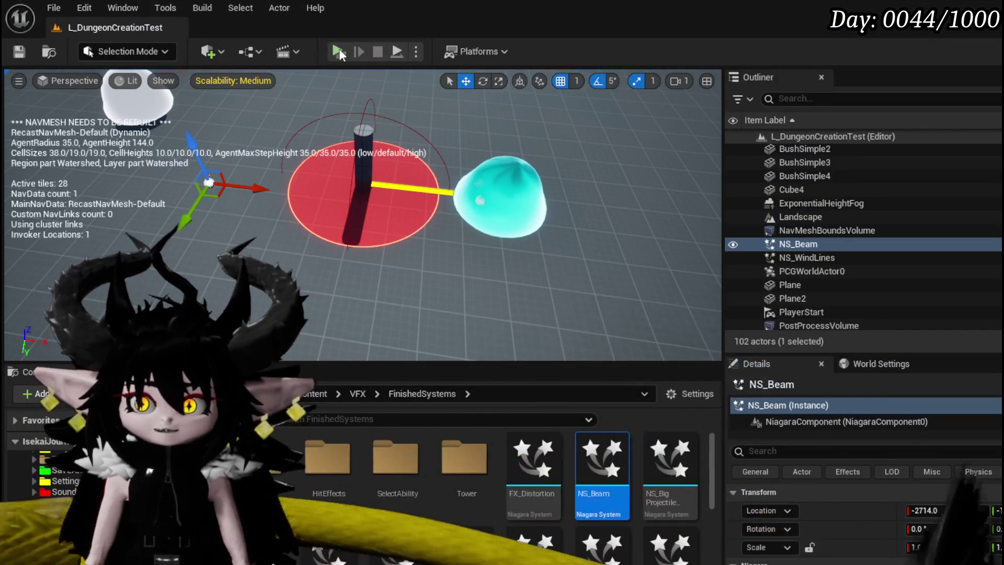
Play-test again, walking the character onto the marker's ring to trigger it, then end the session
{"action": "left_click", "coordinate": [336, 52]}
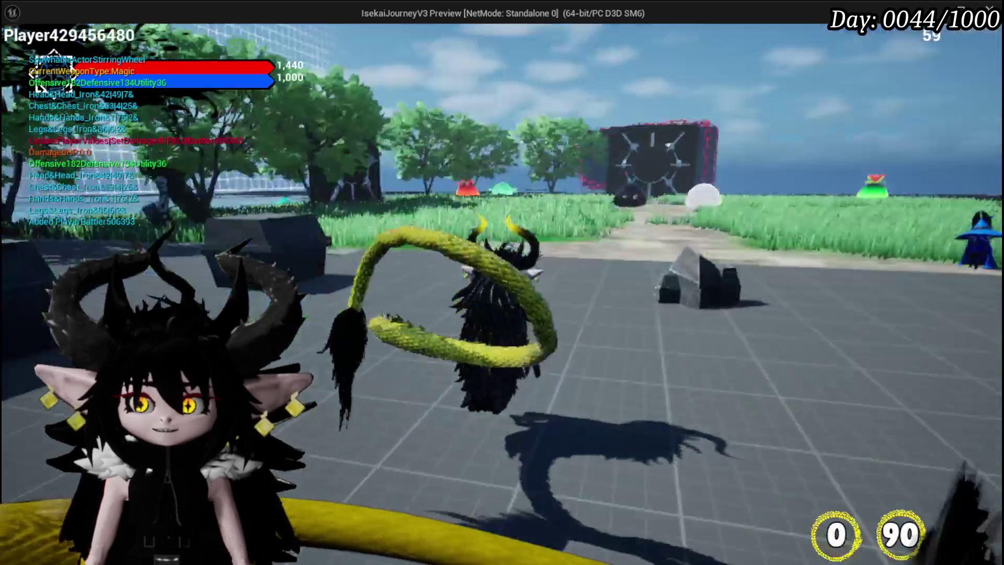
{"action": "key", "text": "w"}
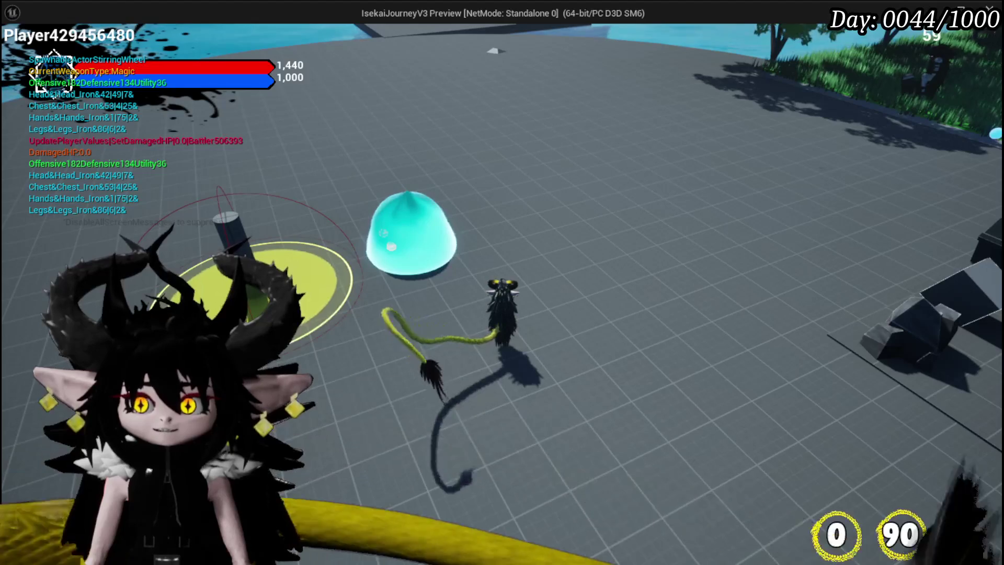
{"action": "key", "text": "a"}
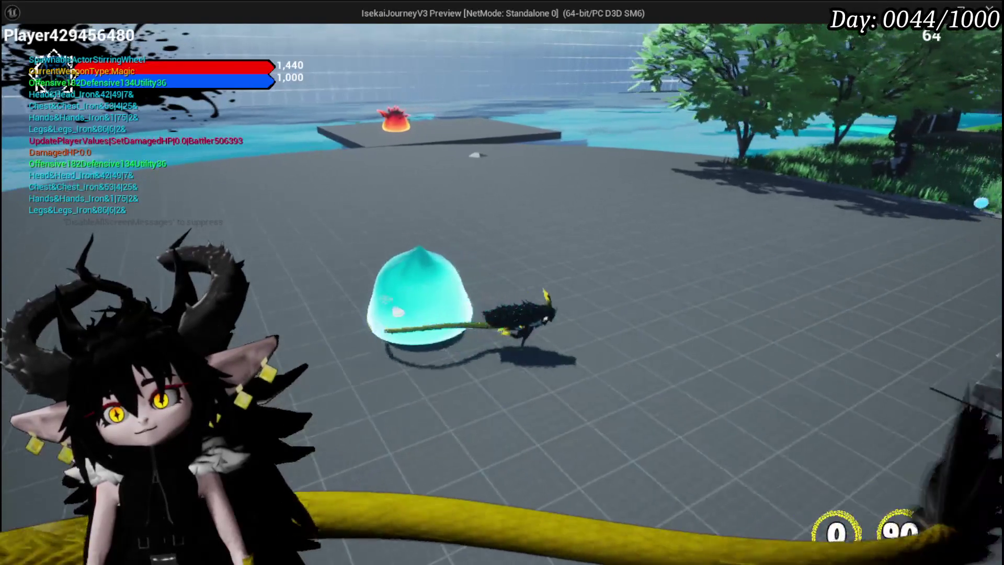
{"action": "key", "text": "alt+Tab"}
{"action": "key", "text": "Escape"}
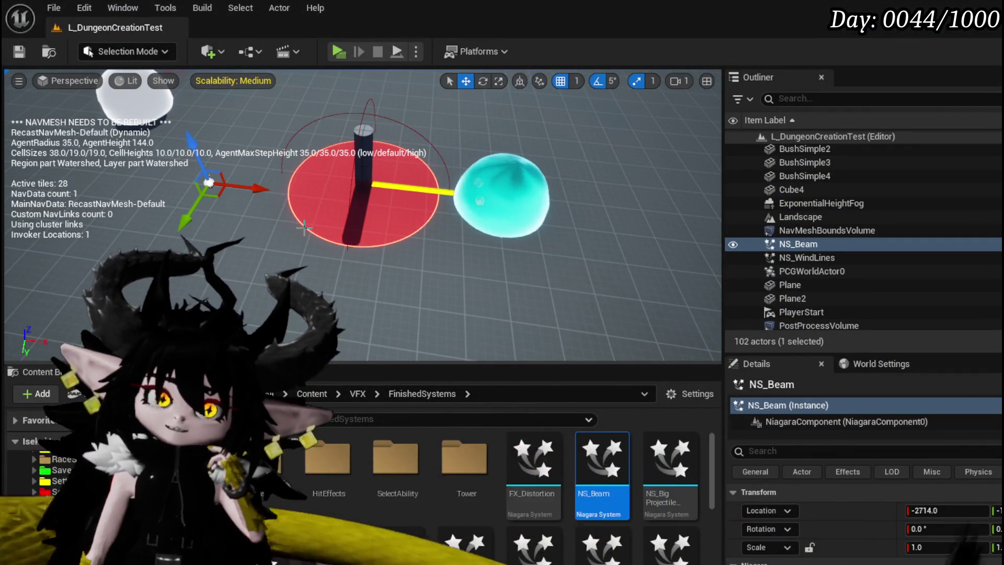
Delete NS_Beam from the level and save it, leaving 101 actors
{"action": "left_click", "coordinate": [19, 51]}
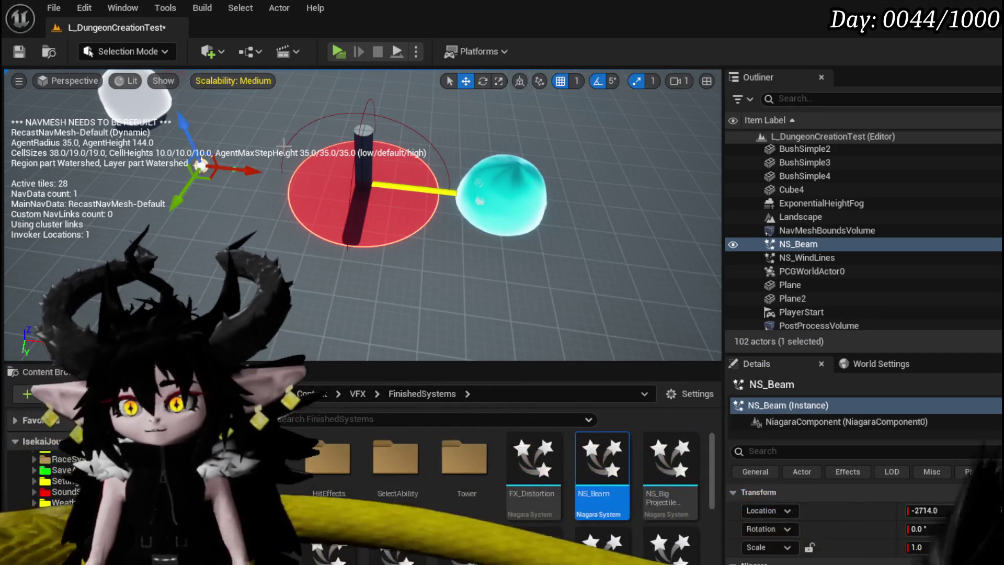
{"action": "key", "text": "Delete"}
{"action": "left_click", "coordinate": [19, 51]}
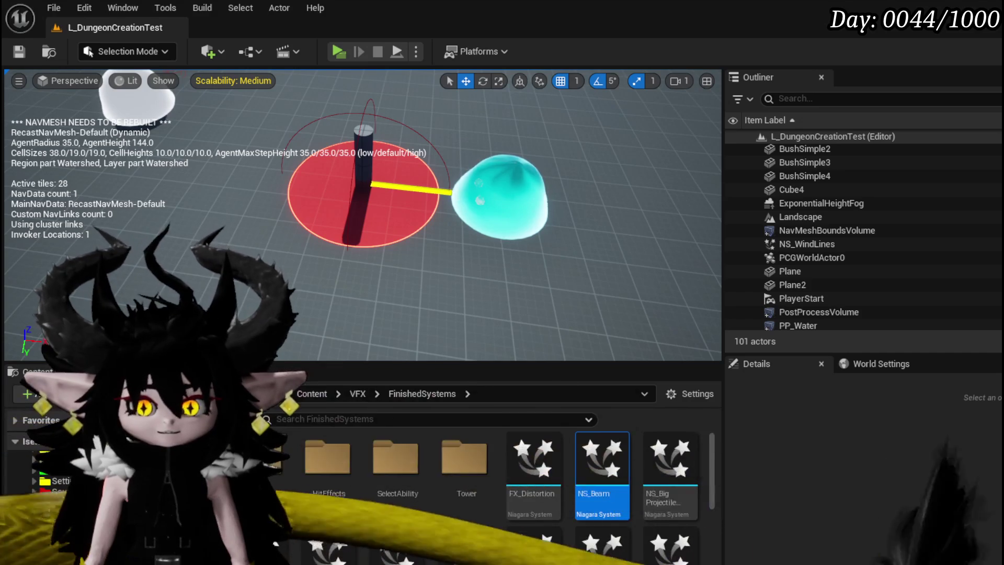
{"action": "key", "text": "alt+Tab"}
Move the Timer variable getter beside the Get Data Table Row and Break S Ability VFX nodes
{"action": "mouse_move", "coordinate": [366, 328]}
{"action": "left_mouse_down"}
{"action": "mouse_move", "coordinate": [477, 325]}
{"action": "mouse_move", "coordinate": [347, 340]}
{"action": "mouse_move", "coordinate": [532, 211]}
{"action": "left_mouse_up"}
{"action": "scroll", "coordinate": [532, 211], "scroll_direction": "up", "scroll_amount": 4}
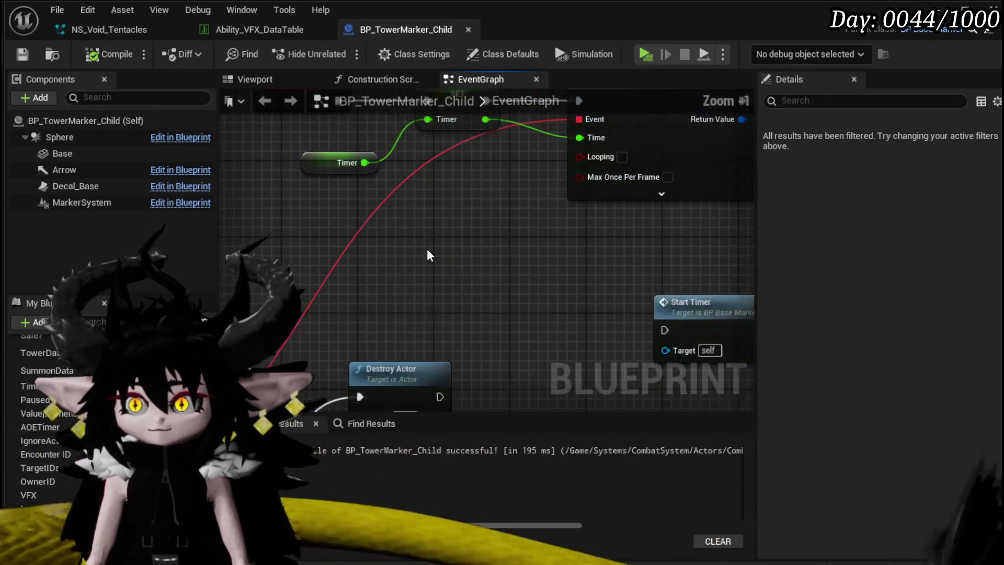
{"action": "mouse_move", "coordinate": [254, 247]}
{"action": "left_mouse_down"}
{"action": "mouse_move", "coordinate": [385, 289]}
{"action": "mouse_move", "coordinate": [415, 265]}
{"action": "left_mouse_up"}
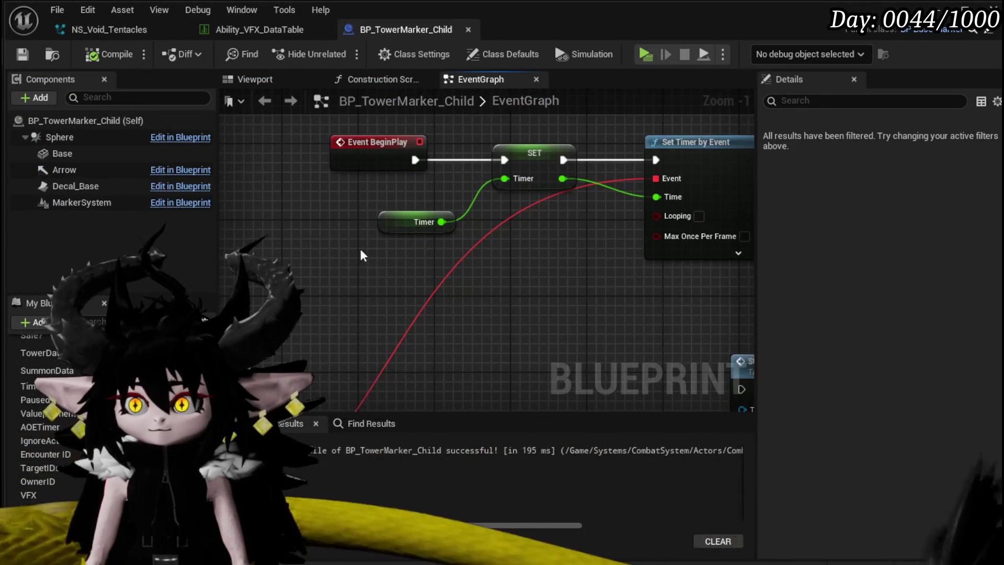
{"action": "left_click", "coordinate": [415, 222]}
{"action": "scroll", "coordinate": [482, 291], "scroll_direction": "down", "scroll_amount": 3}
{"action": "mouse_move", "coordinate": [538, 186]}
{"action": "left_mouse_down"}
{"action": "mouse_move", "coordinate": [450, 173]}
{"action": "mouse_move", "coordinate": [251, 217]}
{"action": "mouse_move", "coordinate": [409, 233]}
{"action": "left_mouse_up"}
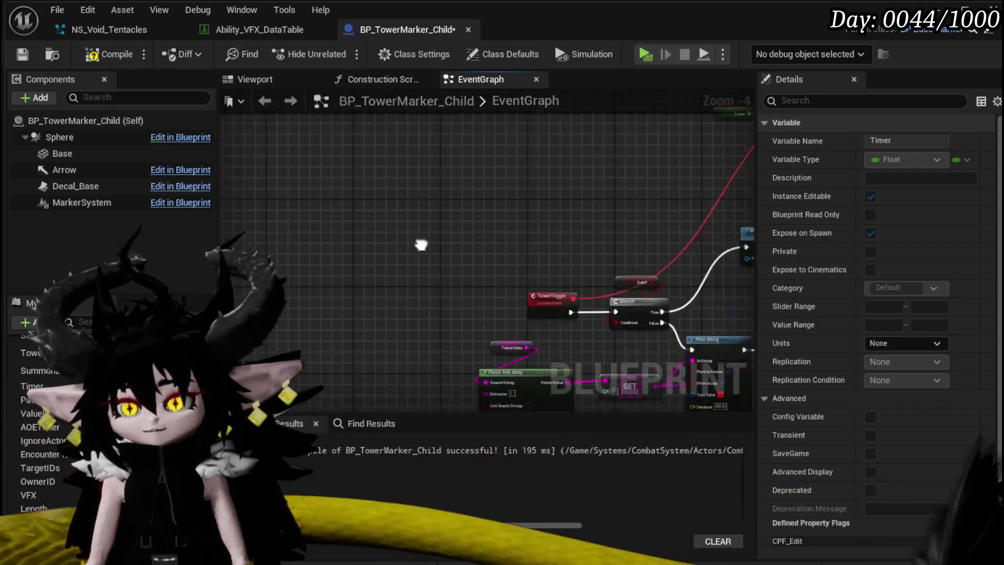
{"action": "scroll", "coordinate": [455, 209], "scroll_direction": "up", "scroll_amount": 2}
{"action": "scroll", "coordinate": [486, 273], "scroll_direction": "down", "scroll_amount": 2}
{"action": "mouse_move", "coordinate": [486, 273]}
{"action": "left_mouse_down"}
{"action": "mouse_move", "coordinate": [380, 194]}
{"action": "mouse_move", "coordinate": [451, 159]}
{"action": "left_mouse_up"}
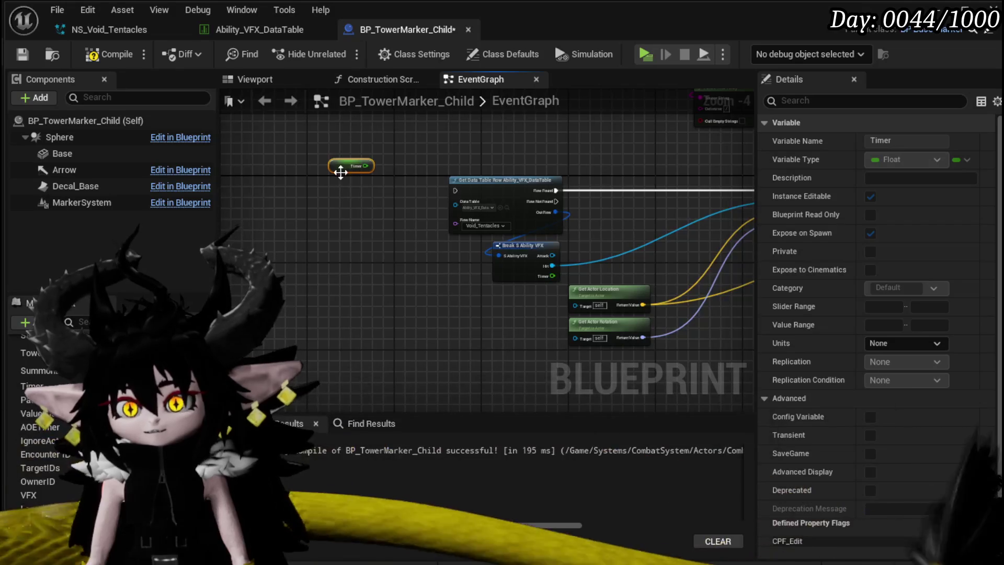
{"action": "left_click_drag", "start_coordinate": [306, 298], "coordinate": [348, 291]}
Recompile BP_TowerMarker_Child with F7 and cancel a stray wire from the row's Timer output
{"action": "key", "text": "F7"}
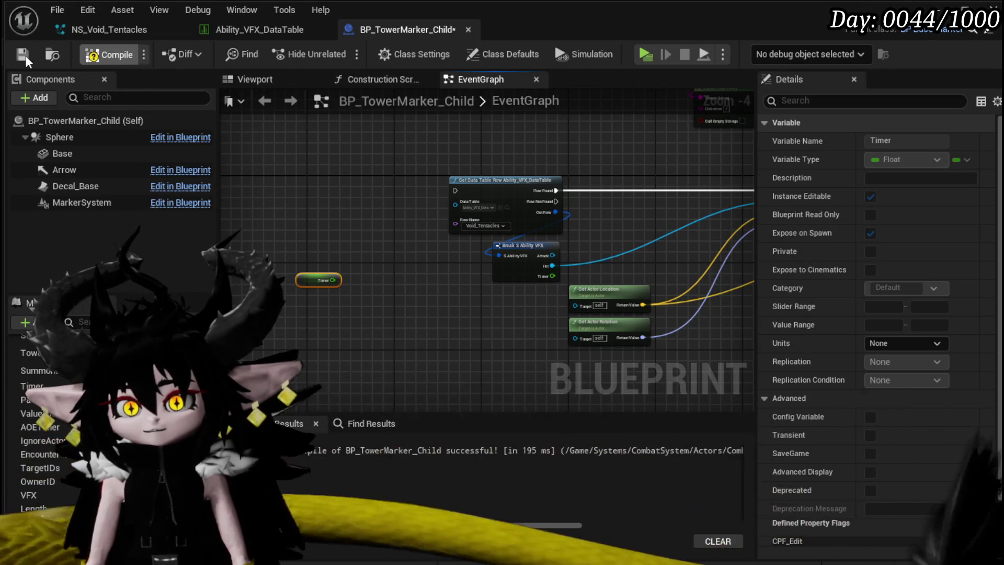
{"action": "mouse_move", "coordinate": [547, 280]}
{"action": "left_mouse_down"}
{"action": "mouse_move", "coordinate": [474, 321]}
{"action": "mouse_move", "coordinate": [496, 321]}
{"action": "left_mouse_up"}
{"action": "key", "text": "Escape"}
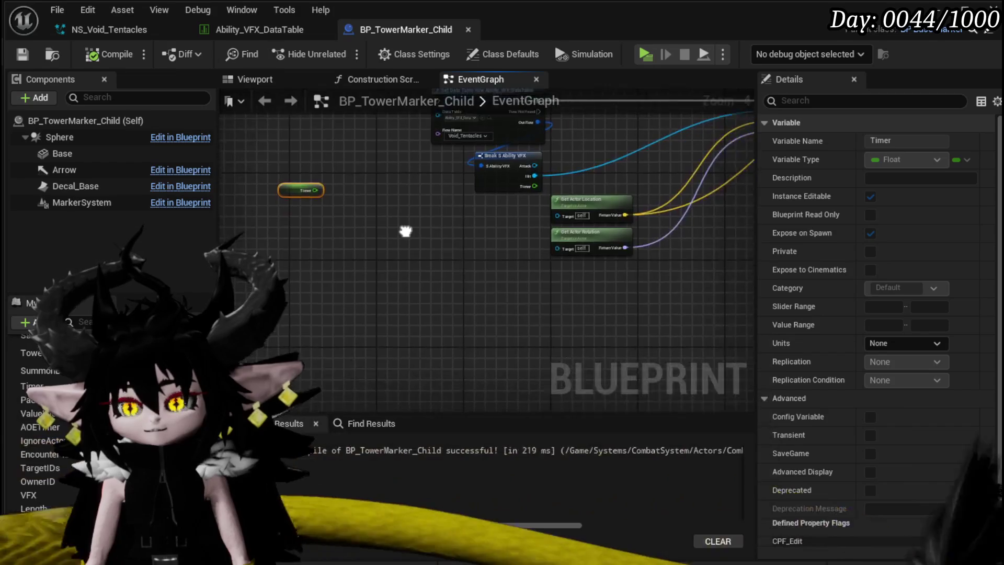
Add a Subtract node: Timer variable minus the data-table row's Timer
{"action": "left_click_drag", "start_coordinate": [373, 254], "coordinate": [418, 267]}
{"action": "type", "text": "-"}
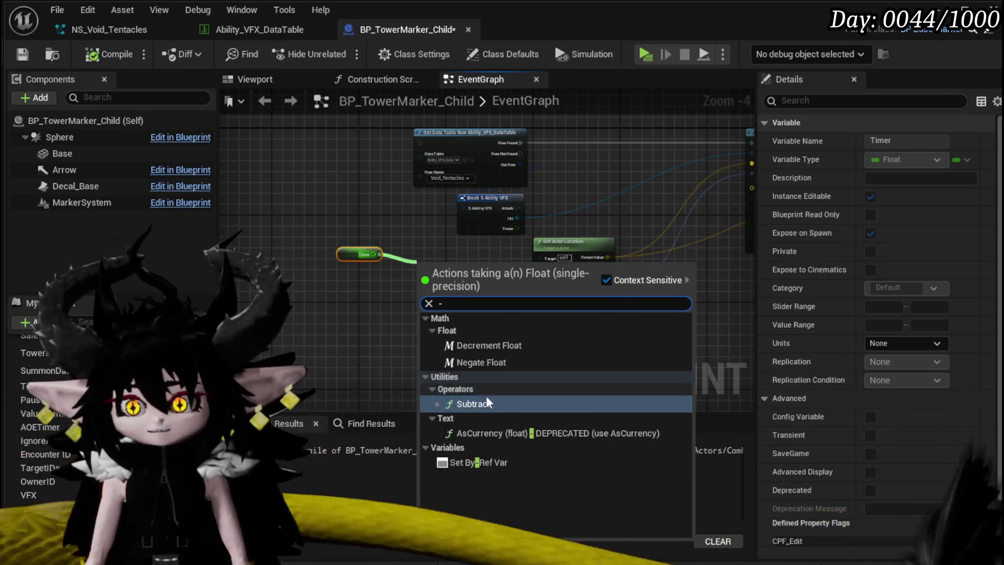
{"action": "left_click", "coordinate": [477, 403]}
{"action": "mouse_move", "coordinate": [519, 226]}
{"action": "left_mouse_down"}
{"action": "mouse_move", "coordinate": [434, 287]}
{"action": "mouse_move", "coordinate": [421, 275]}
{"action": "left_mouse_up"}
Shift the data-table row nodes left, with the Timer getter and Subtract node beneath them
{"action": "left_click", "coordinate": [488, 210]}
{"action": "left_click", "coordinate": [496, 159], "text": "ctrl"}
{"action": "left_click_drag", "start_coordinate": [497, 158], "coordinate": [348, 158]}
{"action": "left_click_drag", "start_coordinate": [355, 255], "coordinate": [308, 259]}
{"action": "left_click_drag", "start_coordinate": [485, 269], "coordinate": [406, 270]}
Add a Set Timer by Event node and run it from the lookup's Row Found pin
{"action": "right_click", "coordinate": [402, 322]}
{"action": "type", "text": "S"}
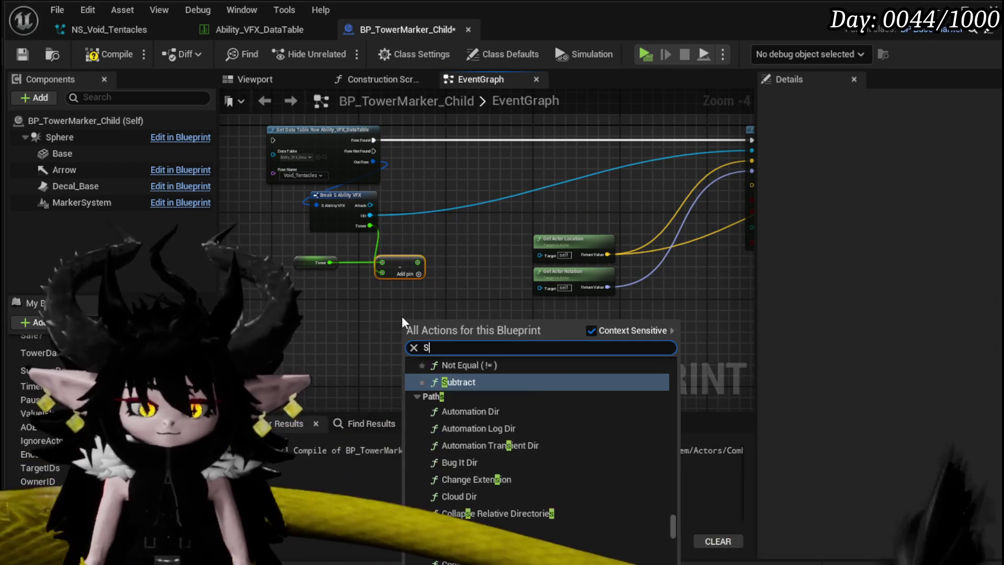
{"action": "type", "text": "et Timer by event"}
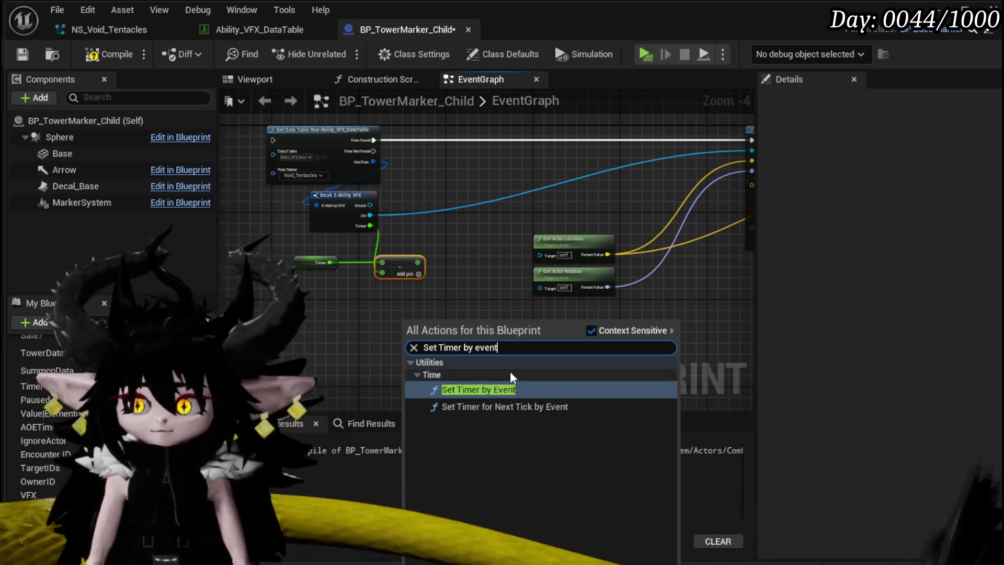
{"action": "left_click", "coordinate": [479, 389]}
{"action": "left_click_drag", "start_coordinate": [437, 350], "coordinate": [468, 146]}
{"action": "left_click_drag", "start_coordinate": [375, 140], "coordinate": [449, 139]}
{"action": "mouse_move", "coordinate": [321, 324]}
{"action": "left_mouse_down"}
{"action": "mouse_move", "coordinate": [352, 294]}
{"action": "mouse_move", "coordinate": [314, 302]}
{"action": "left_mouse_up"}
Add a Create Event node on the timer's Event delegate input
{"action": "left_click_drag", "start_coordinate": [416, 134], "coordinate": [351, 306]}
{"action": "type", "text": "create"}
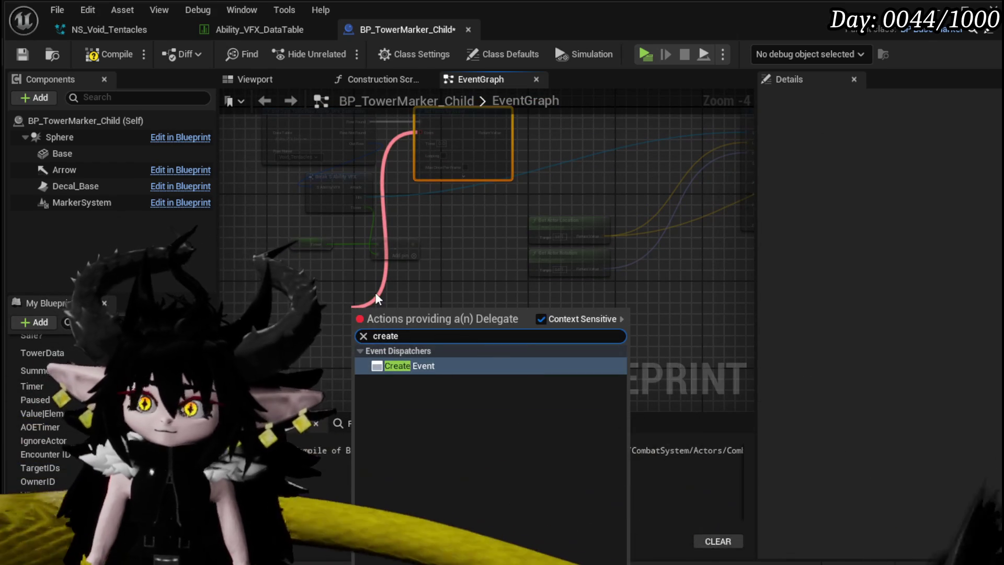
{"action": "left_click", "coordinate": [408, 371]}
{"action": "left_click_drag", "start_coordinate": [382, 317], "coordinate": [349, 305]}
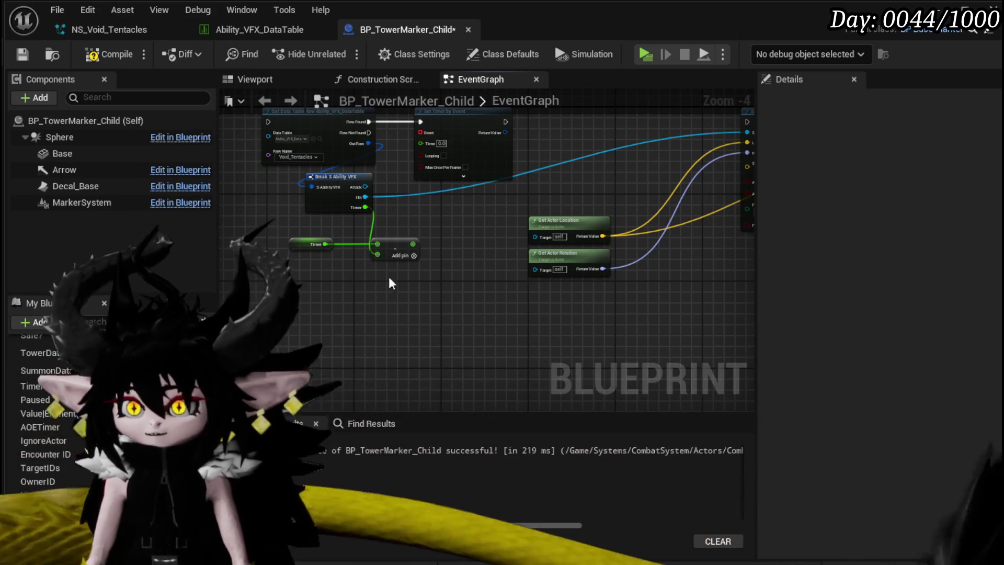
{"action": "right_click", "coordinate": [309, 323]}
Add a custom event named Trigger_VFX and bind it to the timer's Event input
{"action": "type", "text": "ust"}
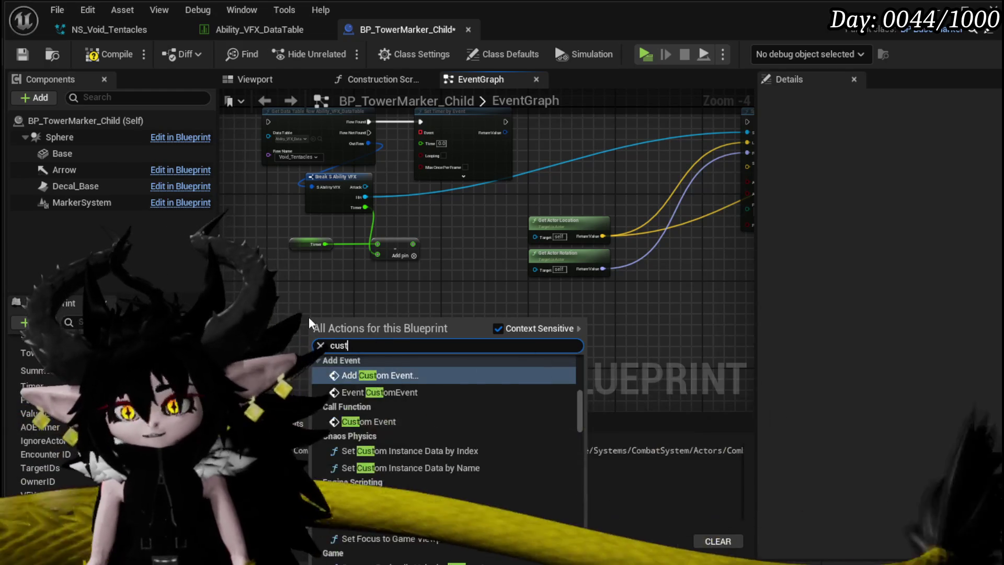
{"action": "key", "text": "Return"}
{"action": "type", "text": "Explosion"}
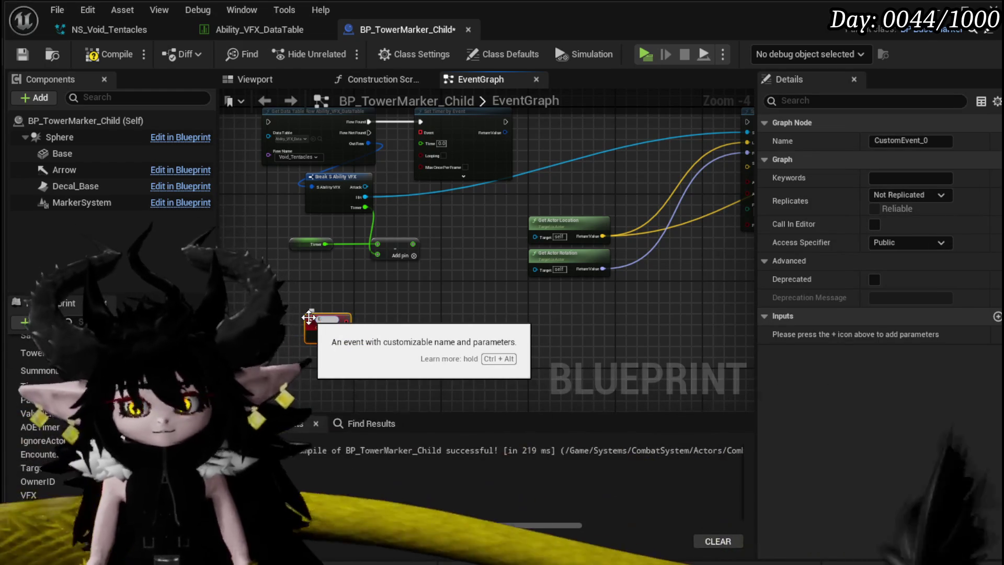
{"action": "type", "text": "_VF"}
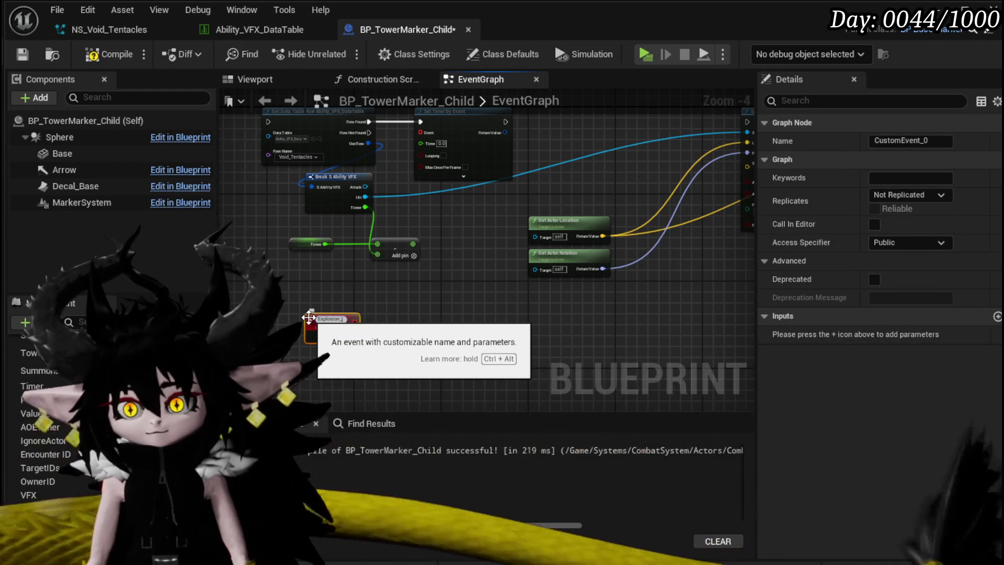
{"action": "key", "text": "BackSpace"}
{"action": "key", "text": "BackSpace"}
{"action": "key", "text": "BackSpace"}
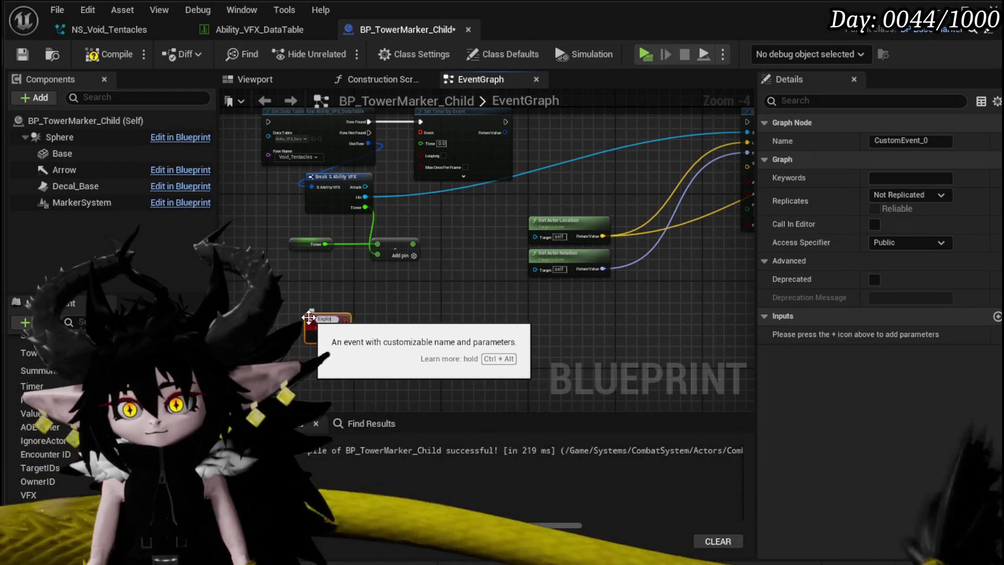
{"action": "type", "text": "Trigger_VFX"}
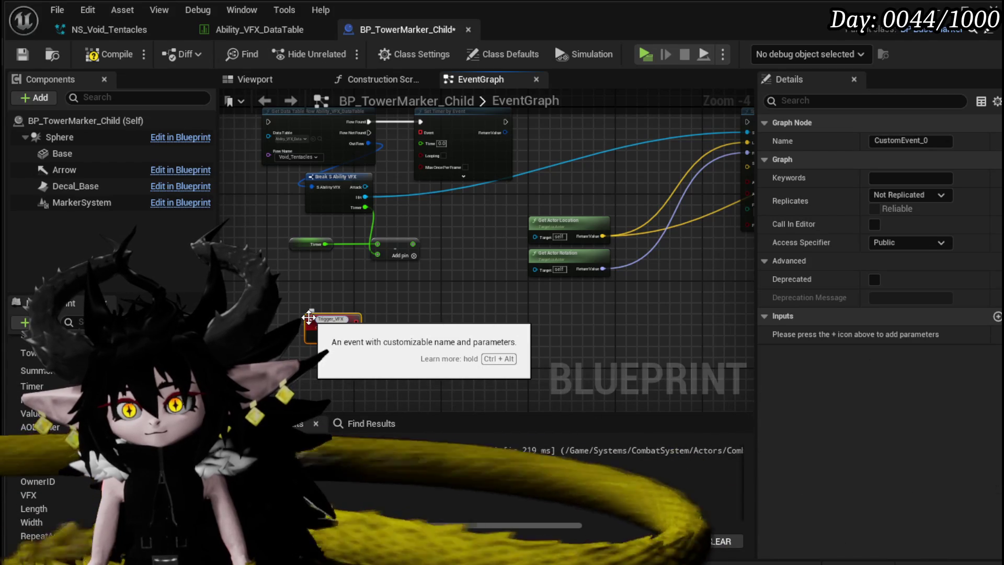
{"action": "key", "text": "Return"}
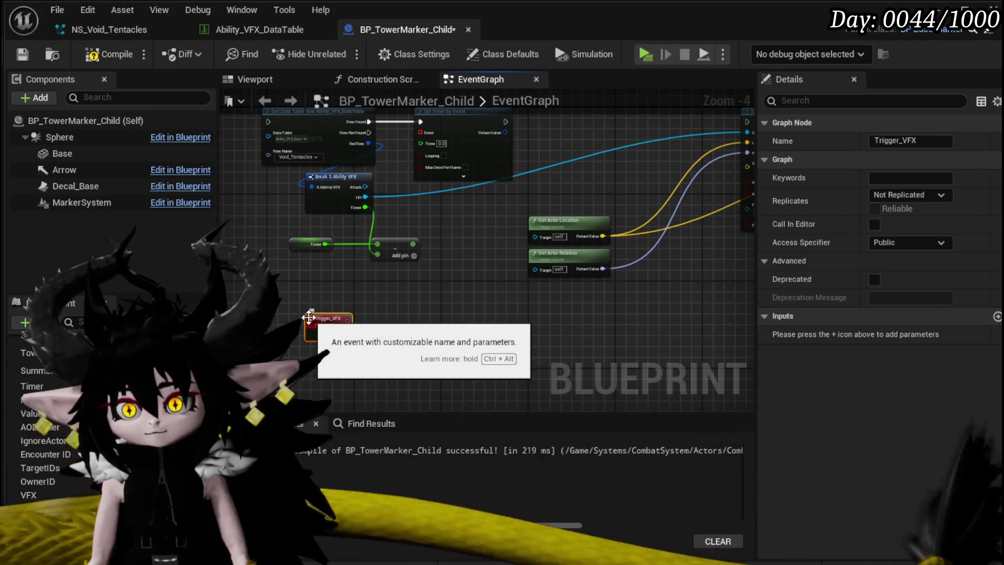
{"action": "mouse_move", "coordinate": [428, 135]}
{"action": "left_mouse_down"}
{"action": "mouse_move", "coordinate": [382, 313]}
{"action": "mouse_move", "coordinate": [348, 320]}
{"action": "left_mouse_up"}
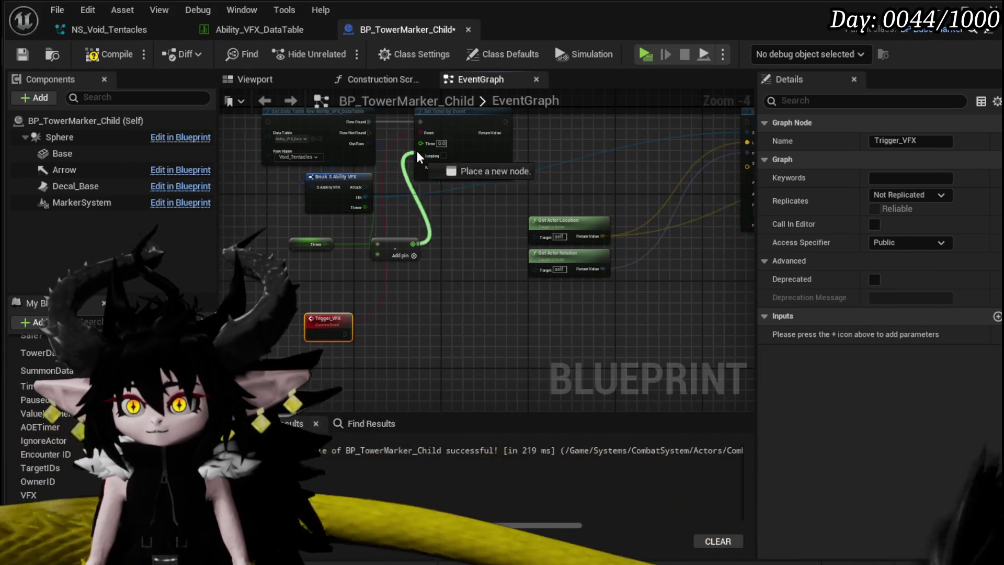
Move the spawn and actor-location nodes down and connect Trigger_VFX to Spawn System at Location
{"action": "mouse_move", "coordinate": [485, 226]}
{"action": "left_mouse_down"}
{"action": "mouse_move", "coordinate": [349, 300]}
{"action": "mouse_move", "coordinate": [316, 266]}
{"action": "left_mouse_up"}
{"action": "mouse_move", "coordinate": [399, 361]}
{"action": "left_mouse_down"}
{"action": "mouse_move", "coordinate": [668, 187]}
{"action": "mouse_move", "coordinate": [716, 176]}
{"action": "left_mouse_up"}
{"action": "left_click_drag", "start_coordinate": [620, 160], "coordinate": [538, 261]}
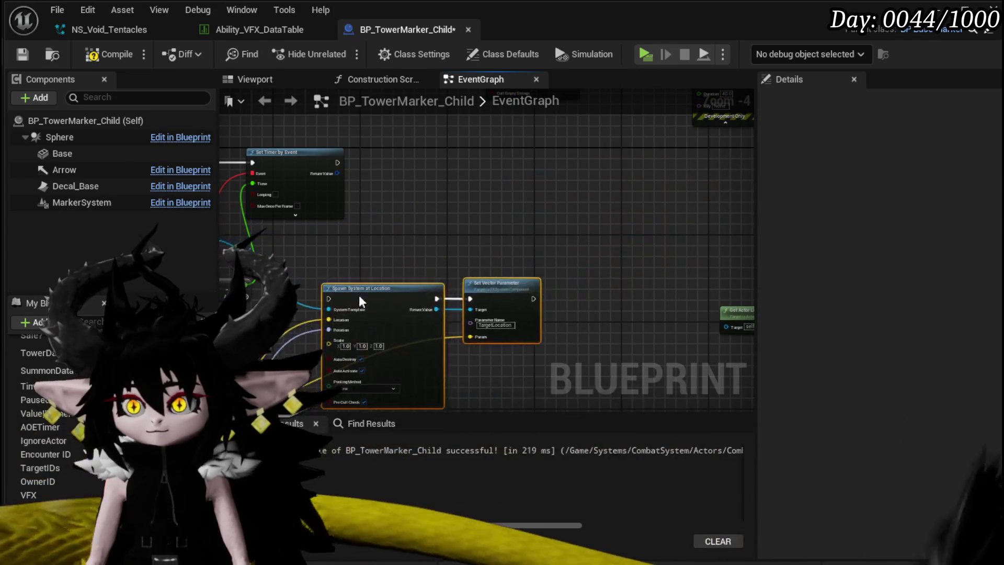
{"action": "scroll", "coordinate": [393, 320], "scroll_direction": "up", "scroll_amount": 2}
{"action": "left_click_drag", "start_coordinate": [473, 291], "coordinate": [549, 235]}
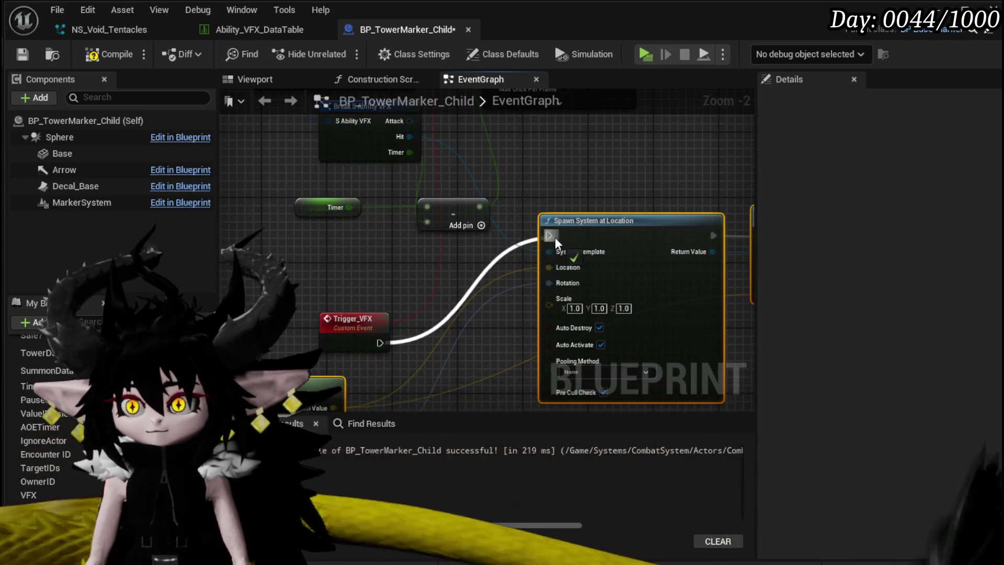
{"action": "scroll", "coordinate": [364, 205], "scroll_direction": "down", "scroll_amount": 3}
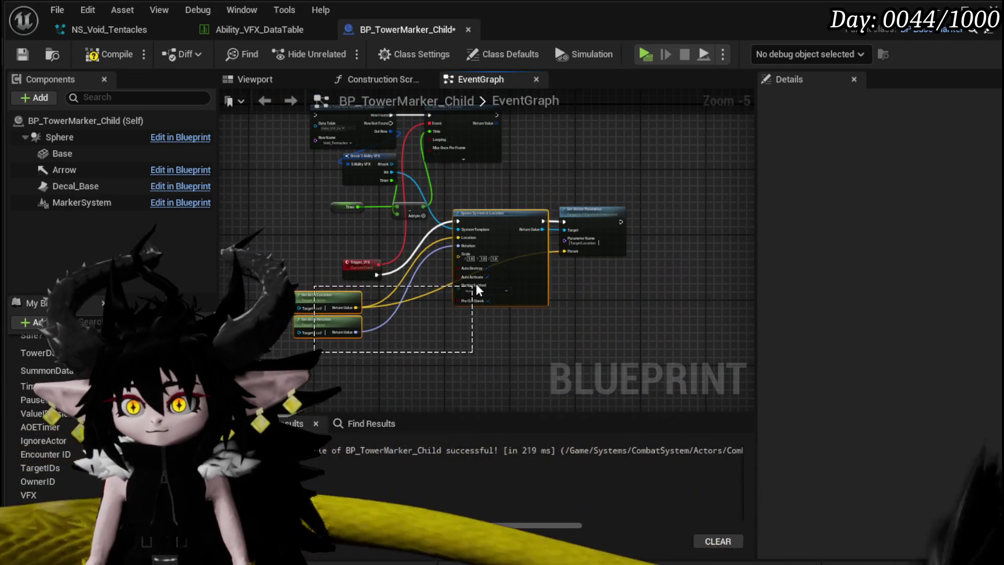
Place the spawn group below the timer nodes and compile, which fails with 1 fatal issue
{"action": "left_click", "coordinate": [361, 263]}
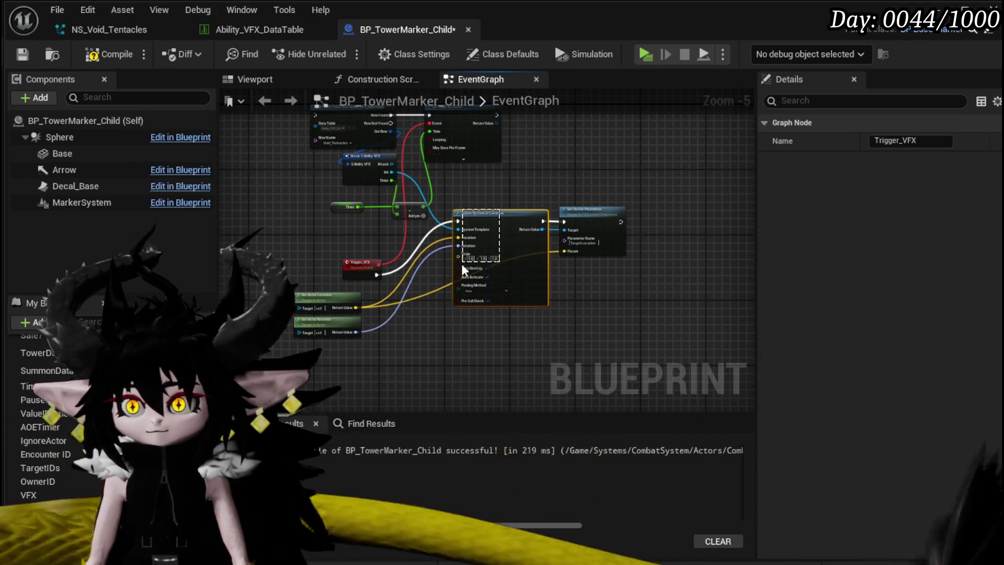
{"action": "mouse_move", "coordinate": [493, 228]}
{"action": "left_mouse_down"}
{"action": "mouse_move", "coordinate": [469, 279]}
{"action": "mouse_move", "coordinate": [483, 281]}
{"action": "left_mouse_up"}
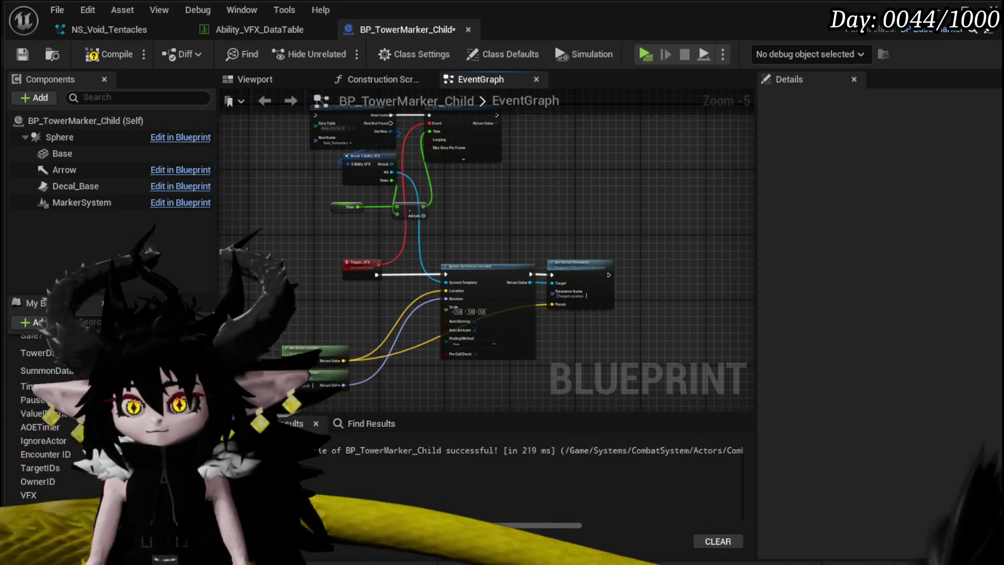
{"action": "scroll", "coordinate": [384, 331], "scroll_direction": "up", "scroll_amount": 3}
{"action": "scroll", "coordinate": [376, 235], "scroll_direction": "down", "scroll_amount": 3}
{"action": "mouse_move", "coordinate": [376, 235]}
{"action": "left_mouse_down"}
{"action": "mouse_move", "coordinate": [532, 268]}
{"action": "mouse_move", "coordinate": [315, 287]}
{"action": "mouse_move", "coordinate": [340, 240]}
{"action": "left_mouse_up"}
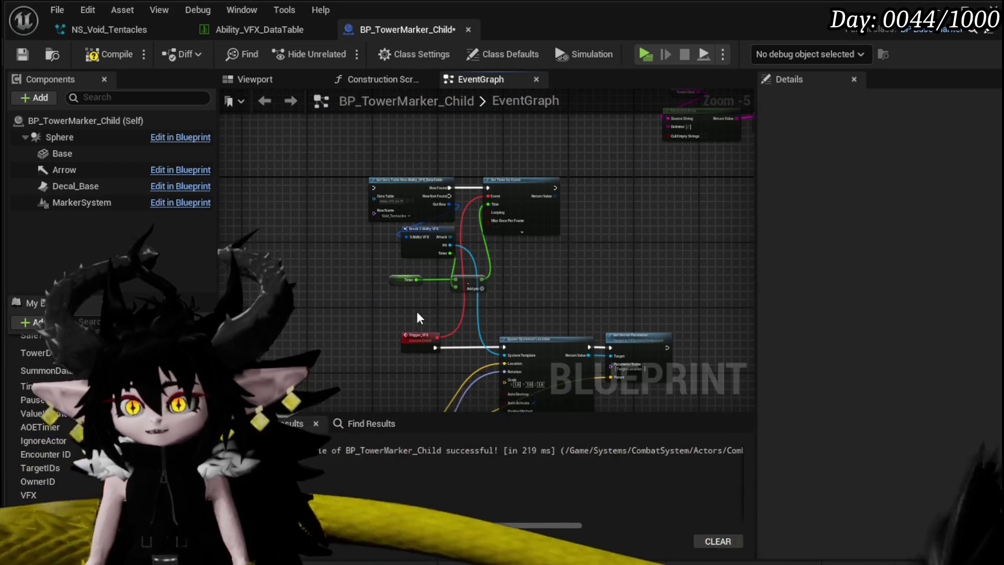
{"action": "left_click", "coordinate": [26, 57]}
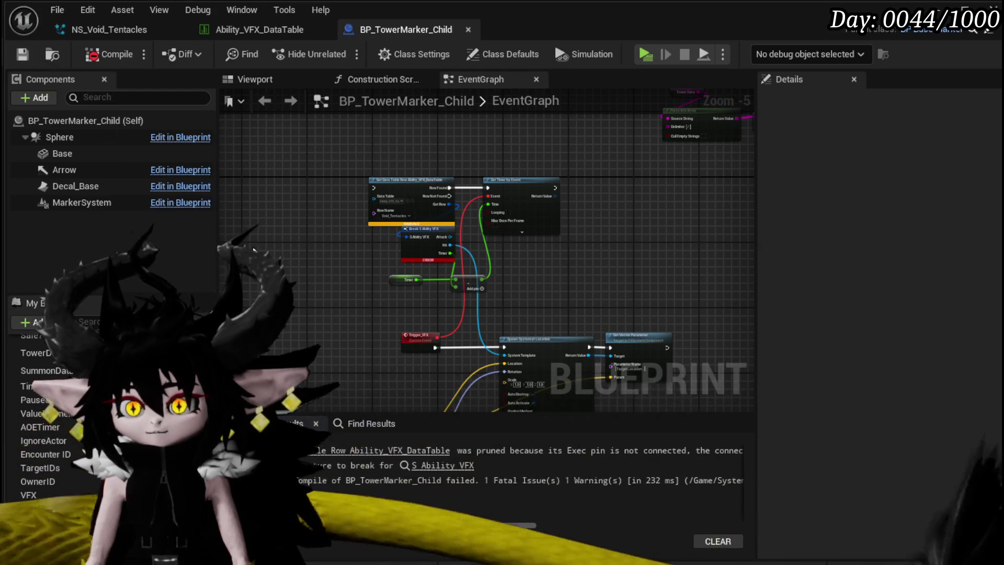
Set the Get Data Table Row's Row Name to ArkMorn
{"action": "scroll", "coordinate": [361, 264], "scroll_direction": "up", "scroll_amount": 4}
{"action": "left_click_drag", "start_coordinate": [372, 239], "coordinate": [370, 255]}
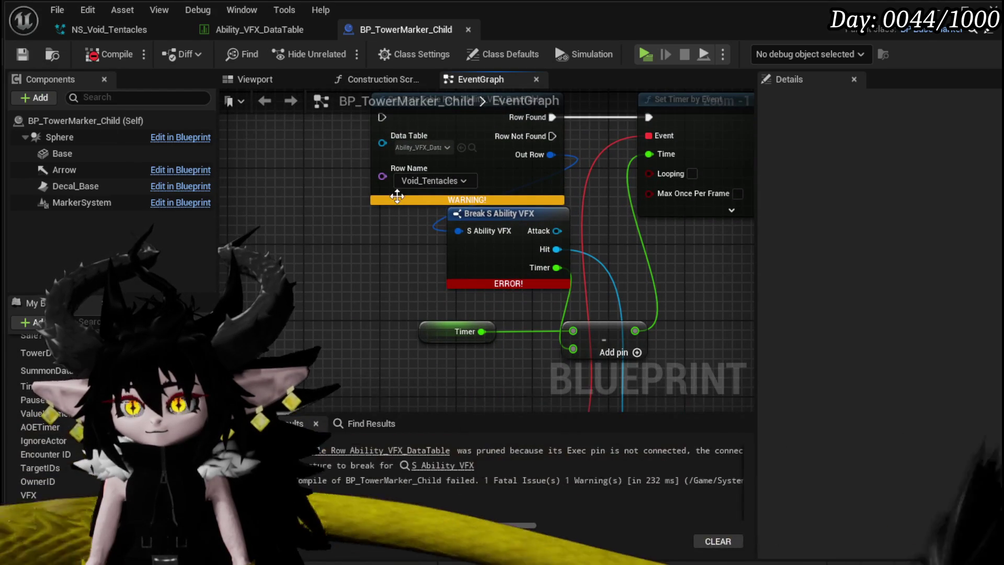
{"action": "left_click", "coordinate": [411, 182]}
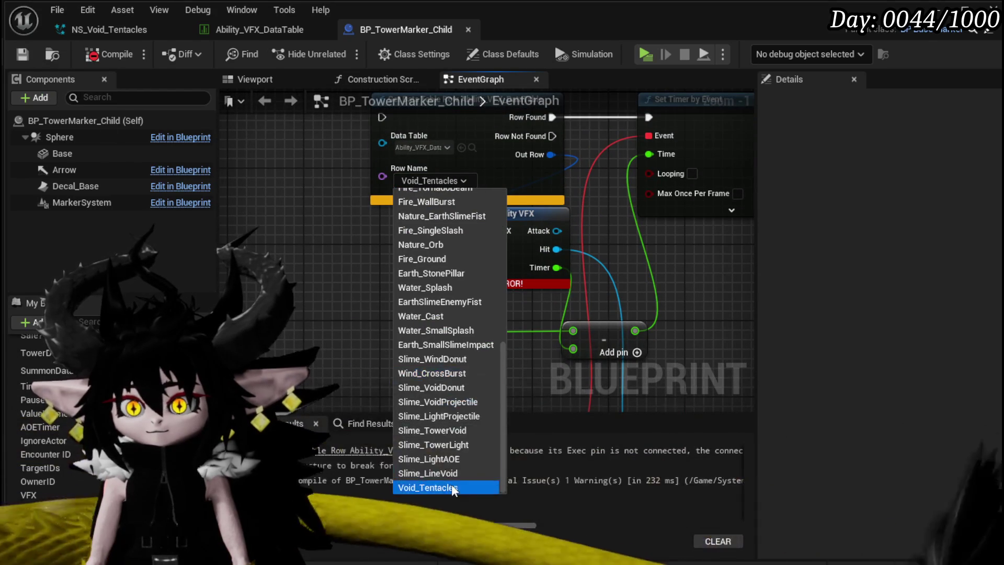
{"action": "scroll", "coordinate": [429, 471], "scroll_direction": "up", "scroll_amount": 5}
{"action": "scroll", "coordinate": [453, 375], "scroll_direction": "up", "scroll_amount": 4}
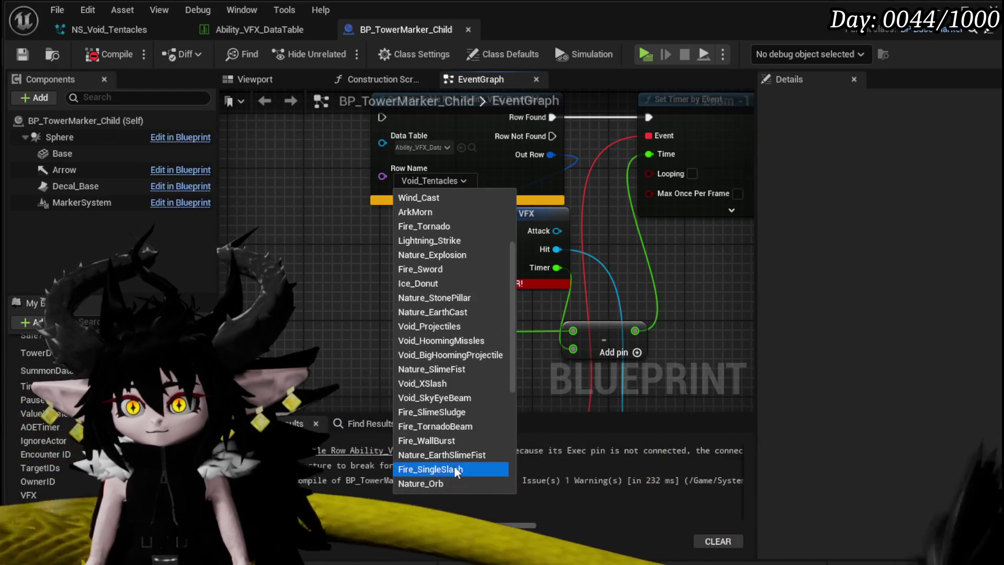
{"action": "left_click", "coordinate": [425, 299]}
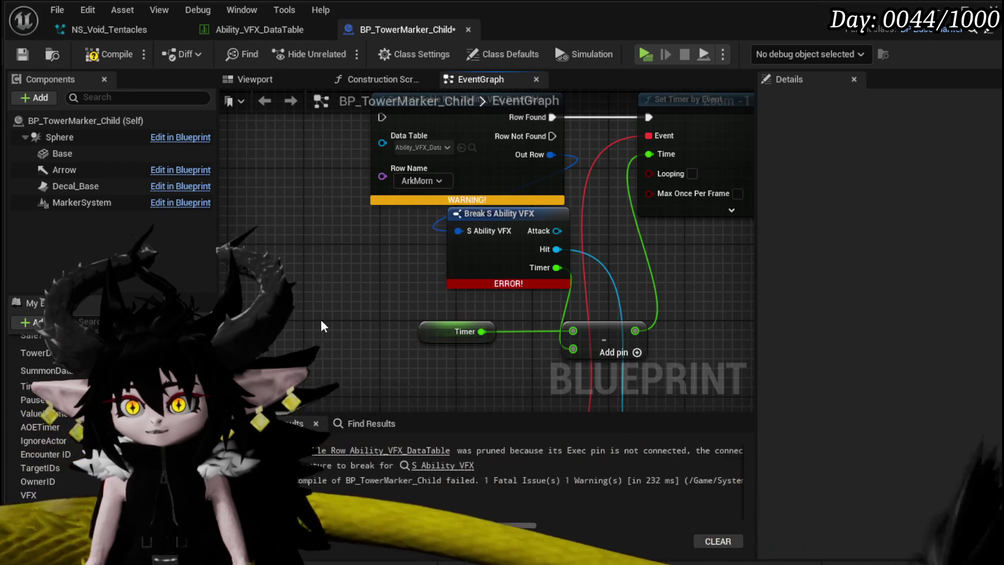
{"action": "scroll", "coordinate": [597, 266], "scroll_direction": "down", "scroll_amount": 1}
{"action": "scroll", "coordinate": [598, 266], "scroll_direction": "down", "scroll_amount": 2}
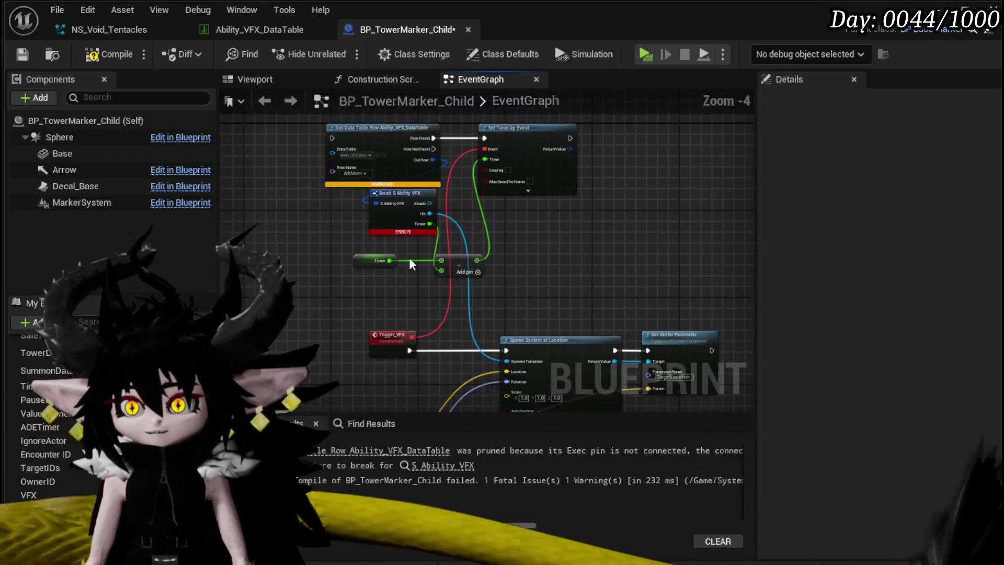
Wire the Hit effect into System Template and Row Found into Spawn System at Location
{"action": "left_click", "coordinate": [397, 131]}
{"action": "left_click_drag", "start_coordinate": [433, 131], "coordinate": [363, 270]}
{"action": "left_click_drag", "start_coordinate": [444, 283], "coordinate": [320, 277]}
{"action": "left_click_drag", "start_coordinate": [482, 341], "coordinate": [561, 298]}
{"action": "left_click_drag", "start_coordinate": [416, 271], "coordinate": [560, 287]}
{"action": "left_click_drag", "start_coordinate": [412, 345], "coordinate": [411, 345]}
{"action": "left_click_drag", "start_coordinate": [381, 284], "coordinate": [446, 300]}
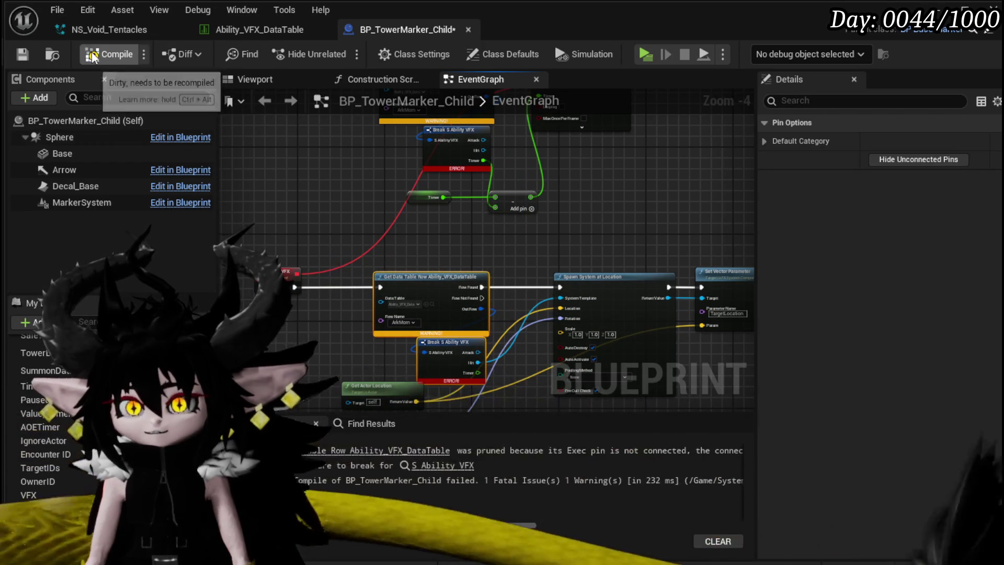
Compile and save the Blueprint, then reposition the BeginPlay, SET and Timer nodes
{"action": "left_click", "coordinate": [109, 54]}
{"action": "left_click", "coordinate": [22, 54]}
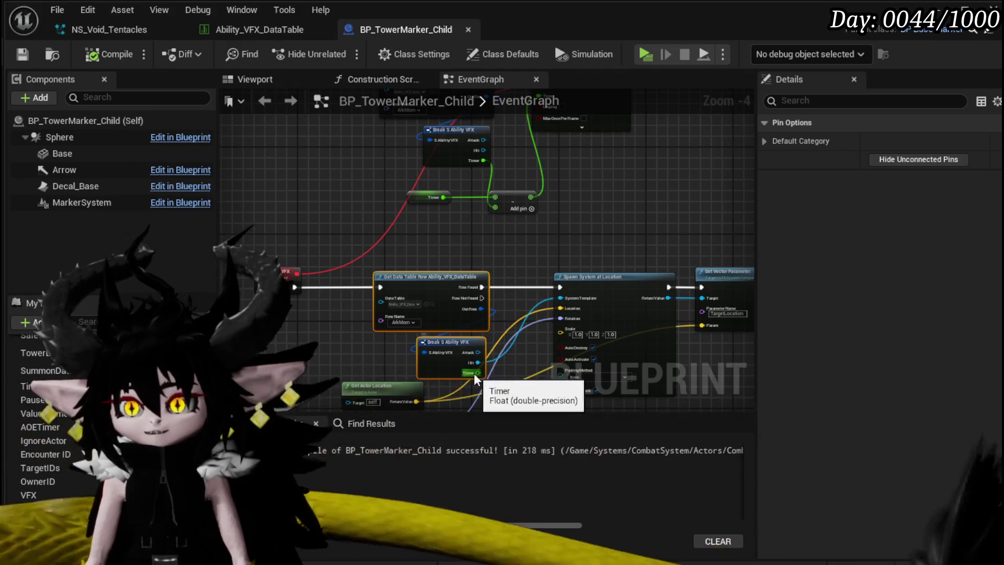
{"action": "left_click_drag", "start_coordinate": [520, 175], "coordinate": [435, 332]}
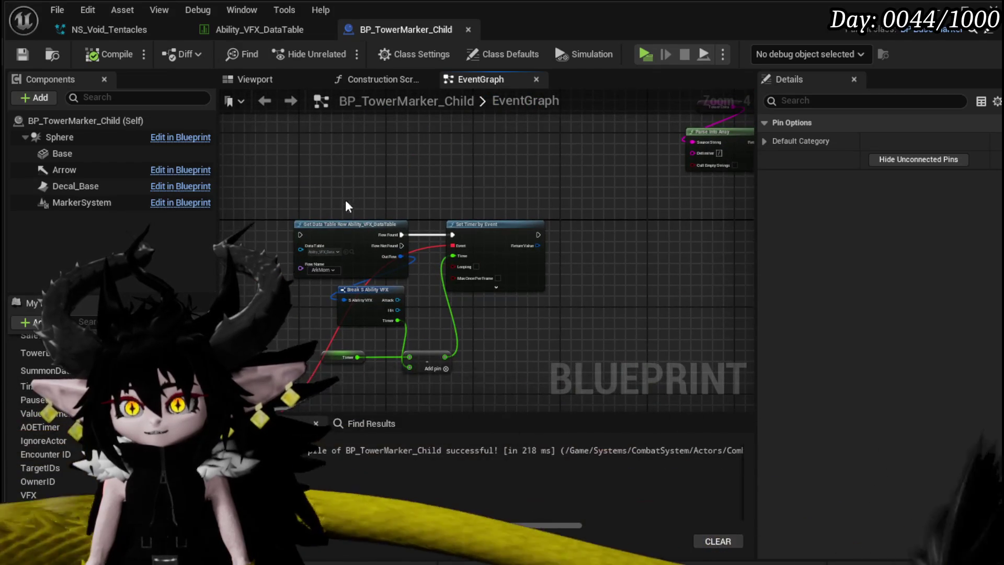
{"action": "scroll", "coordinate": [437, 257], "scroll_direction": "down", "scroll_amount": 3}
{"action": "scroll", "coordinate": [491, 258], "scroll_direction": "up", "scroll_amount": 2}
{"action": "left_click_drag", "start_coordinate": [443, 224], "coordinate": [604, 167]}
{"action": "mouse_move", "coordinate": [291, 189]}
{"action": "left_mouse_down"}
{"action": "mouse_move", "coordinate": [366, 160]}
{"action": "mouse_move", "coordinate": [526, 154]}
{"action": "left_mouse_up"}
Connect BeginPlay's exec into Set Timer by Event, compile, save, and play the level
{"action": "mouse_move", "coordinate": [500, 236]}
{"action": "left_mouse_down"}
{"action": "mouse_move", "coordinate": [325, 356]}
{"action": "mouse_move", "coordinate": [280, 348]}
{"action": "left_mouse_up"}
{"action": "mouse_move", "coordinate": [480, 346]}
{"action": "left_mouse_down"}
{"action": "mouse_move", "coordinate": [549, 267]}
{"action": "mouse_move", "coordinate": [418, 92]}
{"action": "mouse_move", "coordinate": [542, 239]}
{"action": "left_mouse_up"}
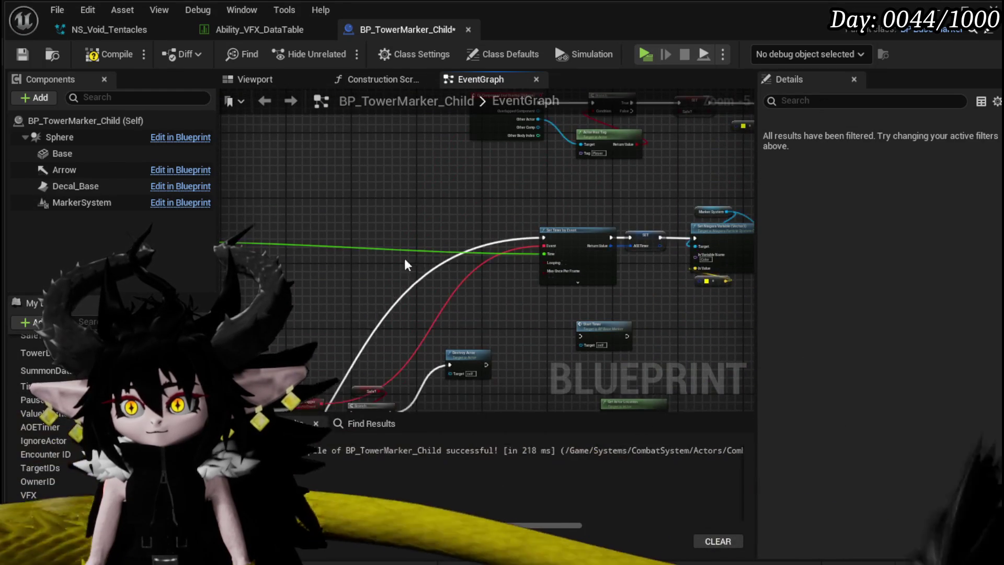
{"action": "left_click_drag", "start_coordinate": [249, 378], "coordinate": [396, 273]}
{"action": "left_click_drag", "start_coordinate": [306, 226], "coordinate": [408, 164]}
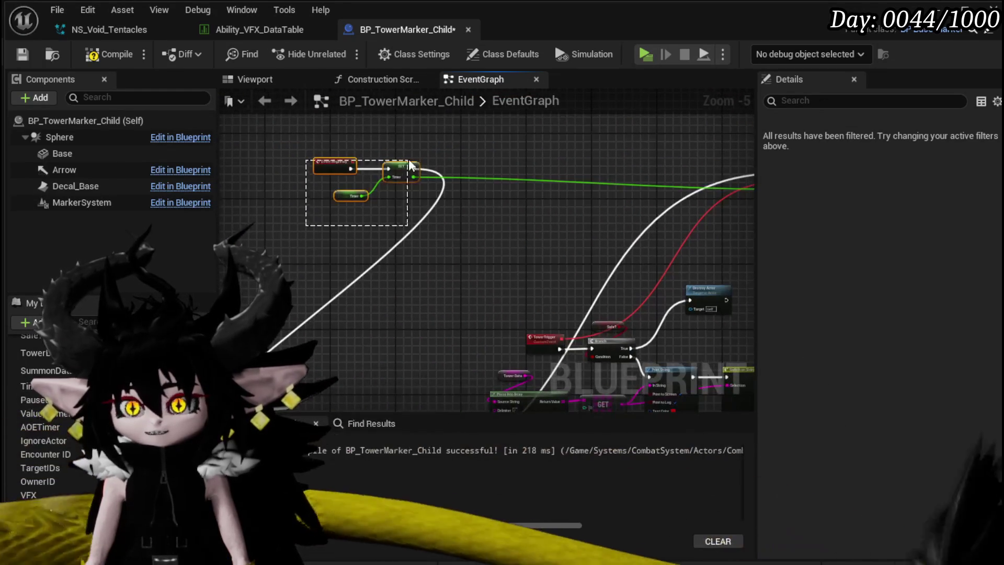
{"action": "left_click", "coordinate": [97, 55]}
{"action": "left_click", "coordinate": [22, 54]}
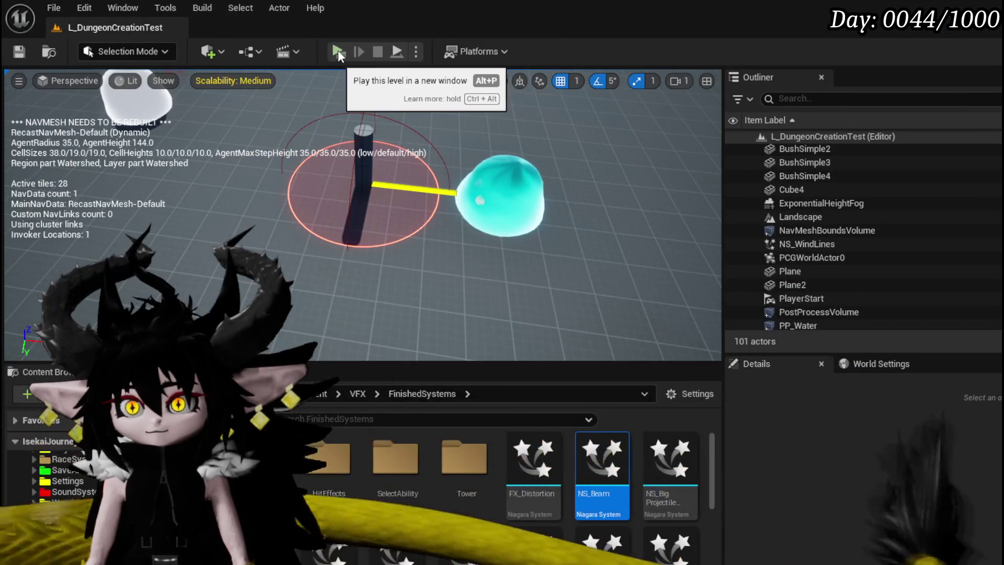
{"action": "left_click", "coordinate": [338, 49]}
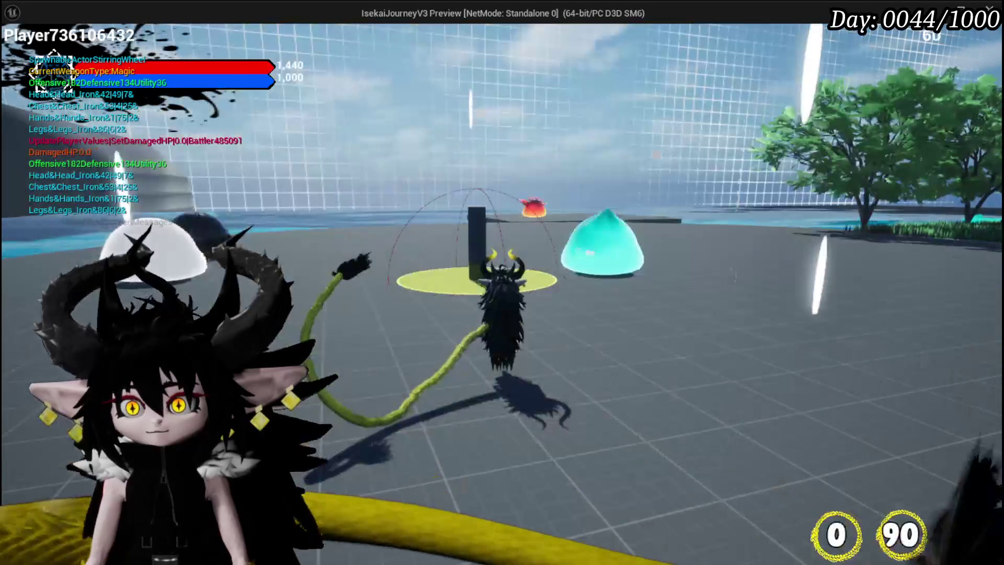
Walk the character around the marker pole, stop the play session, save the level, and go back to BP_TowerMarker_Child
{"action": "key", "text": "d"}
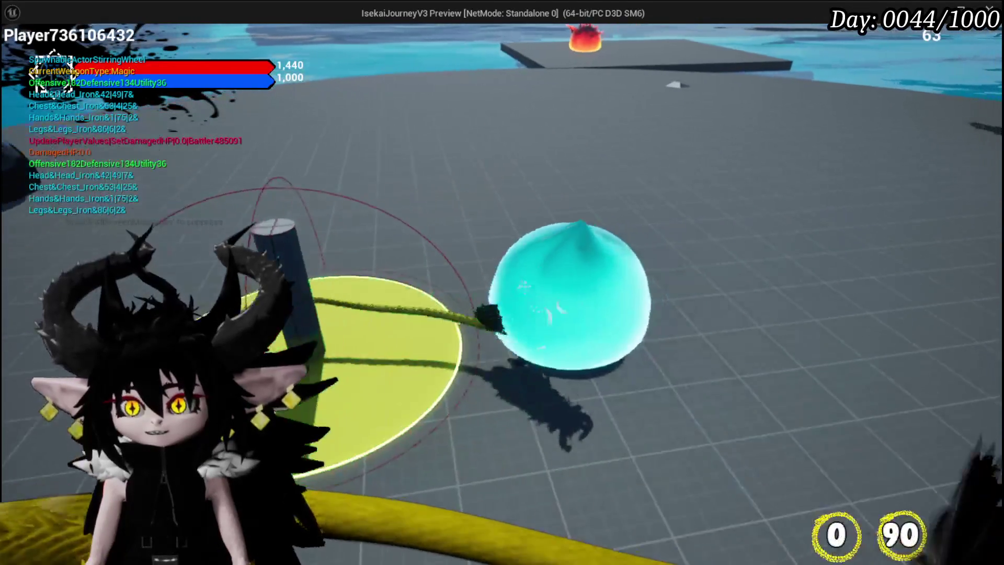
{"action": "key", "text": "w"}
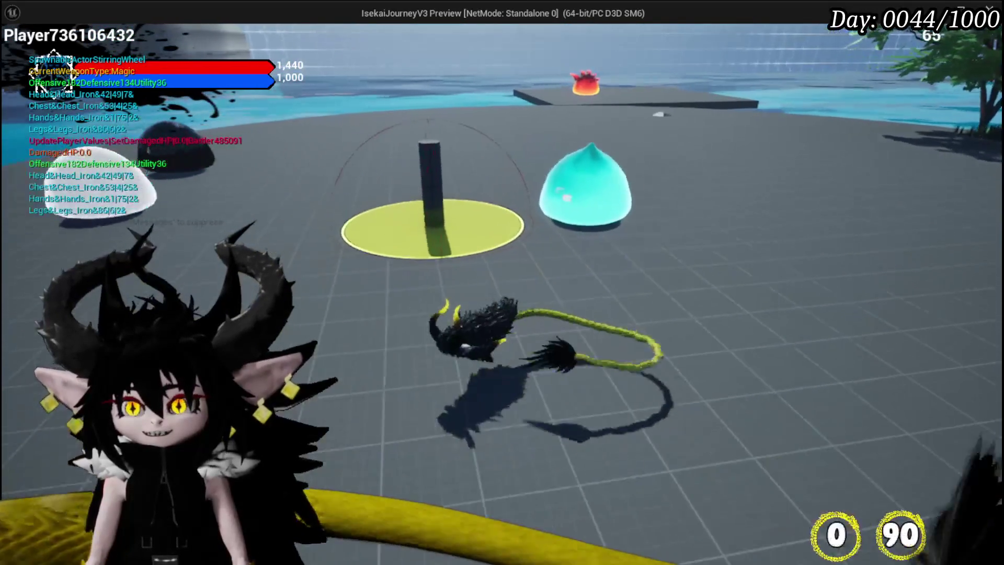
{"action": "key", "text": "Escape"}
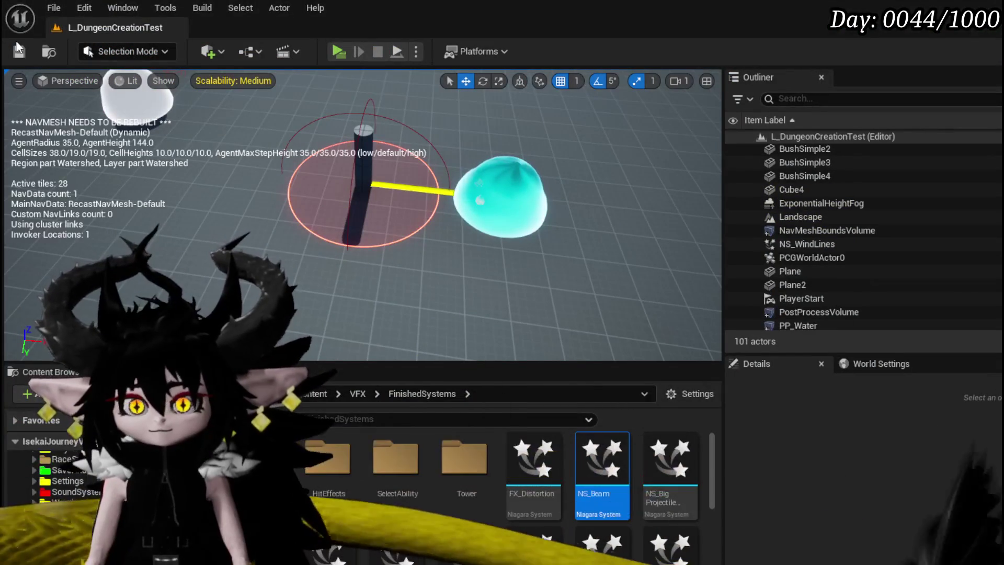
{"action": "left_click", "coordinate": [19, 51]}
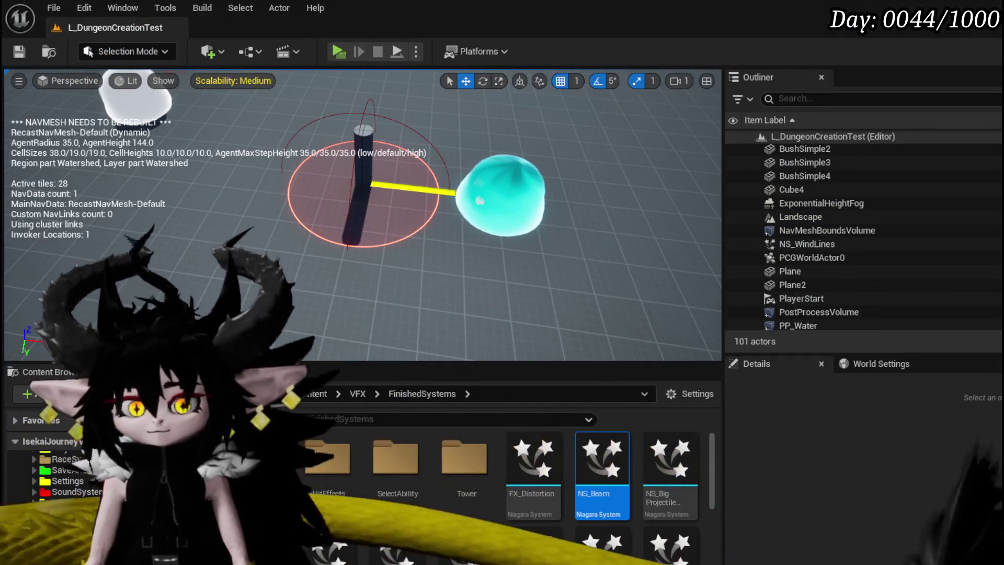
{"action": "key", "text": "alt+Tab"}
{"action": "scroll", "coordinate": [415, 260], "scroll_direction": "down", "scroll_amount": 3}
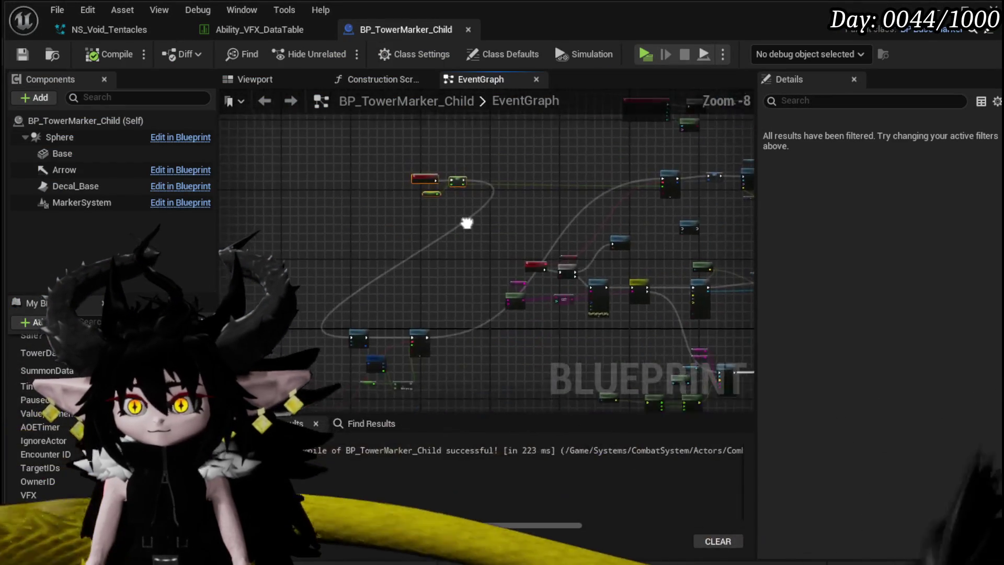
Pan the event graph and move the left node cluster up and left
{"action": "left_click_drag", "start_coordinate": [388, 196], "coordinate": [377, 70]}
{"action": "left_click_drag", "start_coordinate": [412, 218], "coordinate": [377, 162]}
{"action": "left_click_drag", "start_coordinate": [462, 166], "coordinate": [471, 280]}
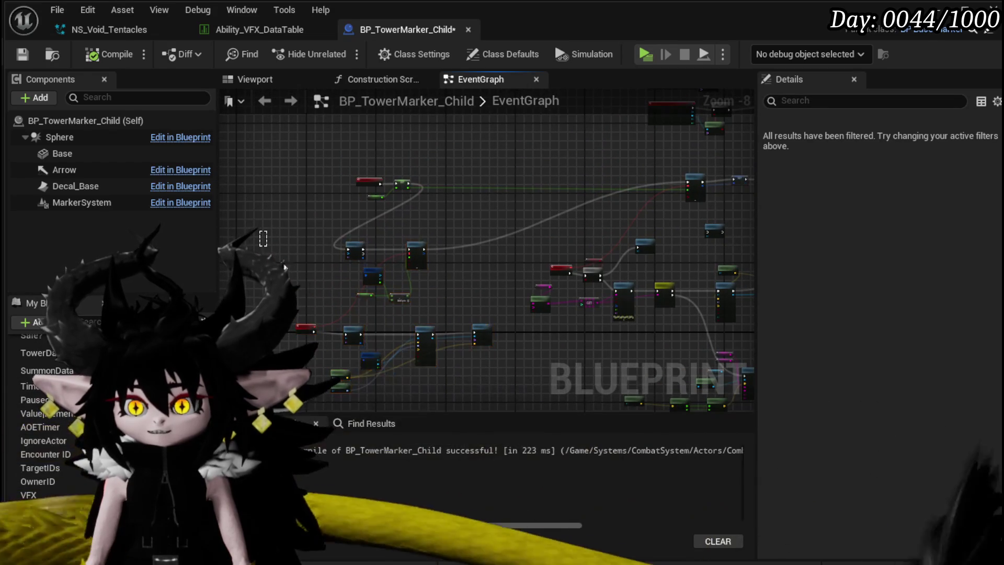
{"action": "mouse_move", "coordinate": [462, 369]}
{"action": "left_mouse_down"}
{"action": "mouse_move", "coordinate": [497, 399]}
{"action": "mouse_move", "coordinate": [385, 370]}
{"action": "mouse_move", "coordinate": [407, 266]}
{"action": "left_mouse_up"}
{"action": "scroll", "coordinate": [408, 266], "scroll_direction": "up", "scroll_amount": 4}
{"action": "scroll", "coordinate": [562, 197], "scroll_direction": "down", "scroll_amount": 4}
{"action": "scroll", "coordinate": [378, 226], "scroll_direction": "up", "scroll_amount": 4}
Space out the spawn chain: Set Vector Parameter further right, Break S Ability VFX left
{"action": "mouse_move", "coordinate": [449, 246]}
{"action": "left_mouse_down"}
{"action": "mouse_move", "coordinate": [460, 235]}
{"action": "mouse_move", "coordinate": [419, 240]}
{"action": "left_mouse_up"}
{"action": "left_click_drag", "start_coordinate": [576, 237], "coordinate": [618, 239]}
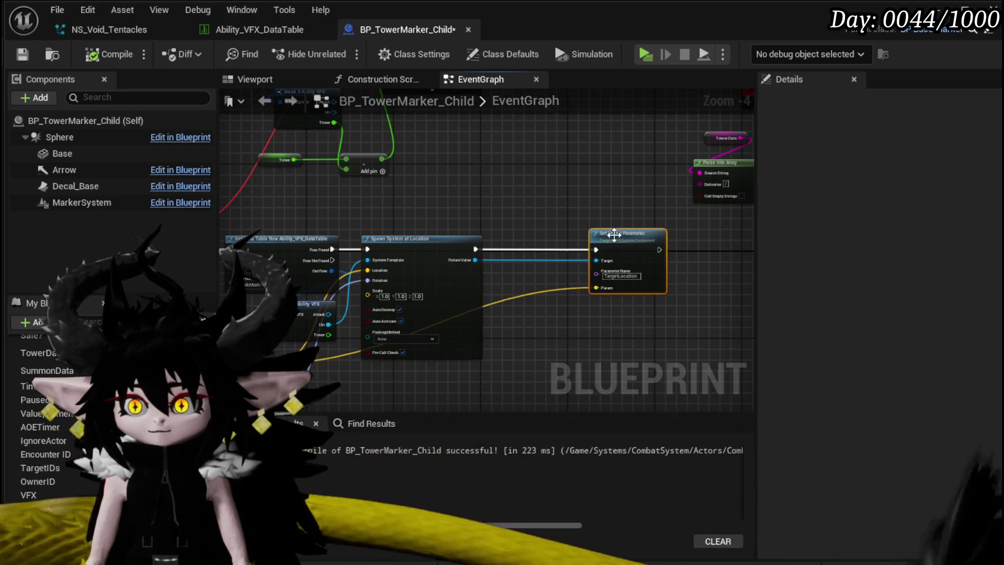
{"action": "left_click_drag", "start_coordinate": [303, 314], "coordinate": [456, 299]}
{"action": "left_click_drag", "start_coordinate": [296, 296], "coordinate": [264, 292]}
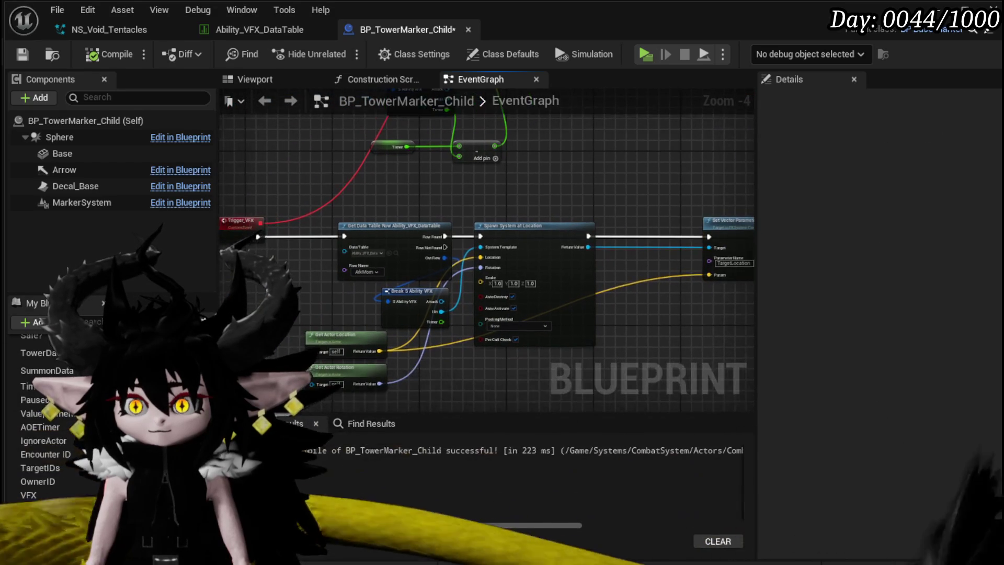
{"action": "left_click_drag", "start_coordinate": [407, 295], "coordinate": [354, 291]}
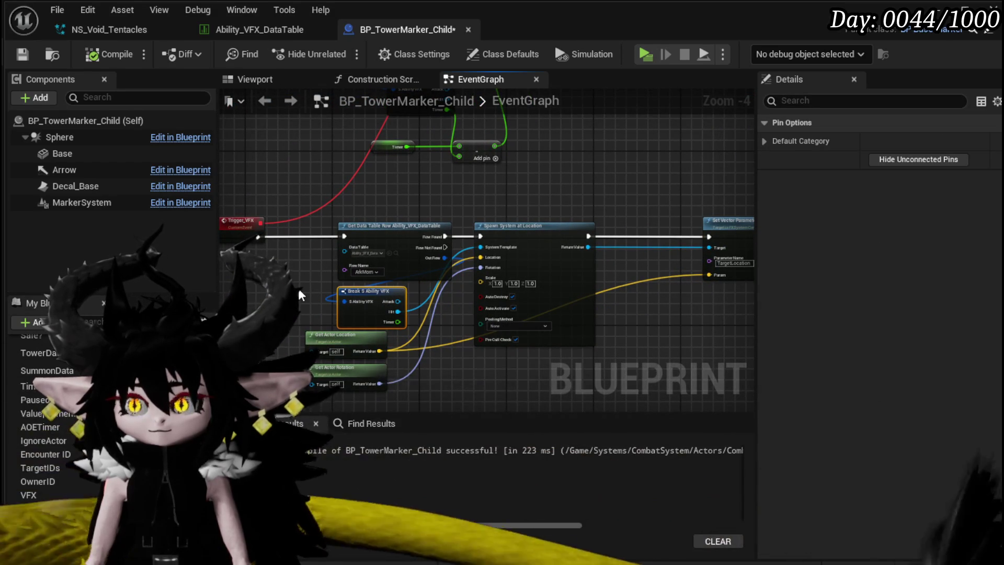
{"action": "left_click_drag", "start_coordinate": [600, 321], "coordinate": [600, 321]}
Promote Spawn System at Location's Return Value to a new variable named TriggerSystem
{"action": "scroll", "coordinate": [588, 206], "scroll_direction": "up", "scroll_amount": 1}
{"action": "left_click_drag", "start_coordinate": [474, 210], "coordinate": [600, 209]}
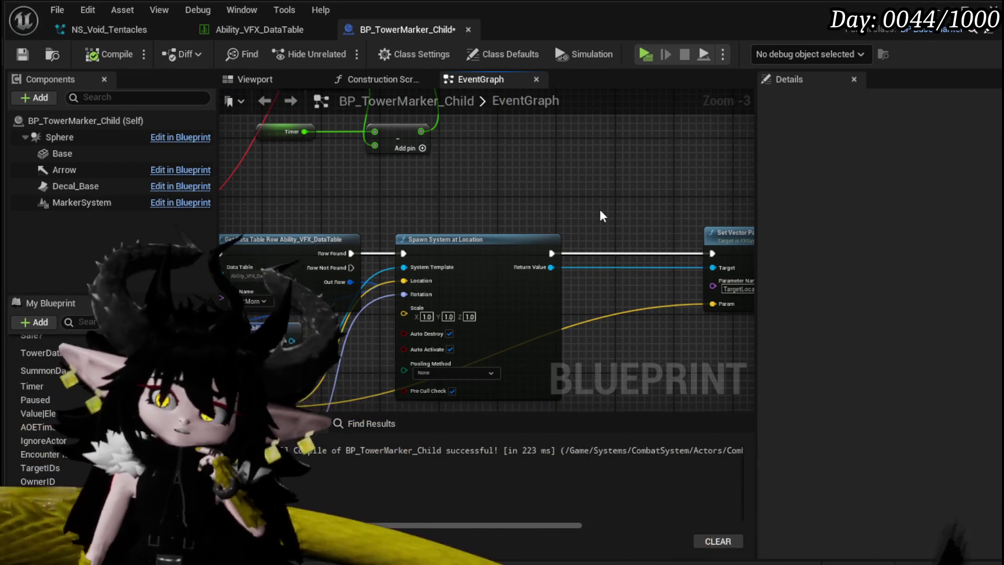
{"action": "left_click_drag", "start_coordinate": [600, 209], "coordinate": [455, 236]}
{"action": "right_click", "coordinate": [406, 293]}
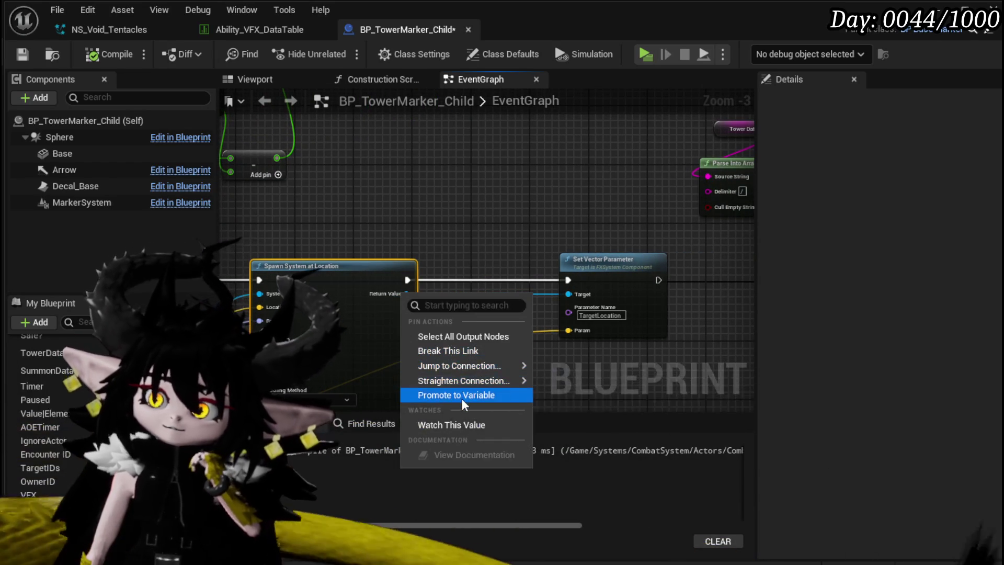
{"action": "left_click", "coordinate": [462, 397]}
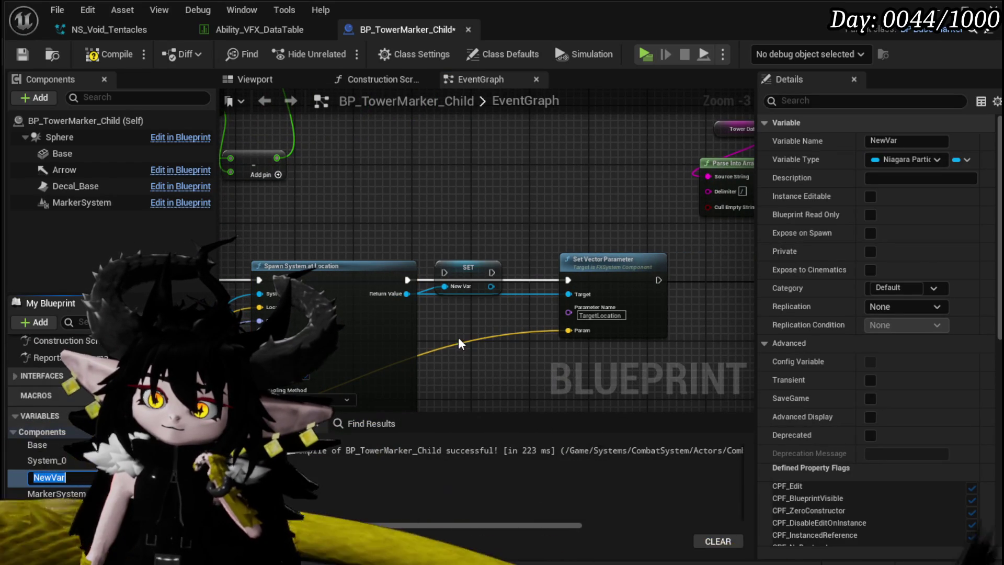
{"action": "type", "text": "Trigg"}
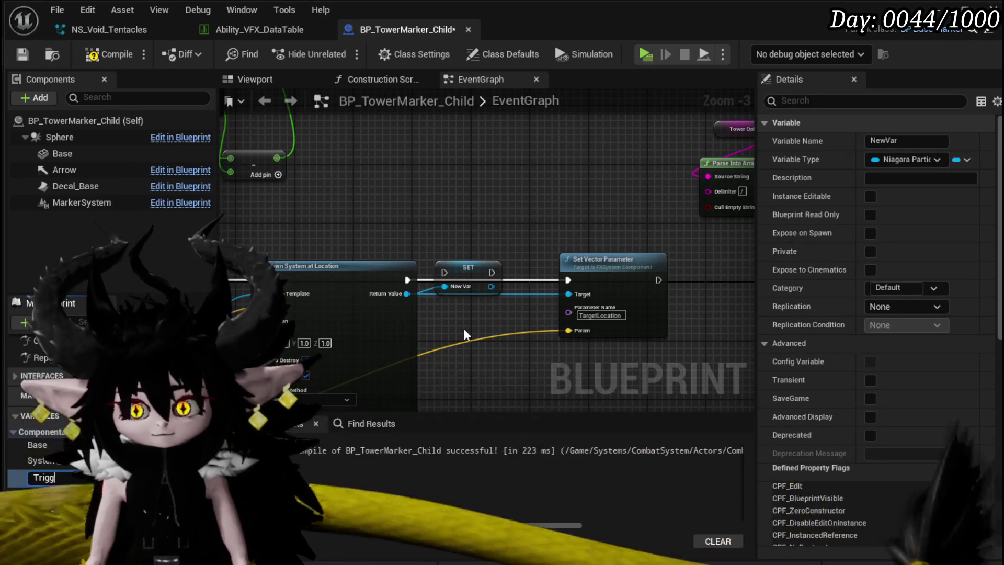
{"action": "type", "text": "erSystem"}
{"action": "key", "text": "Return"}
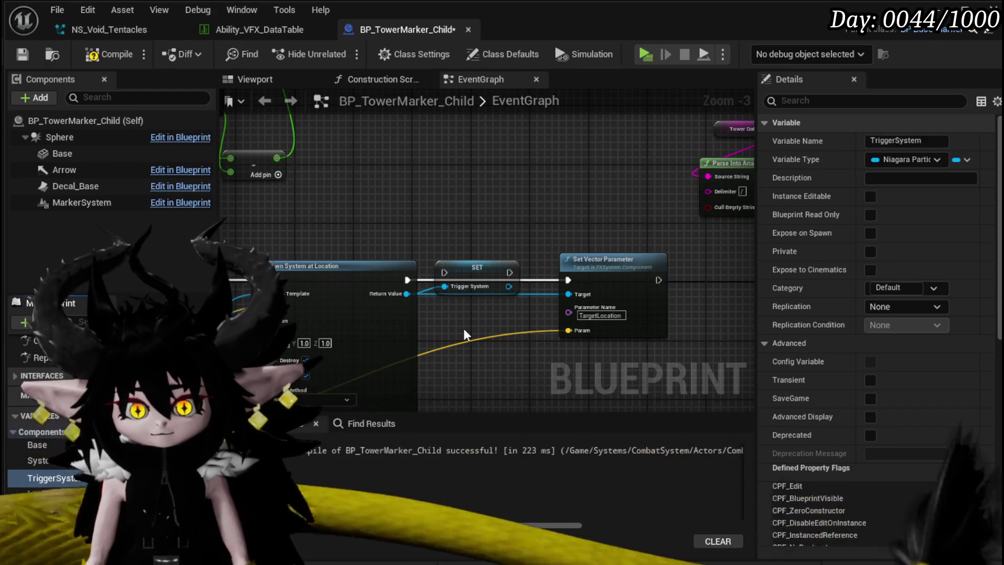
Wire SET TriggerSystem between the spawn and Set Vector Parameter, and place a TriggerSystem getter
{"action": "left_click_drag", "start_coordinate": [408, 280], "coordinate": [444, 273]}
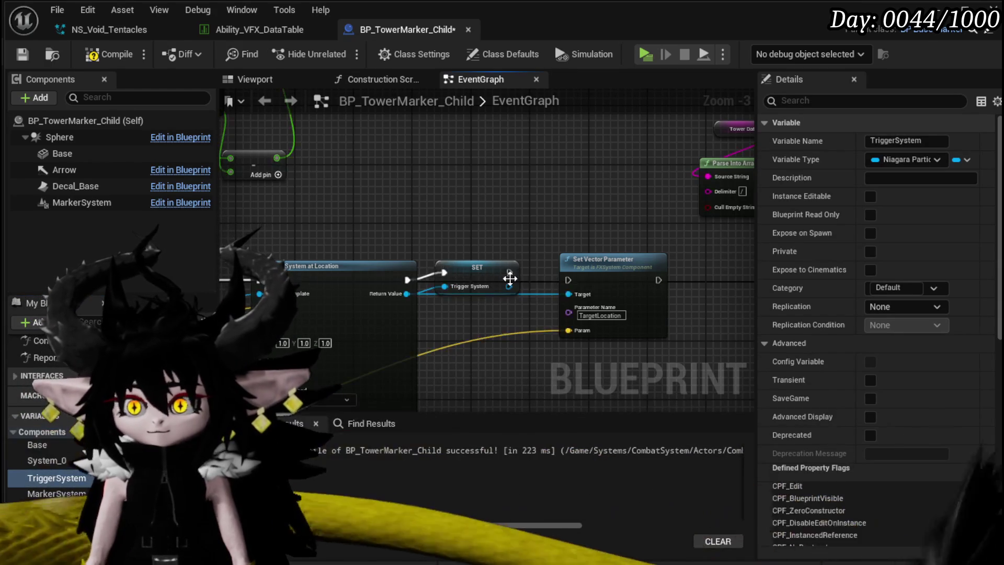
{"action": "left_click_drag", "start_coordinate": [510, 273], "coordinate": [568, 280]}
{"action": "scroll", "coordinate": [555, 184], "scroll_direction": "down", "scroll_amount": 3}
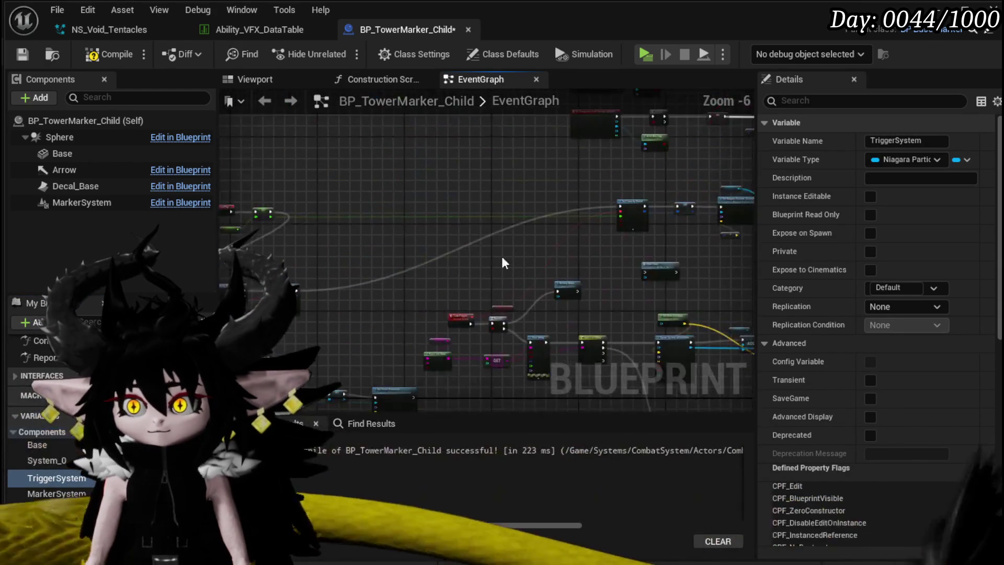
{"action": "left_click_drag", "start_coordinate": [94, 485], "coordinate": [531, 288]}
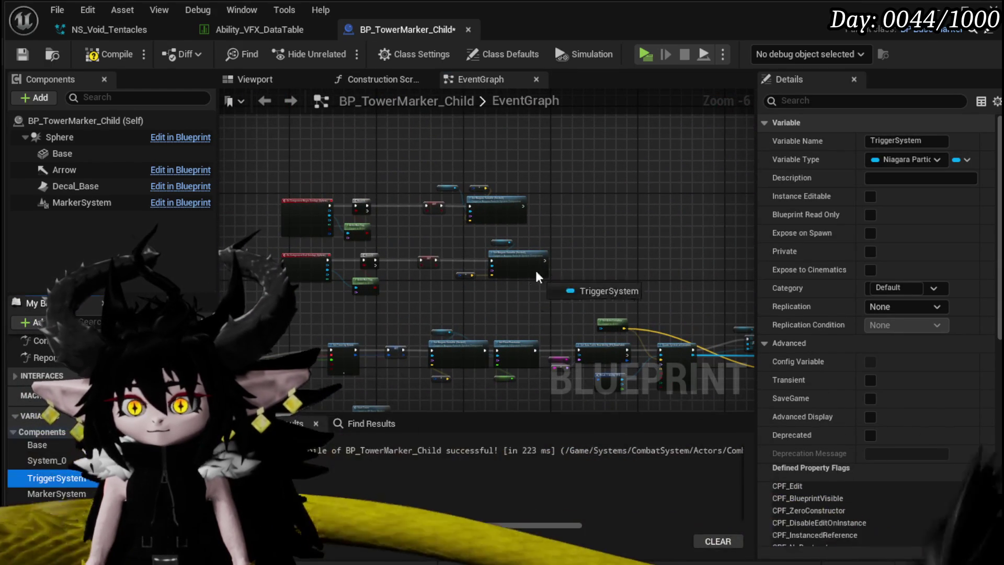
{"action": "left_click", "coordinate": [601, 233]}
{"action": "scroll", "coordinate": [599, 233], "scroll_direction": "up", "scroll_amount": 3}
{"action": "left_click_drag", "start_coordinate": [566, 155], "coordinate": [616, 209]}
Add a visible Set Visibility node on TriggerSystem, run after Set Niagara Variable
{"action": "type", "text": "Set Visi"}
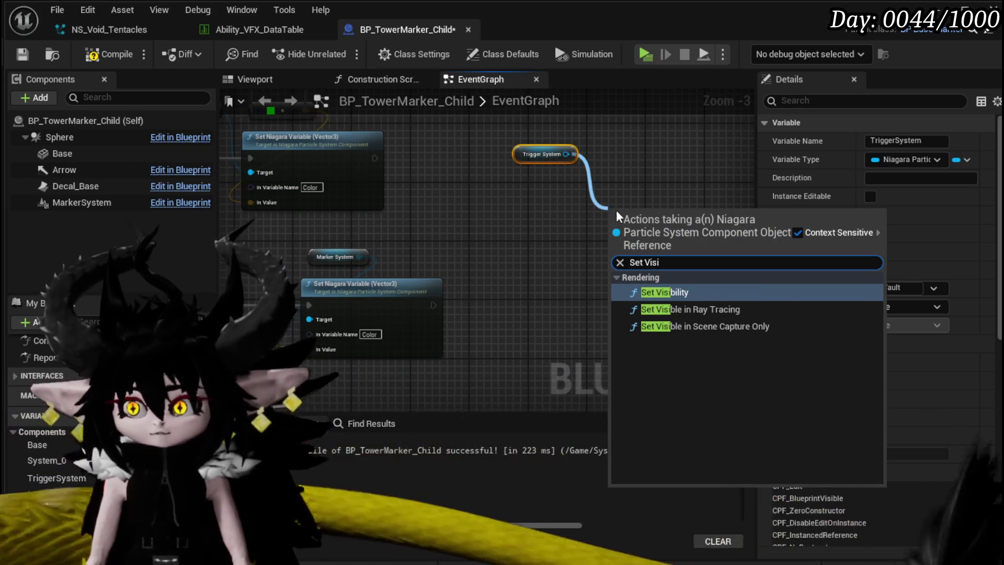
{"action": "left_click", "coordinate": [657, 289]}
{"action": "mouse_move", "coordinate": [653, 221]}
{"action": "left_mouse_down"}
{"action": "mouse_move", "coordinate": [655, 173]}
{"action": "mouse_move", "coordinate": [674, 141]}
{"action": "left_mouse_up"}
{"action": "mouse_move", "coordinate": [564, 258]}
{"action": "left_mouse_down"}
{"action": "mouse_move", "coordinate": [753, 246]}
{"action": "mouse_move", "coordinate": [518, 256]}
{"action": "left_mouse_up"}
{"action": "mouse_move", "coordinate": [476, 283]}
{"action": "left_mouse_down"}
{"action": "mouse_move", "coordinate": [609, 224]}
{"action": "mouse_move", "coordinate": [569, 273]}
{"action": "left_mouse_up"}
{"action": "left_click", "coordinate": [568, 312]}
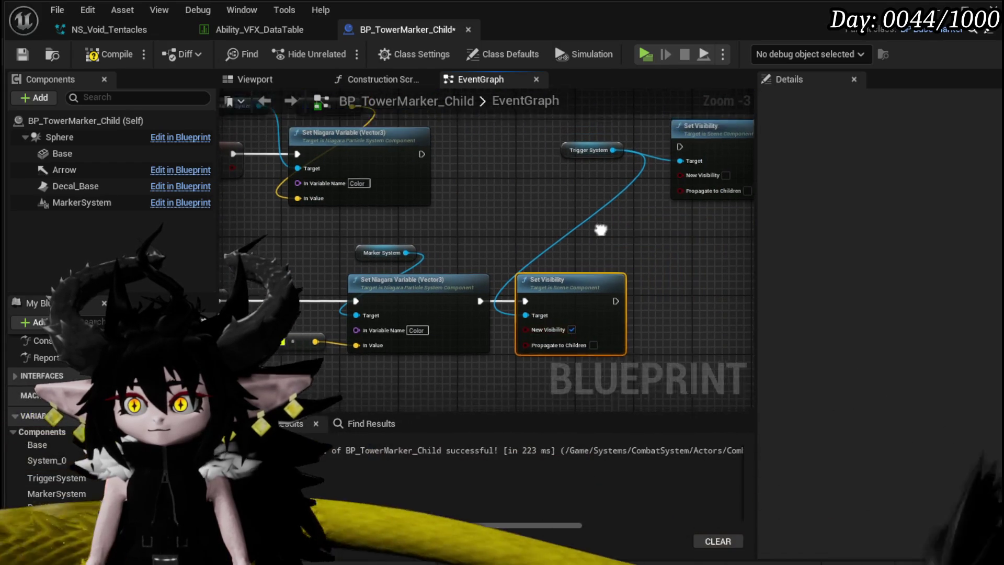
Chain the upper Set Visibility after Set Niagara Variable, save the Blueprint, and start a play-test
{"action": "left_click_drag", "start_coordinate": [578, 199], "coordinate": [518, 294]}
{"action": "left_click_drag", "start_coordinate": [705, 176], "coordinate": [493, 189]}
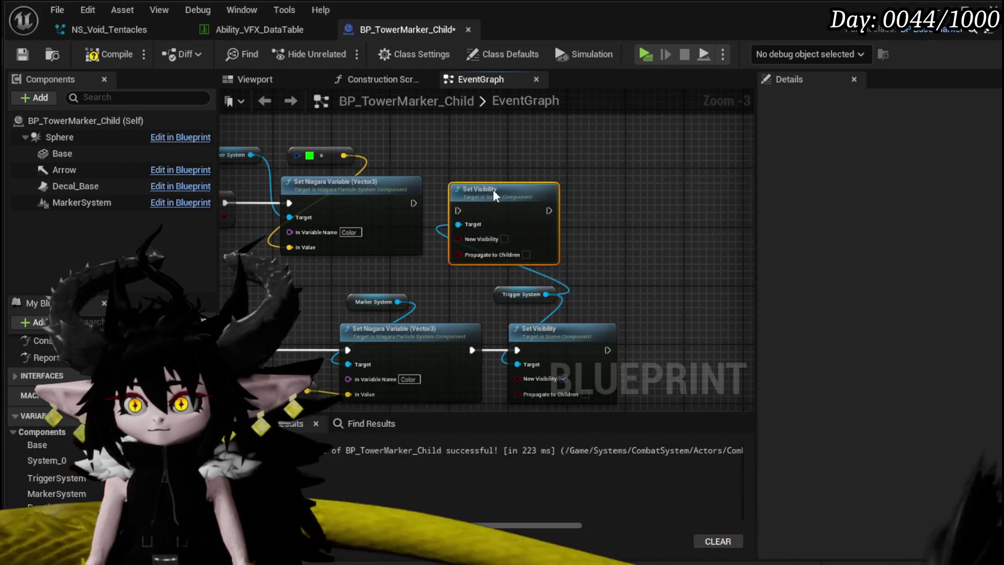
{"action": "left_click_drag", "start_coordinate": [413, 203], "coordinate": [495, 203]}
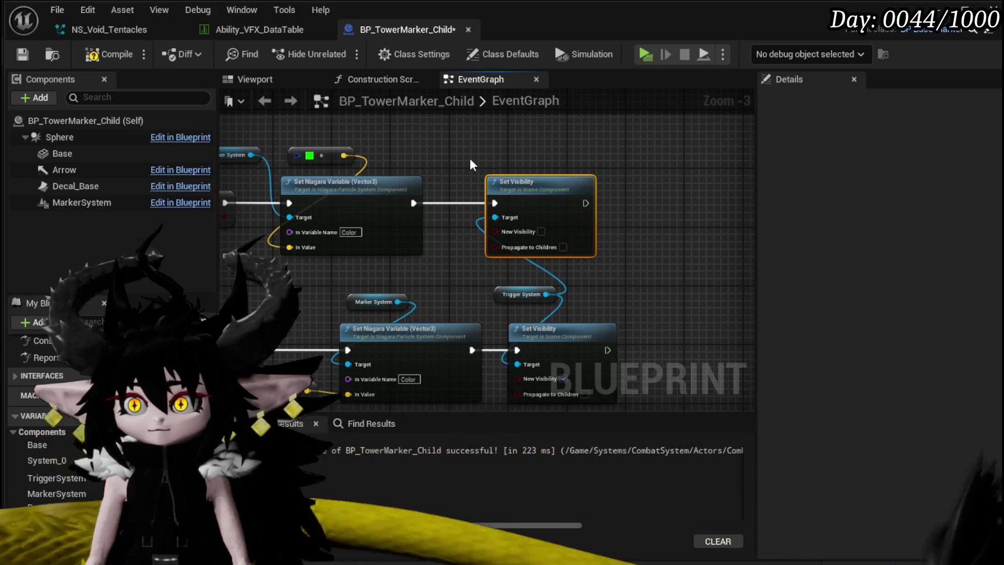
{"action": "left_click", "coordinate": [22, 54]}
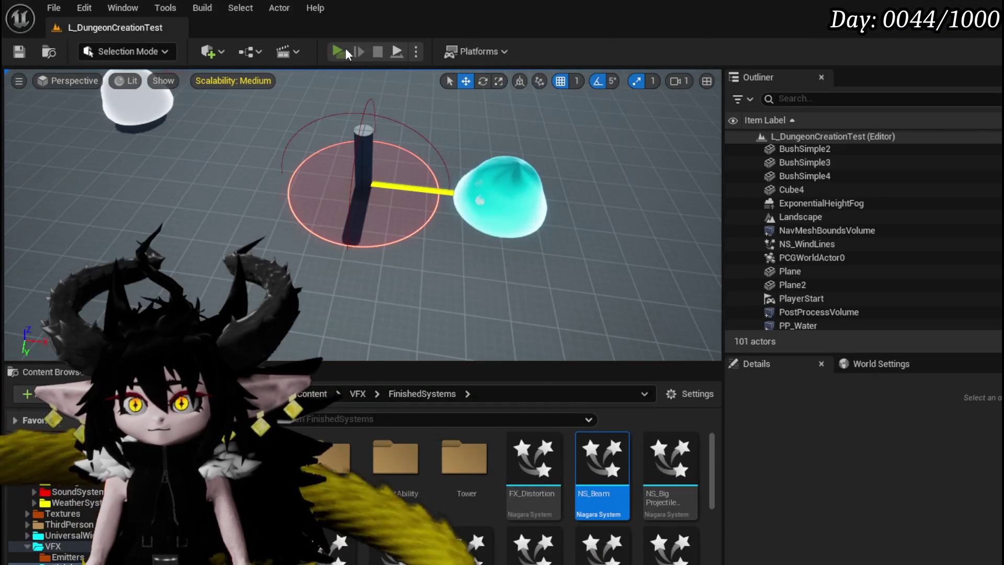
{"action": "left_click", "coordinate": [344, 50]}
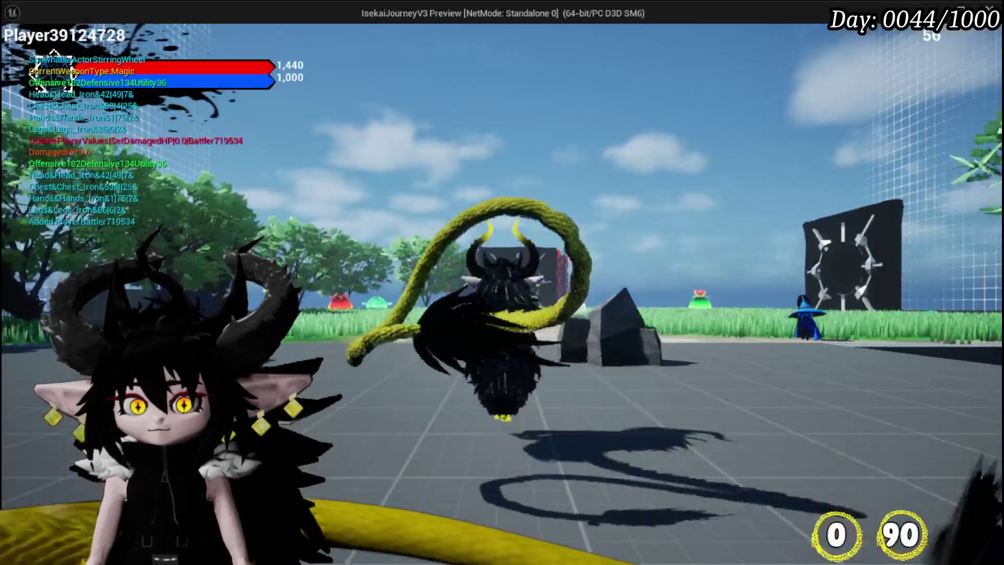
Walk the character past the pillar onto the marker pad to trigger it, then stop and save the level
{"action": "key", "text": "w"}
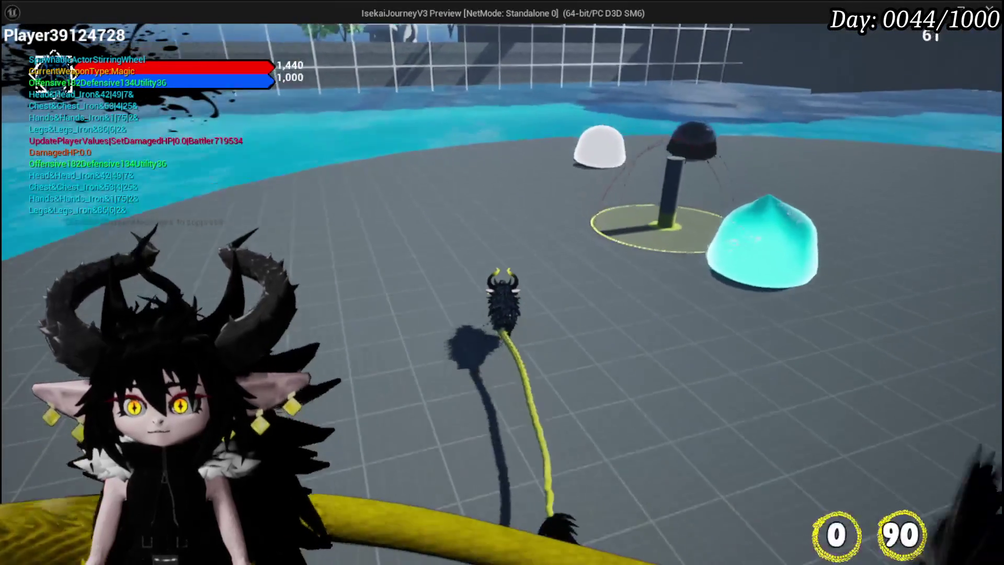
{"action": "key", "text": "w"}
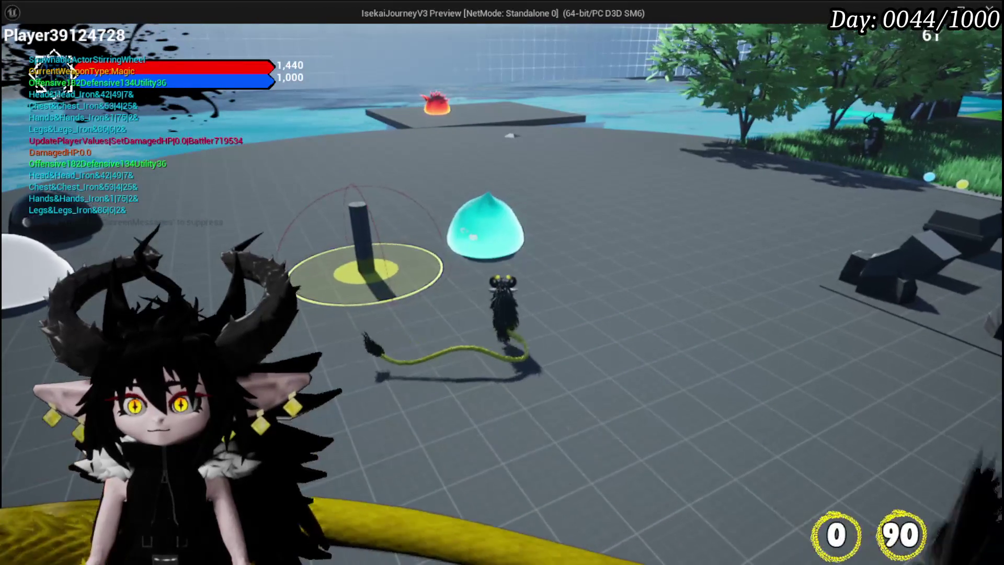
{"action": "key", "text": "w"}
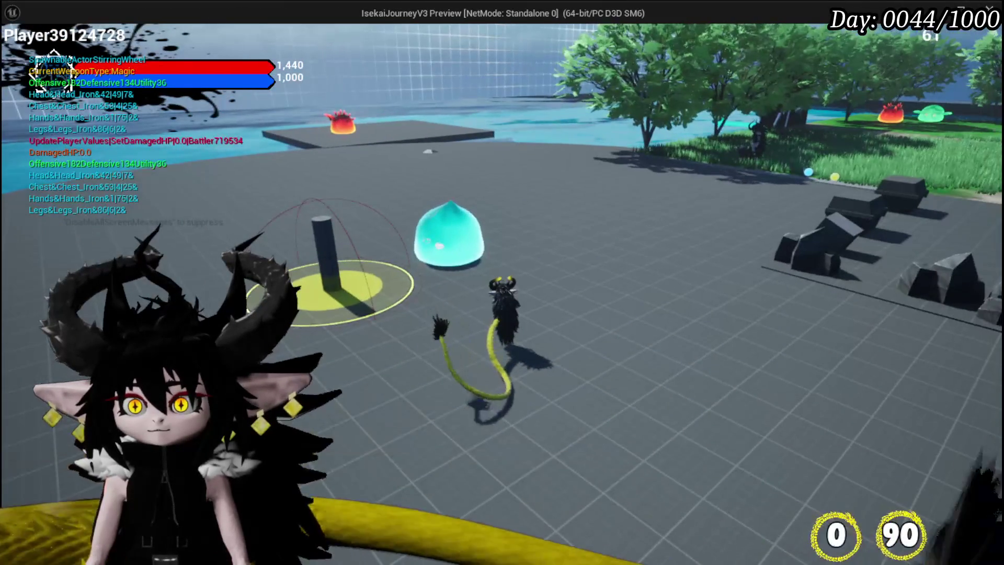
{"action": "key", "text": "w"}
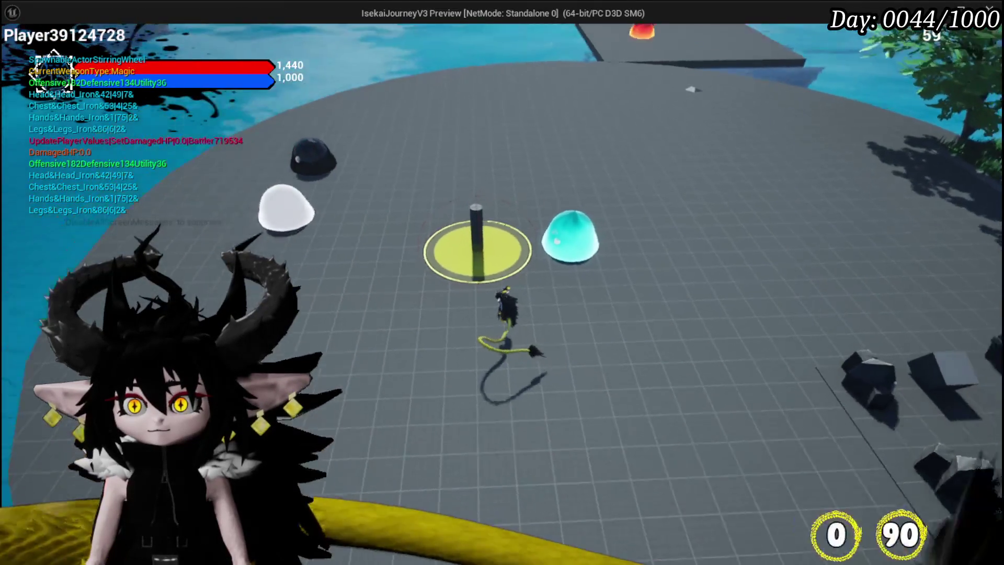
{"action": "key", "text": "w"}
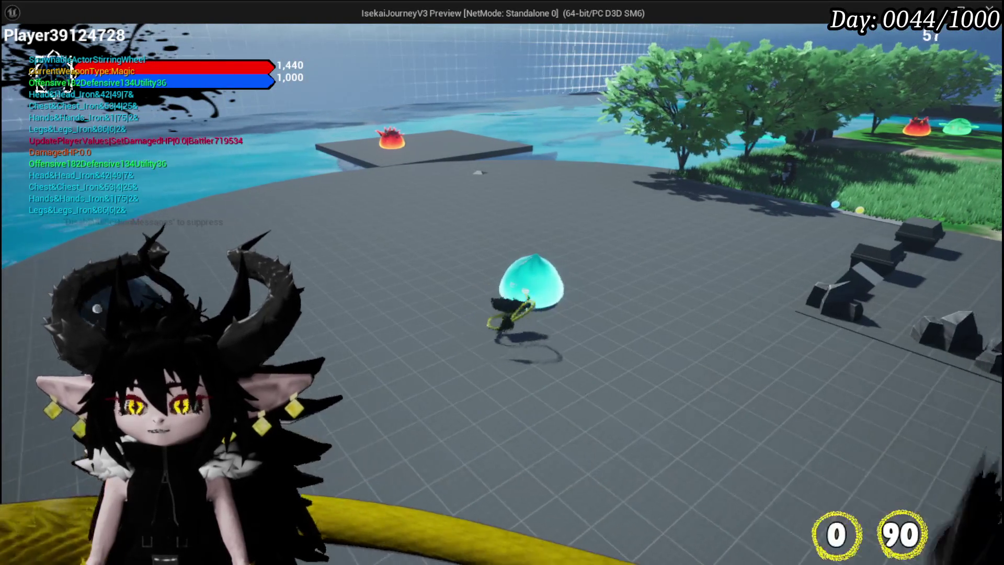
{"action": "key", "text": "w"}
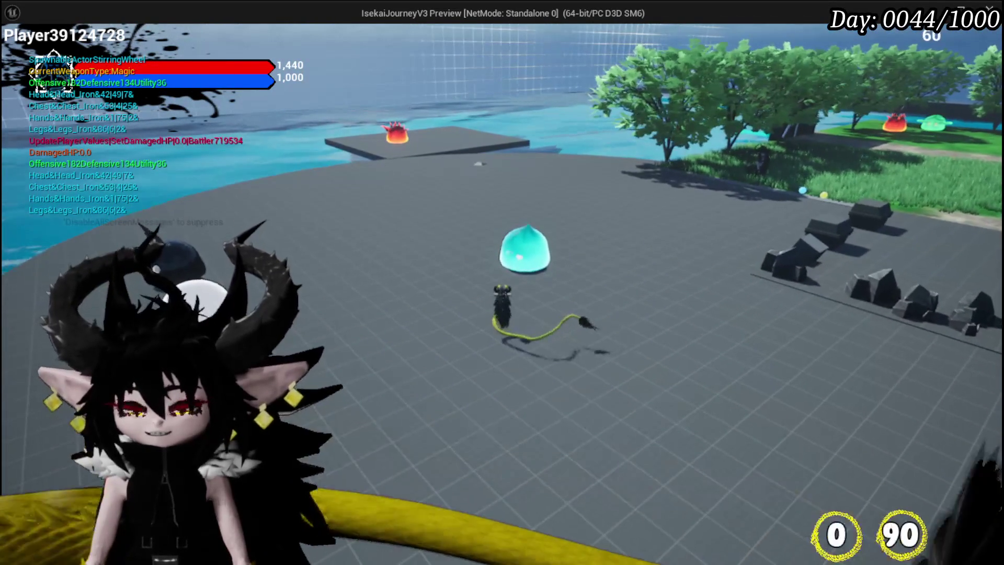
{"action": "key", "text": "Escape"}
{"action": "left_click", "coordinate": [26, 54]}
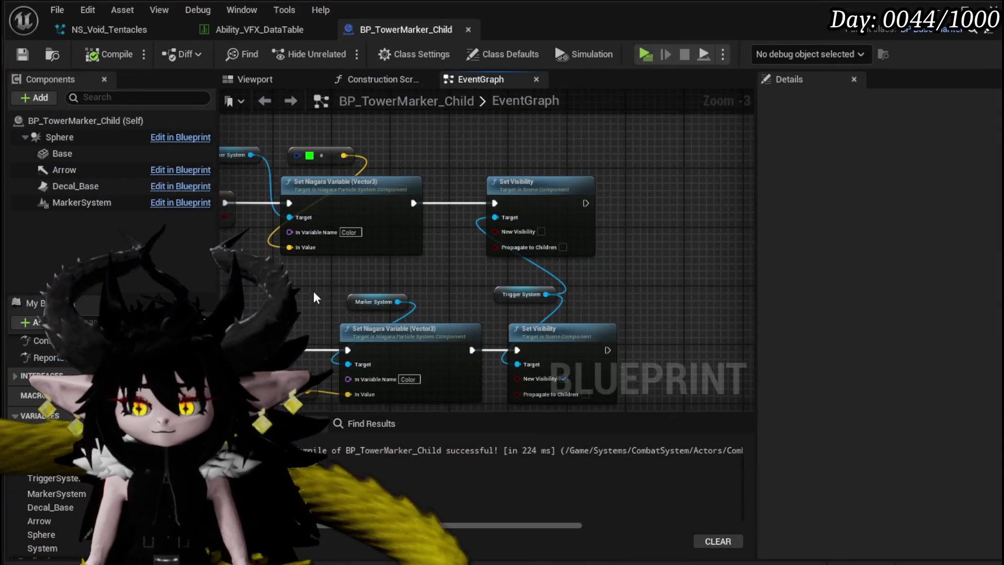
Make room in the graph by moving Destroy Actor right and selecting the Safe? and Branch nodes
{"action": "scroll", "coordinate": [562, 215], "scroll_direction": "down", "scroll_amount": 5}
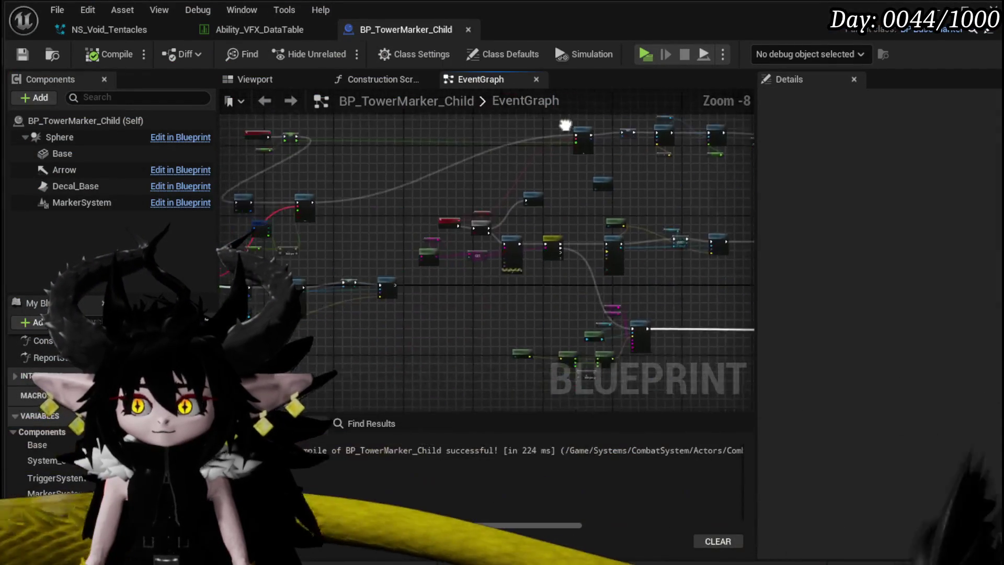
{"action": "scroll", "coordinate": [343, 290], "scroll_direction": "up", "scroll_amount": 4}
{"action": "left_click_drag", "start_coordinate": [440, 307], "coordinate": [359, 182]}
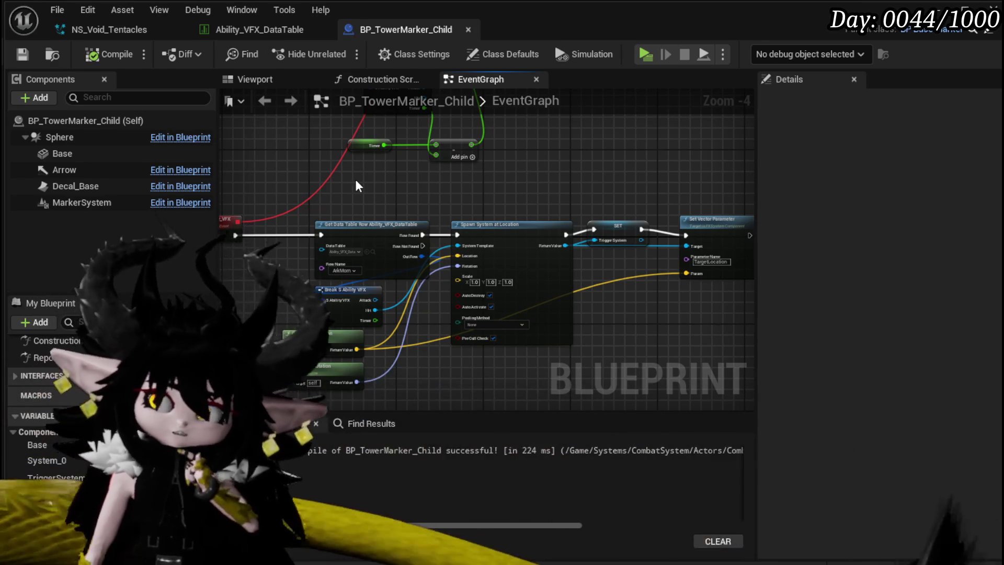
{"action": "scroll", "coordinate": [354, 178], "scroll_direction": "down", "scroll_amount": 3}
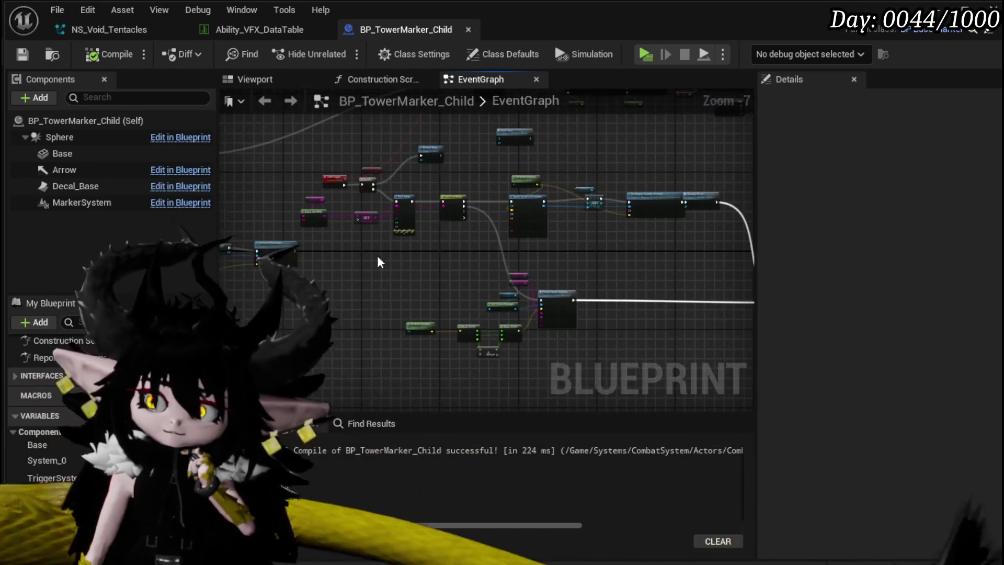
{"action": "scroll", "coordinate": [514, 252], "scroll_direction": "up", "scroll_amount": 2}
{"action": "scroll", "coordinate": [497, 256], "scroll_direction": "down", "scroll_amount": 2}
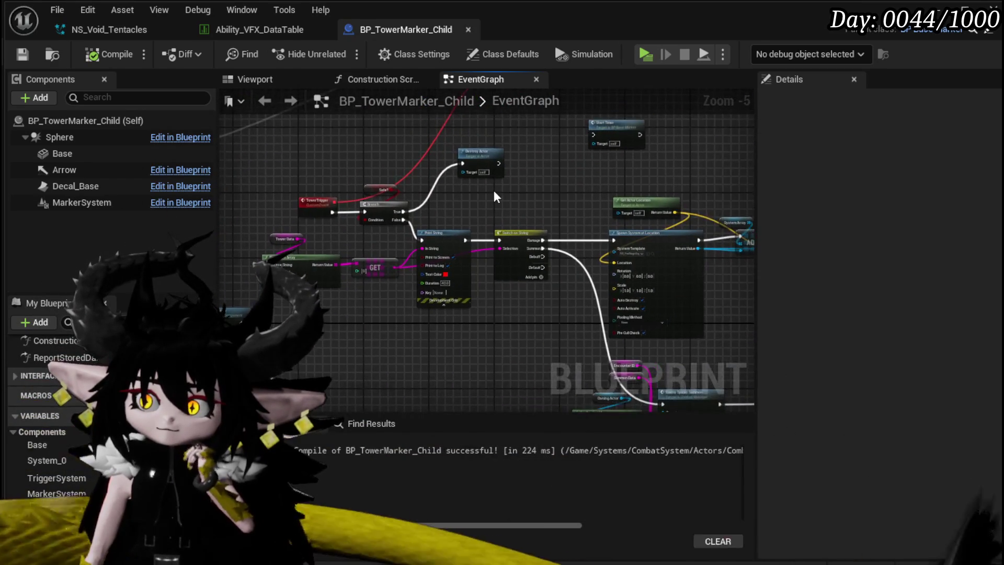
{"action": "scroll", "coordinate": [424, 277], "scroll_direction": "up", "scroll_amount": 2}
{"action": "scroll", "coordinate": [409, 291], "scroll_direction": "up", "scroll_amount": 3}
{"action": "left_click_drag", "start_coordinate": [457, 177], "coordinate": [538, 183]}
{"action": "left_click_drag", "start_coordinate": [275, 213], "coordinate": [434, 311]}
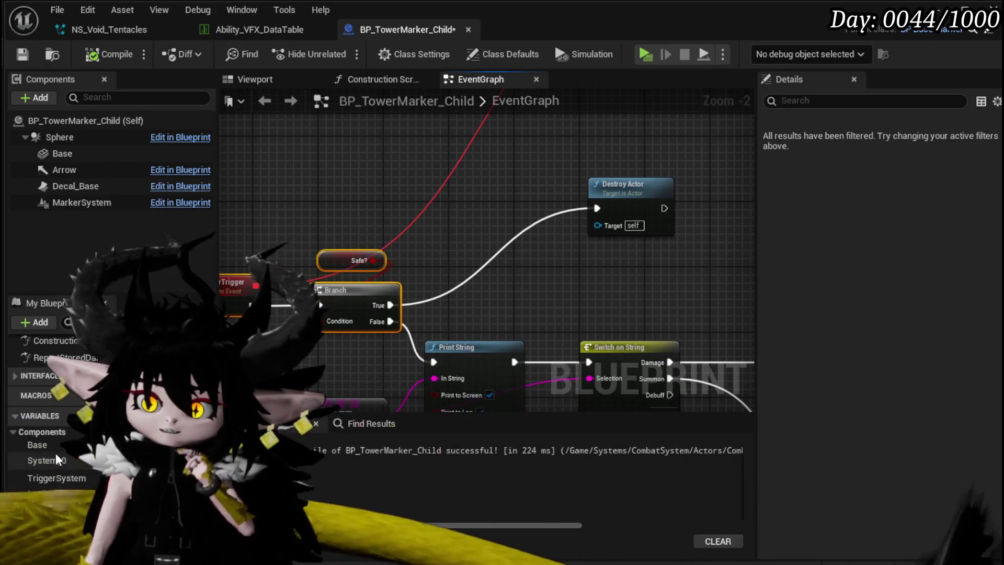
Add Destroy Component on Trigger System between the Branch's True output and Destroy Actor, then save
{"action": "mouse_move", "coordinate": [49, 478]}
{"action": "left_mouse_down"}
{"action": "mouse_move", "coordinate": [344, 186]}
{"action": "mouse_move", "coordinate": [461, 222]}
{"action": "left_mouse_up"}
{"action": "type", "text": "Destr"}
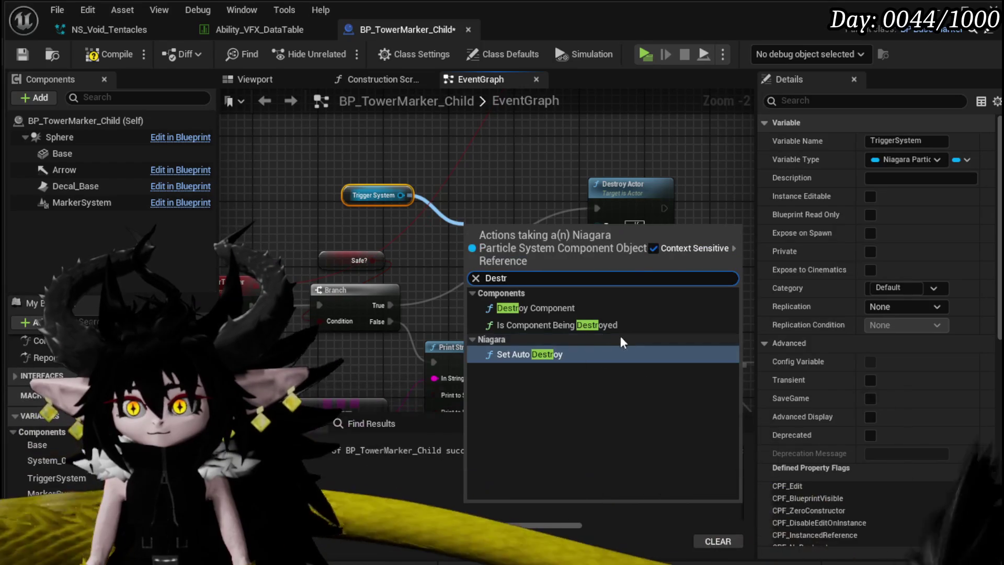
{"action": "left_click", "coordinate": [529, 309]}
{"action": "left_click_drag", "start_coordinate": [387, 304], "coordinate": [466, 248]}
{"action": "mouse_move", "coordinate": [518, 239]}
{"action": "left_mouse_down"}
{"action": "mouse_move", "coordinate": [526, 198]}
{"action": "mouse_move", "coordinate": [596, 208]}
{"action": "left_mouse_up"}
{"action": "left_click", "coordinate": [22, 55]}
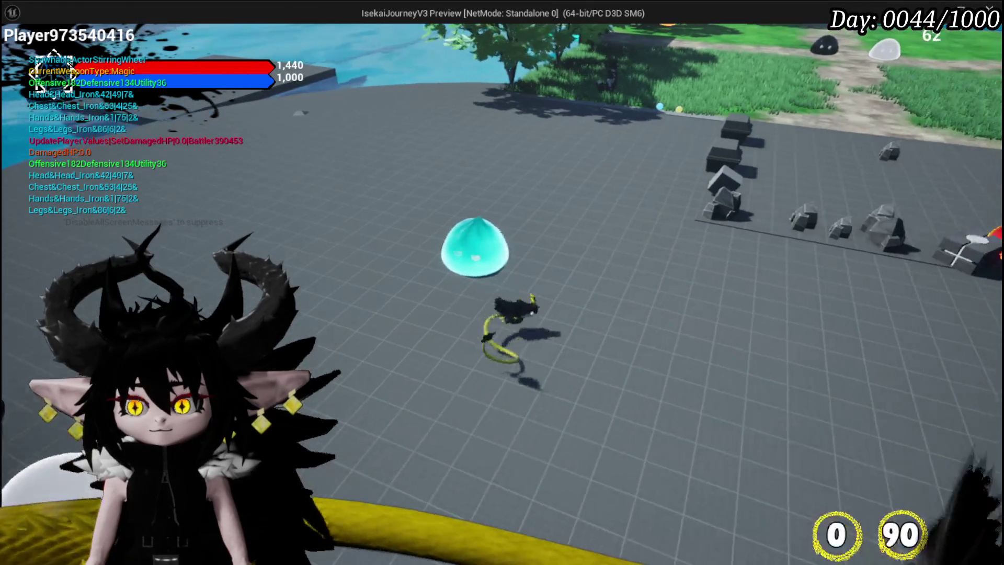
End the running preview and inspect the TriggerSystem variable's properties
{"action": "key", "text": "Escape"}
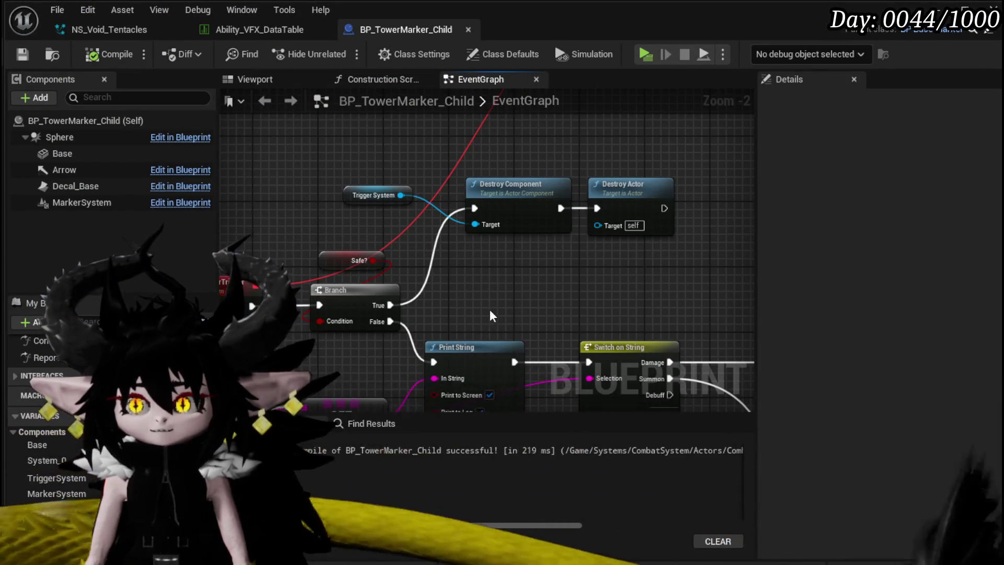
{"action": "left_click", "coordinate": [421, 263]}
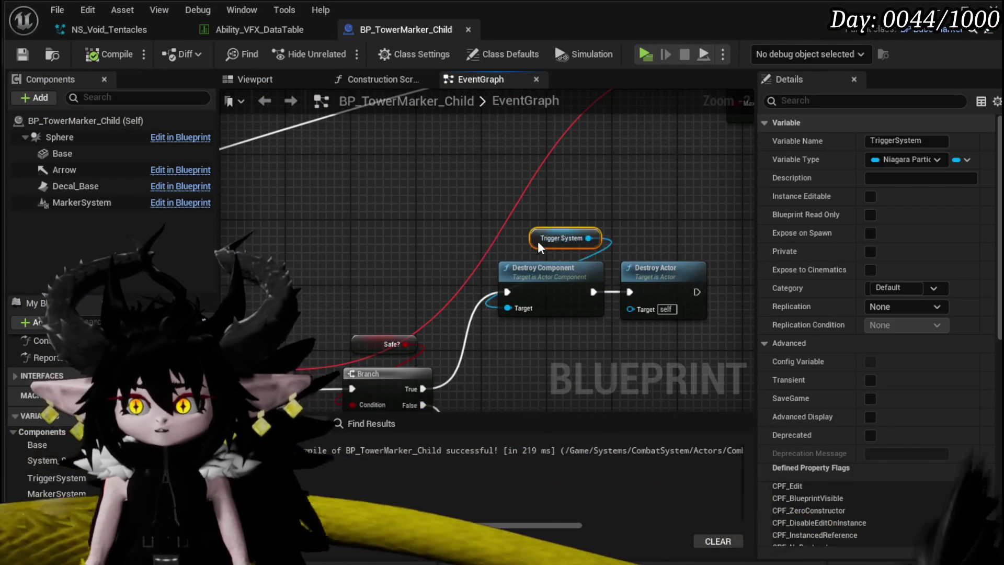
{"action": "scroll", "coordinate": [422, 257], "scroll_direction": "down", "scroll_amount": 3}
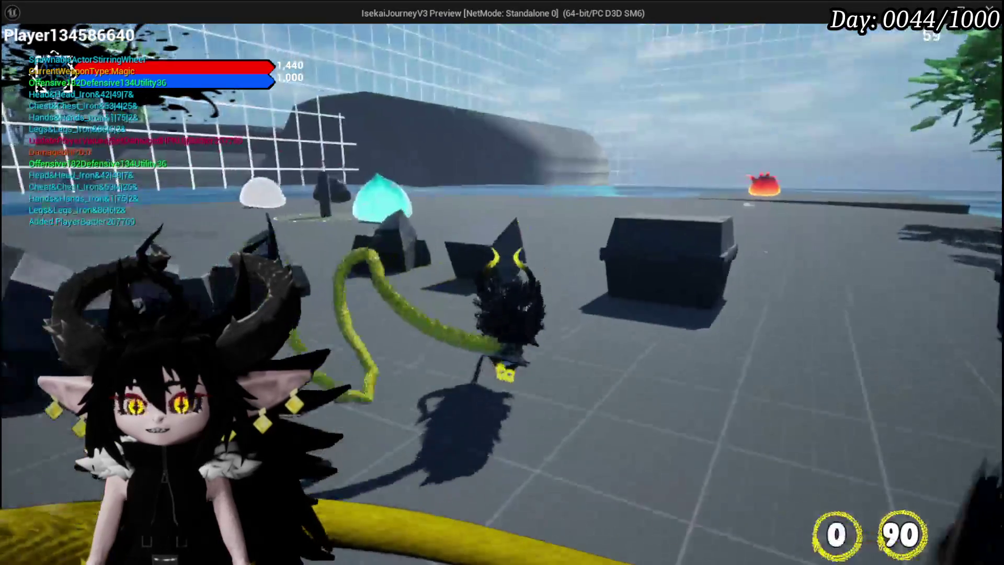
Walk to the pole, set off the tower marker's explosion and light pillar, then end the session
{"action": "key", "text": "w"}
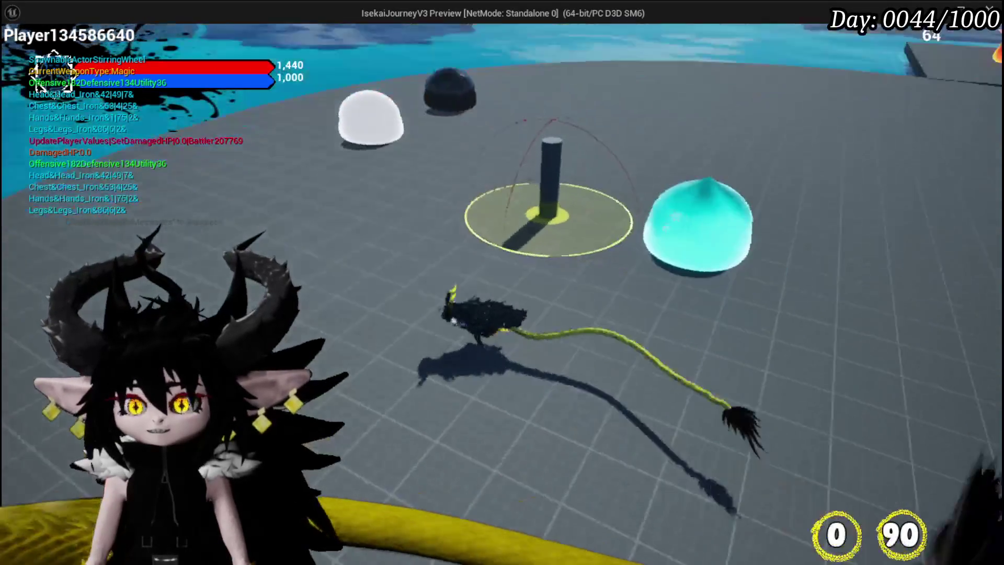
{"action": "key", "text": "w"}
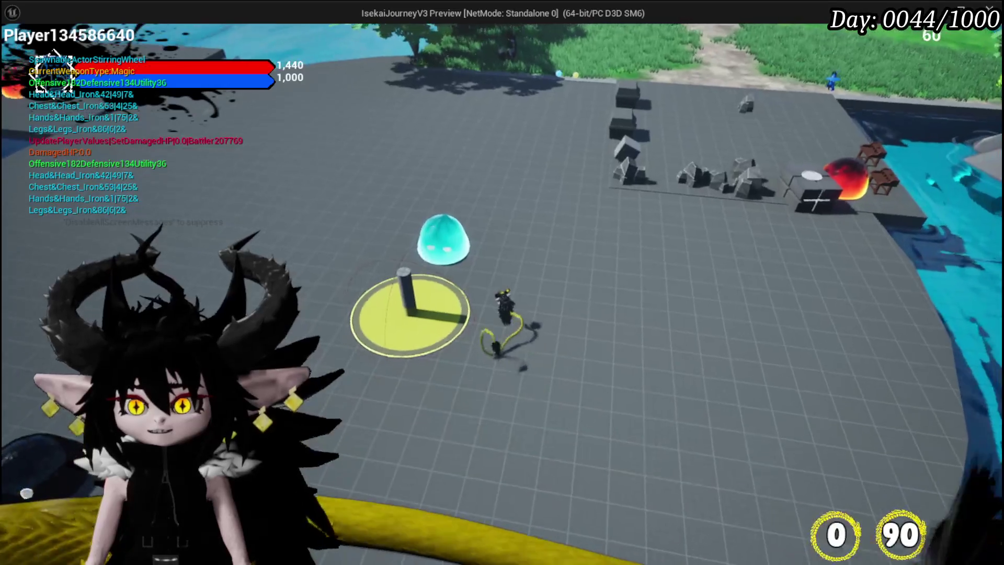
{"action": "key", "text": "q"}
{"action": "key", "text": "e"}
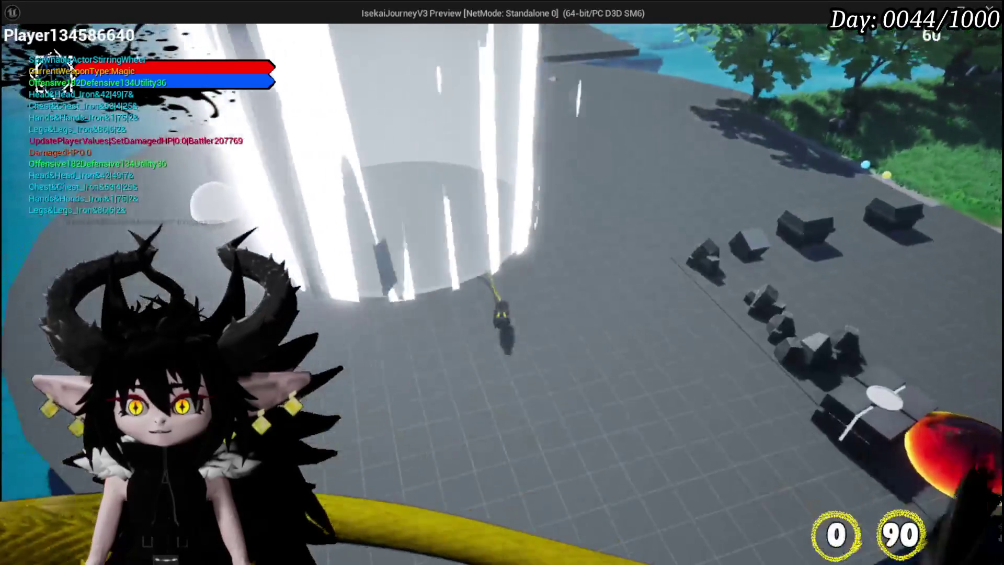
{"action": "key", "text": "w"}
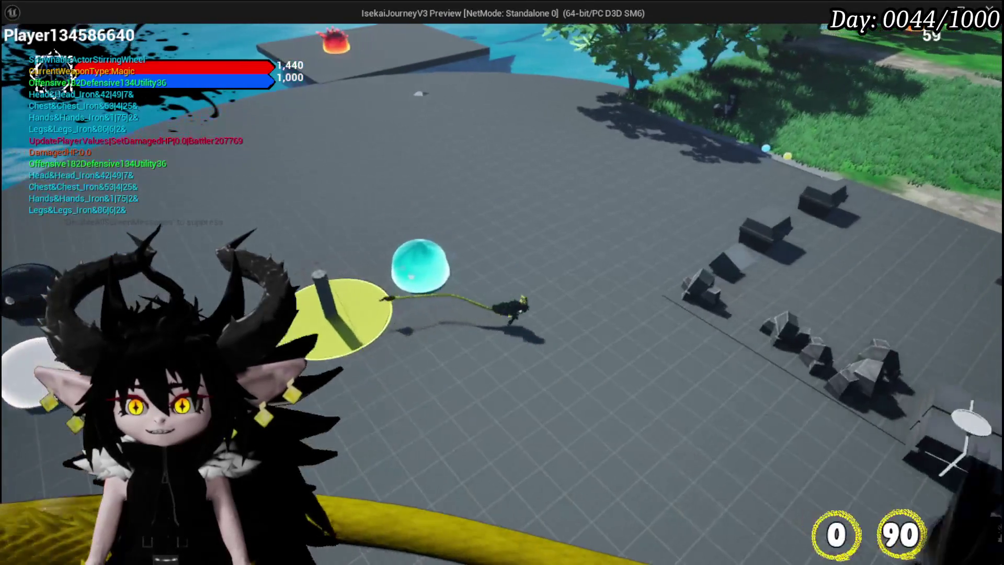
{"action": "key", "text": "Escape"}
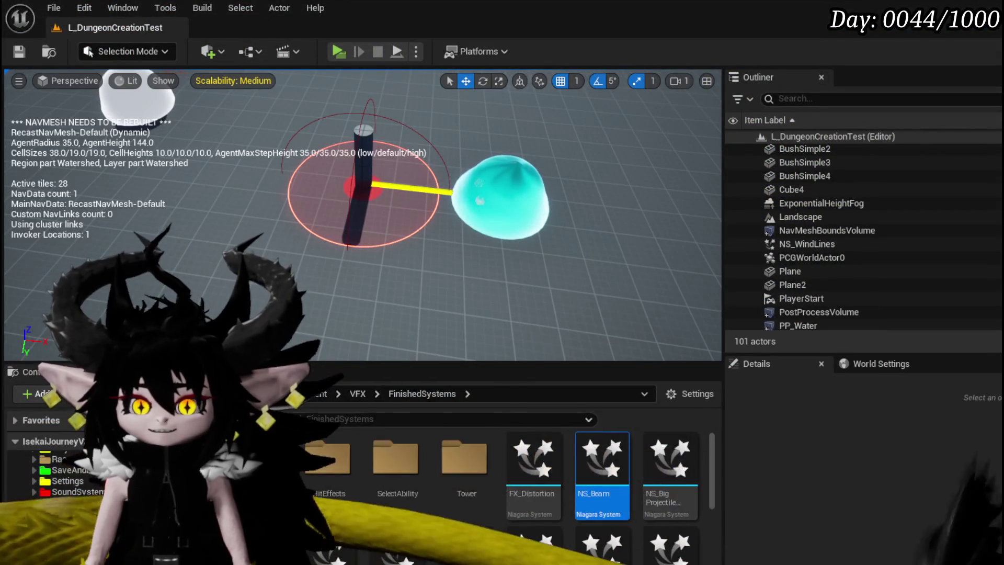
Pan through the Spawn System at Location, Print String, Switch on String and Trigger_VFX nodes
{"action": "scroll", "coordinate": [507, 311], "scroll_direction": "down", "scroll_amount": 3}
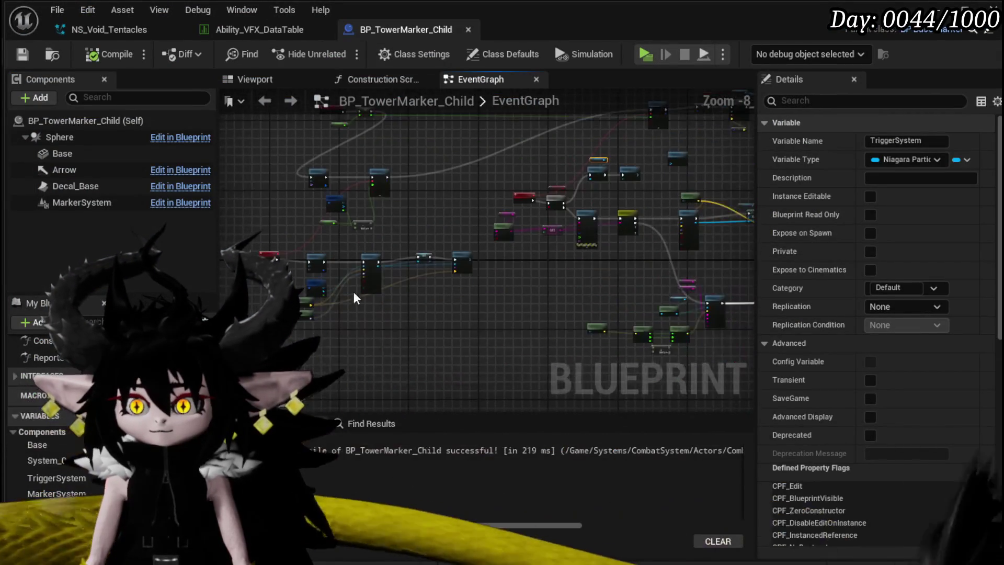
{"action": "scroll", "coordinate": [356, 309], "scroll_direction": "up", "scroll_amount": 3}
{"action": "mouse_move", "coordinate": [356, 310]}
{"action": "left_mouse_down"}
{"action": "mouse_move", "coordinate": [510, 267]}
{"action": "mouse_move", "coordinate": [328, 218]}
{"action": "mouse_move", "coordinate": [538, 290]}
{"action": "mouse_move", "coordinate": [409, 284]}
{"action": "mouse_move", "coordinate": [574, 247]}
{"action": "left_mouse_up"}
{"action": "mouse_move", "coordinate": [410, 256]}
{"action": "left_mouse_down"}
{"action": "mouse_move", "coordinate": [309, 181]}
{"action": "mouse_move", "coordinate": [362, 234]}
{"action": "mouse_move", "coordinate": [356, 256]}
{"action": "mouse_move", "coordinate": [523, 268]}
{"action": "left_mouse_up"}
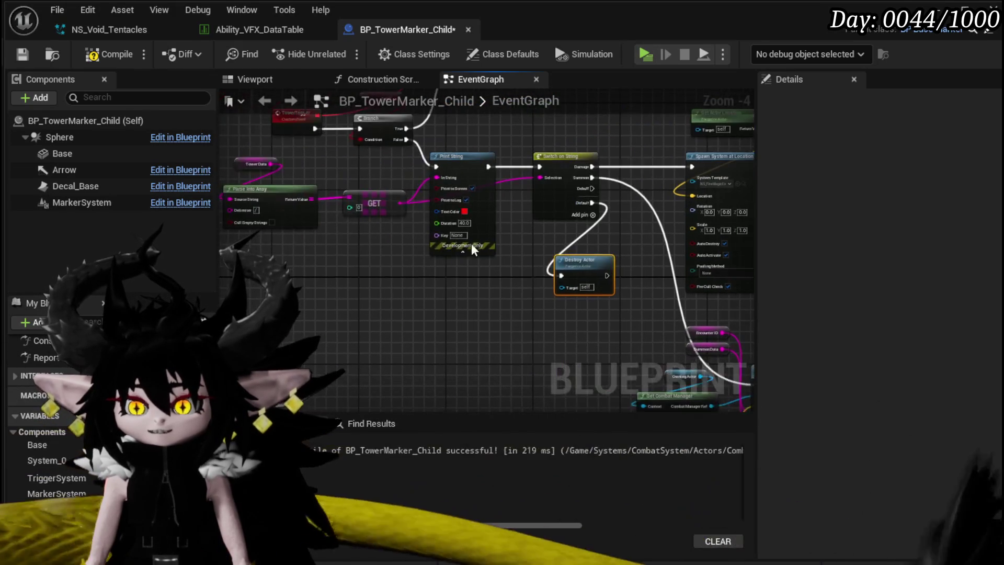
{"action": "mouse_move", "coordinate": [356, 209]}
{"action": "left_mouse_down"}
{"action": "mouse_move", "coordinate": [511, 245]}
{"action": "mouse_move", "coordinate": [466, 240]}
{"action": "mouse_move", "coordinate": [528, 193]}
{"action": "mouse_move", "coordinate": [633, 173]}
{"action": "mouse_move", "coordinate": [547, 191]}
{"action": "mouse_move", "coordinate": [486, 373]}
{"action": "mouse_move", "coordinate": [575, 366]}
{"action": "mouse_move", "coordinate": [507, 368]}
{"action": "left_mouse_up"}
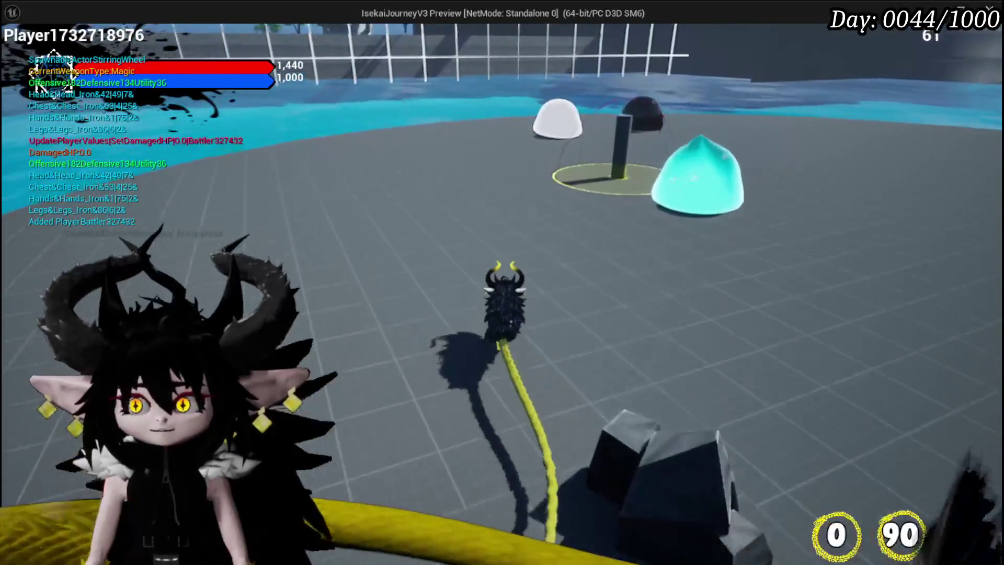
Walk onto the tower pad to trigger the explosion, end the session, and inspect SET TriggerSystem
{"action": "key", "text": "w"}
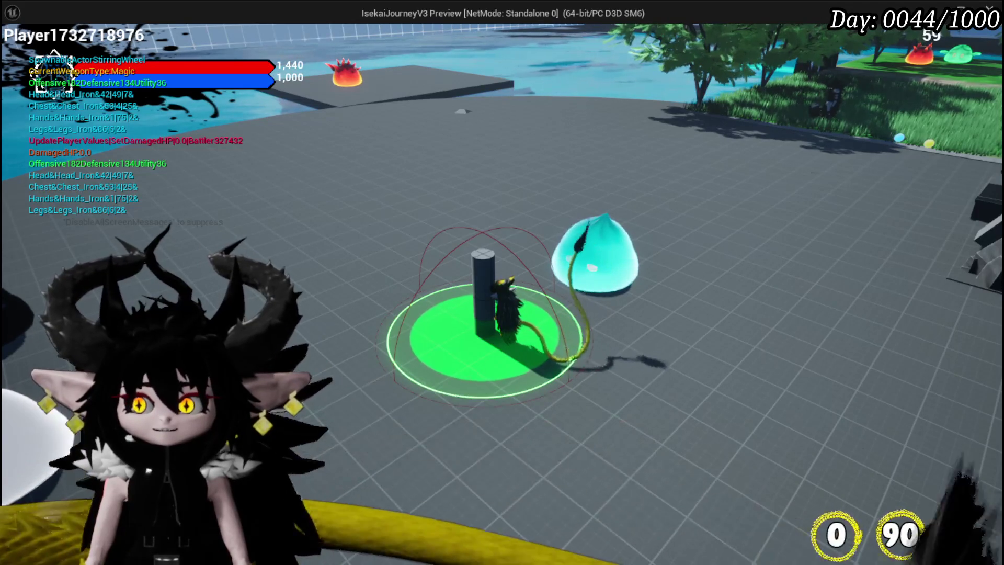
{"action": "key", "text": "Escape"}
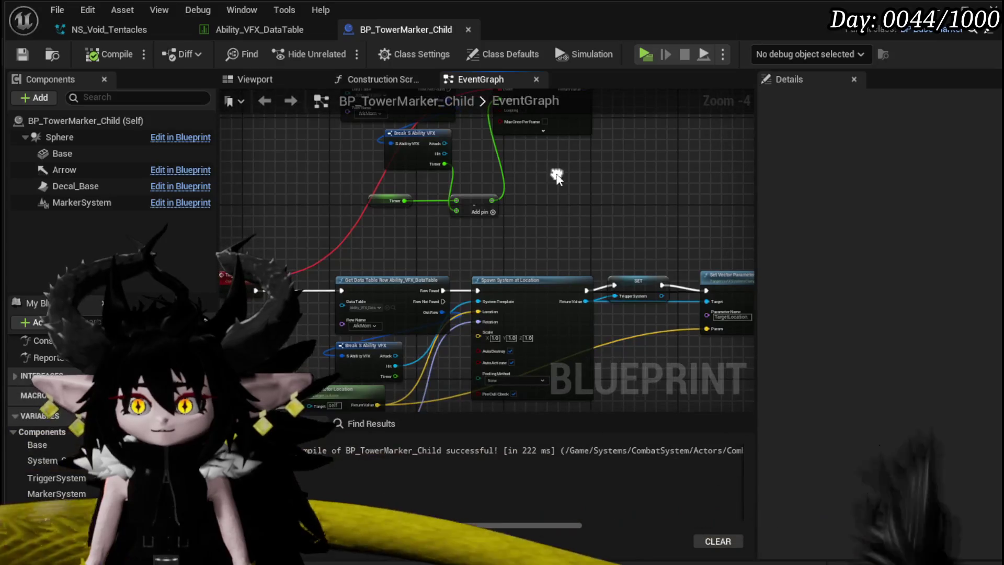
{"action": "left_click_drag", "start_coordinate": [613, 205], "coordinate": [446, 163]}
{"action": "left_click", "coordinate": [481, 239]}
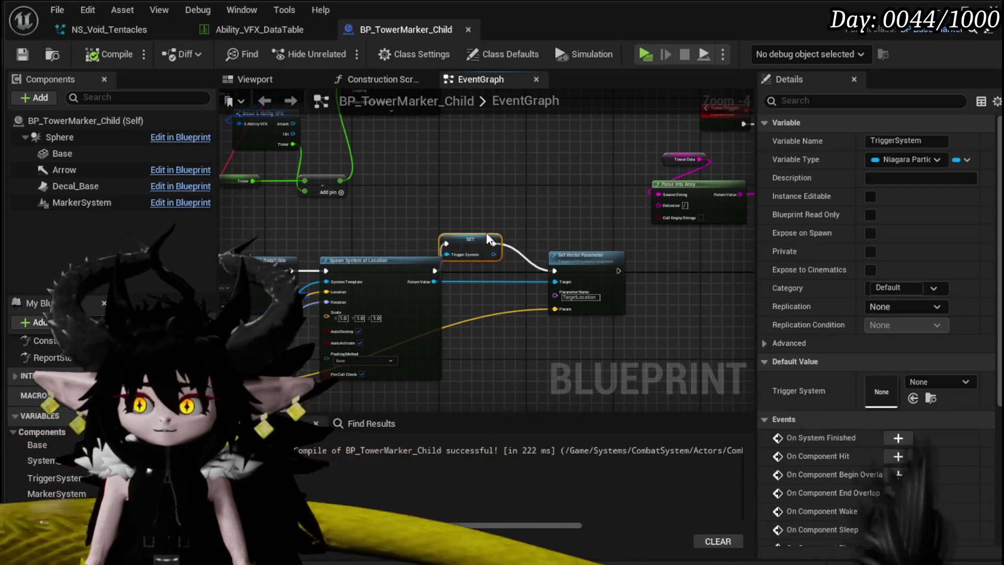
Clear the node selection and bring up the Components panel's Add list
{"action": "left_click_drag", "start_coordinate": [397, 223], "coordinate": [465, 222]}
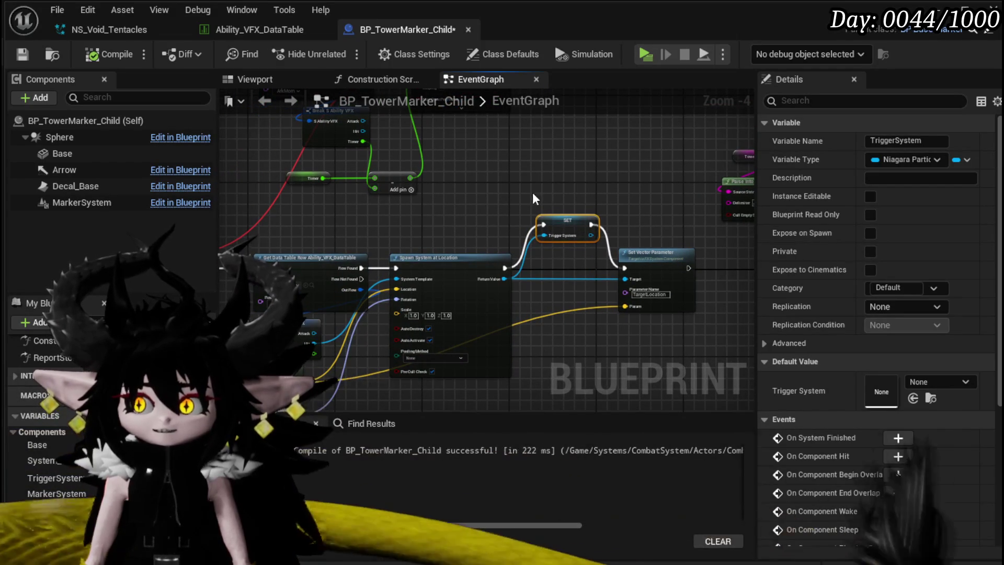
{"action": "left_click", "coordinate": [594, 361]}
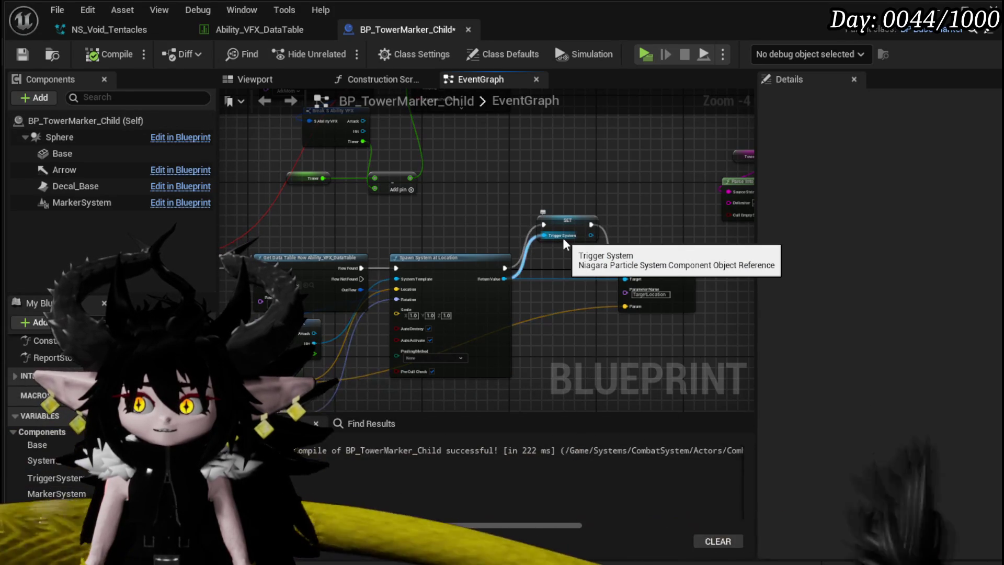
{"action": "left_click", "coordinate": [37, 97]}
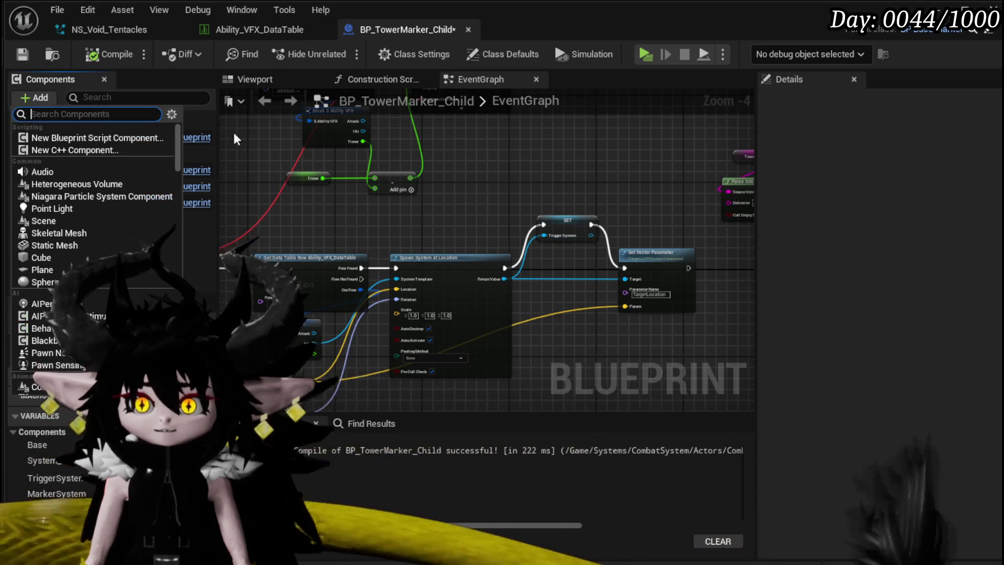
Add a Niagara Particle System Component named NS_Trigger and drop its getter into the EventGraph
{"action": "type", "text": "Niagara"}
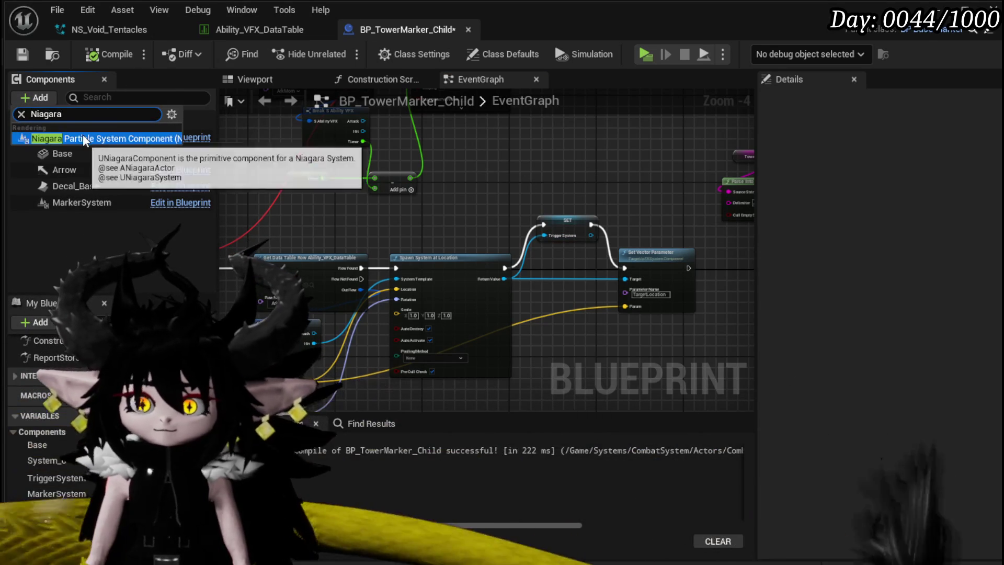
{"action": "left_click", "coordinate": [84, 136]}
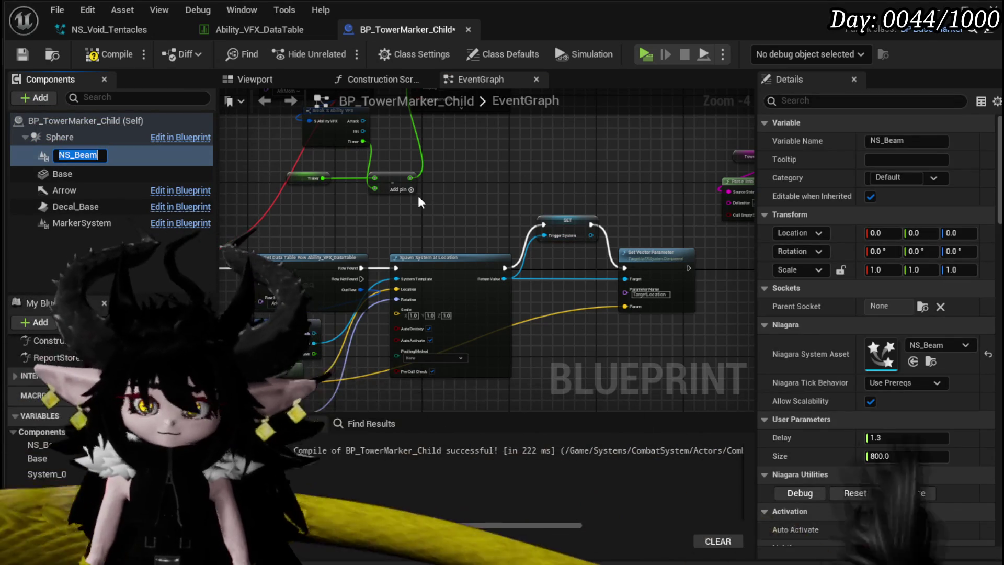
{"action": "type", "text": "NS"}
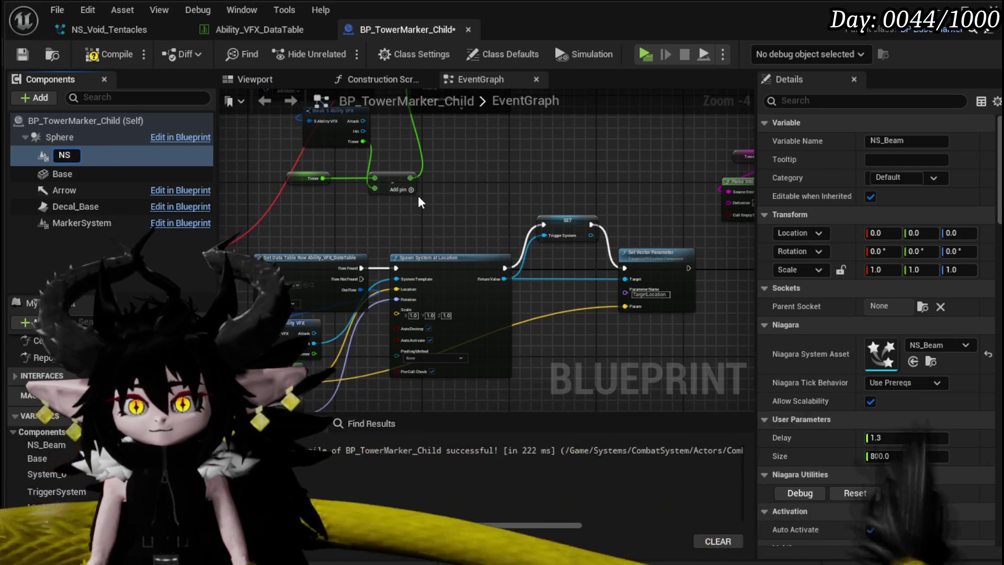
{"action": "type", "text": "_Trigger"}
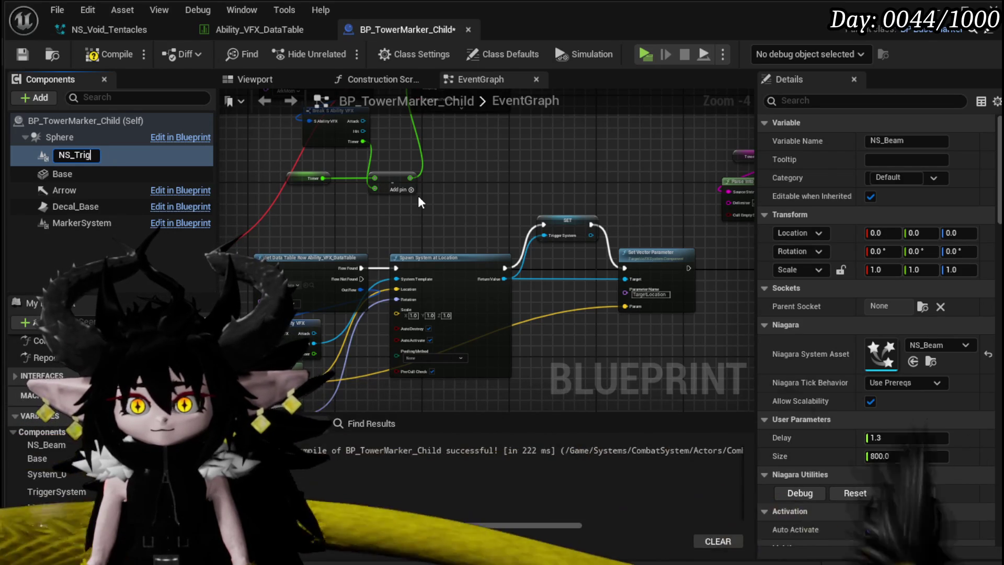
{"action": "key", "text": "Return"}
{"action": "mouse_move", "coordinate": [74, 153]}
{"action": "left_mouse_down"}
{"action": "mouse_move", "coordinate": [596, 189]}
{"action": "mouse_move", "coordinate": [528, 170]}
{"action": "mouse_move", "coordinate": [607, 187]}
{"action": "left_mouse_up"}
Add a Set Niagara System Asset node from the NS Trigger getter
{"action": "type", "text": "S"}
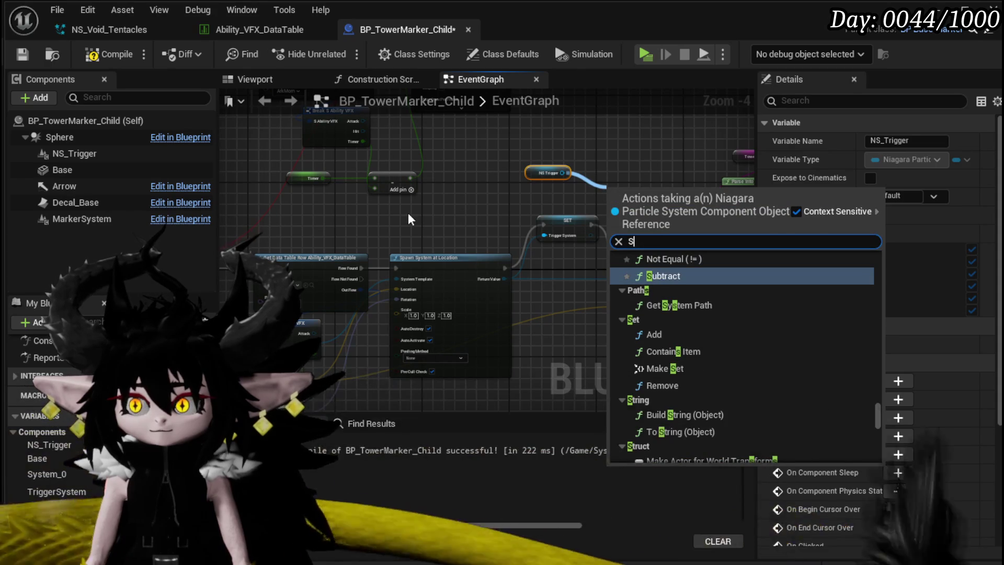
{"action": "type", "text": "et Sys"}
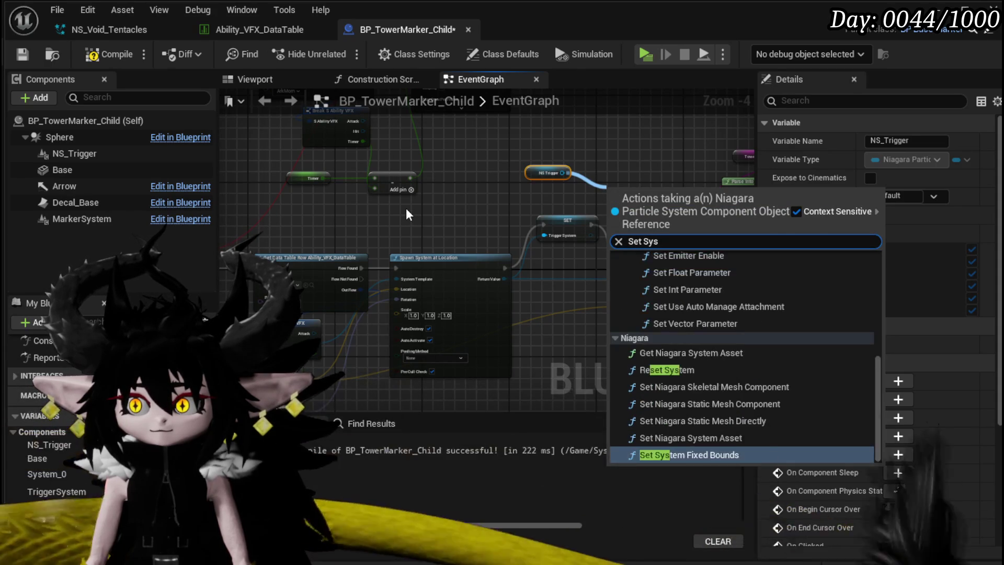
{"action": "scroll", "coordinate": [709, 378], "scroll_direction": "up", "scroll_amount": 10}
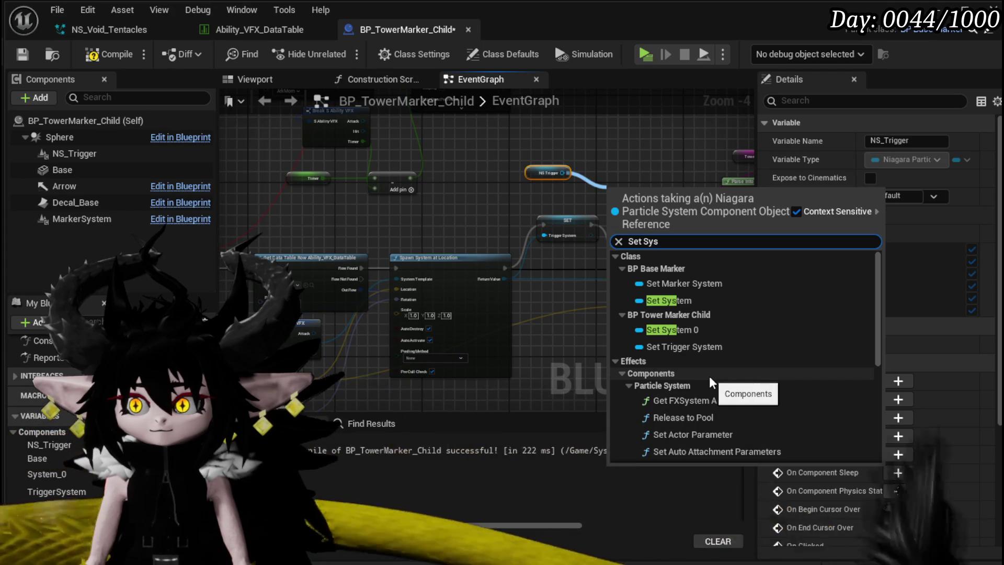
{"action": "scroll", "coordinate": [709, 376], "scroll_direction": "down", "scroll_amount": 10}
{"action": "scroll", "coordinate": [709, 375], "scroll_direction": "down", "scroll_amount": 1}
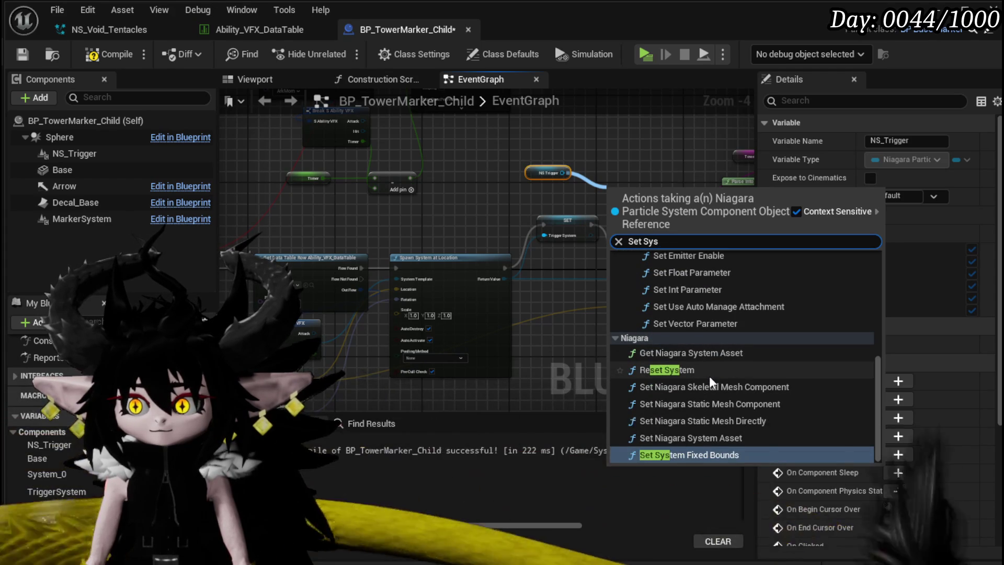
{"action": "left_click", "coordinate": [718, 442]}
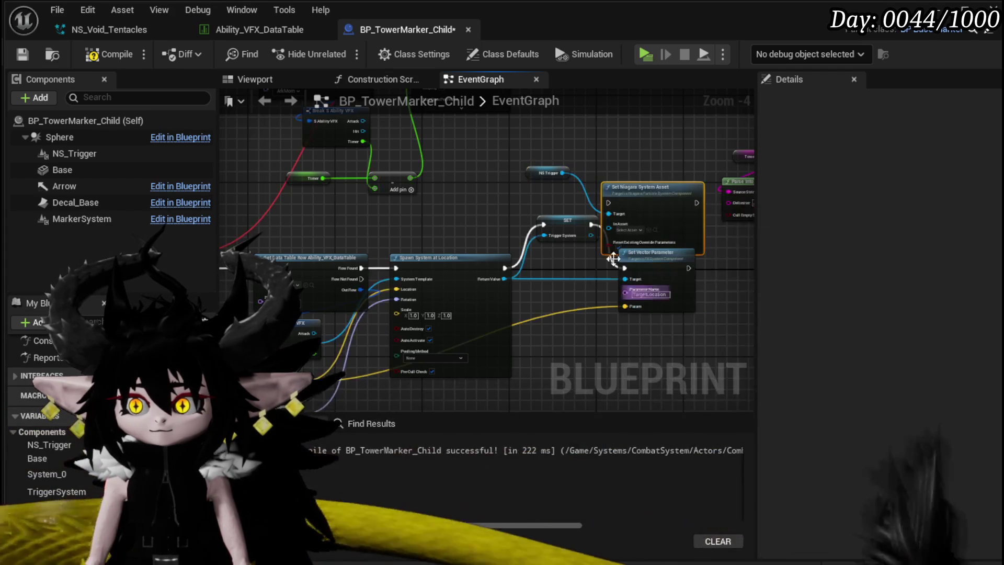
Delete the Set Niagara System Asset node, move the getter, and show NS_Trigger's properties (NS_Beam)
{"action": "left_click_drag", "start_coordinate": [655, 201], "coordinate": [573, 280]}
{"action": "mouse_move", "coordinate": [503, 279]}
{"action": "left_mouse_down"}
{"action": "mouse_move", "coordinate": [516, 296]}
{"action": "mouse_move", "coordinate": [529, 291]}
{"action": "mouse_move", "coordinate": [479, 211]}
{"action": "mouse_move", "coordinate": [501, 290]}
{"action": "left_mouse_up"}
{"action": "scroll", "coordinate": [479, 212], "scroll_direction": "up", "scroll_amount": 3}
{"action": "key", "text": "Delete"}
{"action": "left_click_drag", "start_coordinate": [473, 126], "coordinate": [379, 145]}
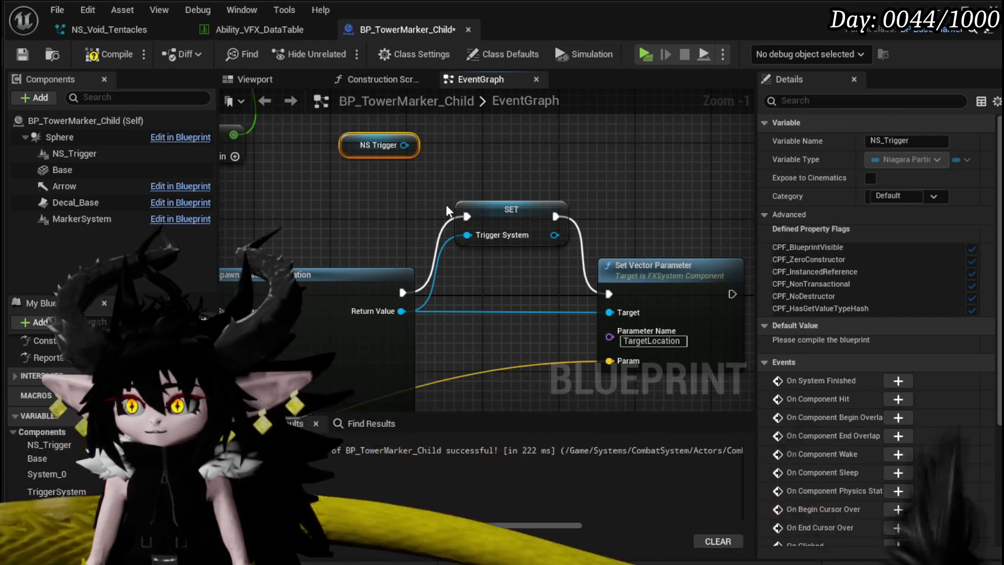
{"action": "left_click", "coordinate": [74, 154]}
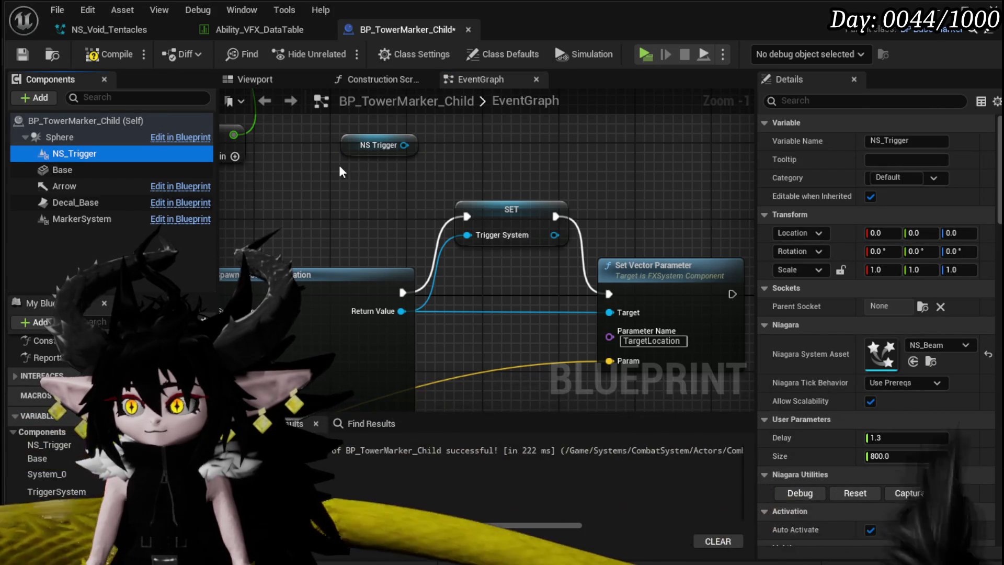
Uncheck Auto Activate on the NS_Trigger component and save BP_TowerMarker_Child
{"action": "scroll", "coordinate": [876, 400], "scroll_direction": "down", "scroll_amount": 3}
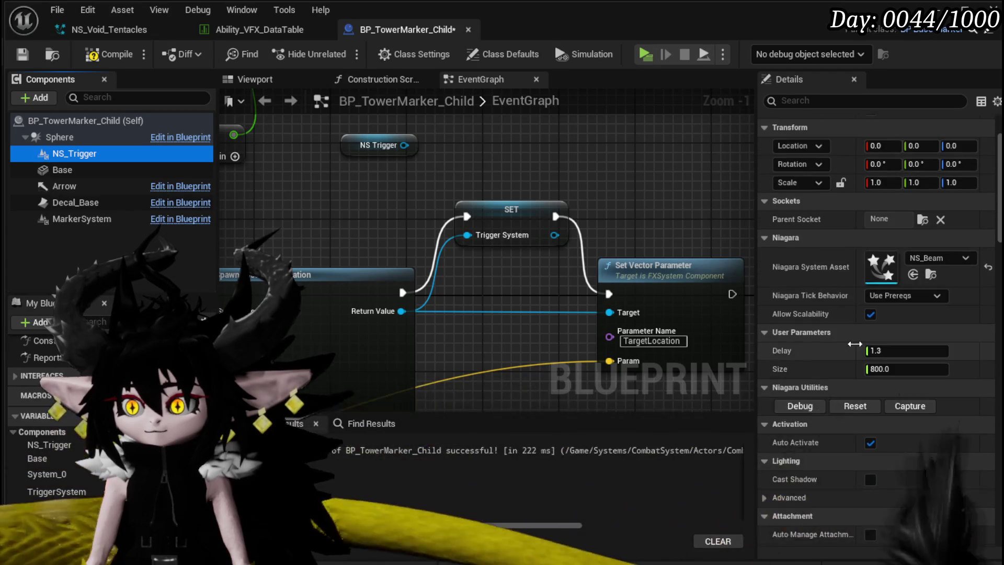
{"action": "left_click", "coordinate": [870, 442]}
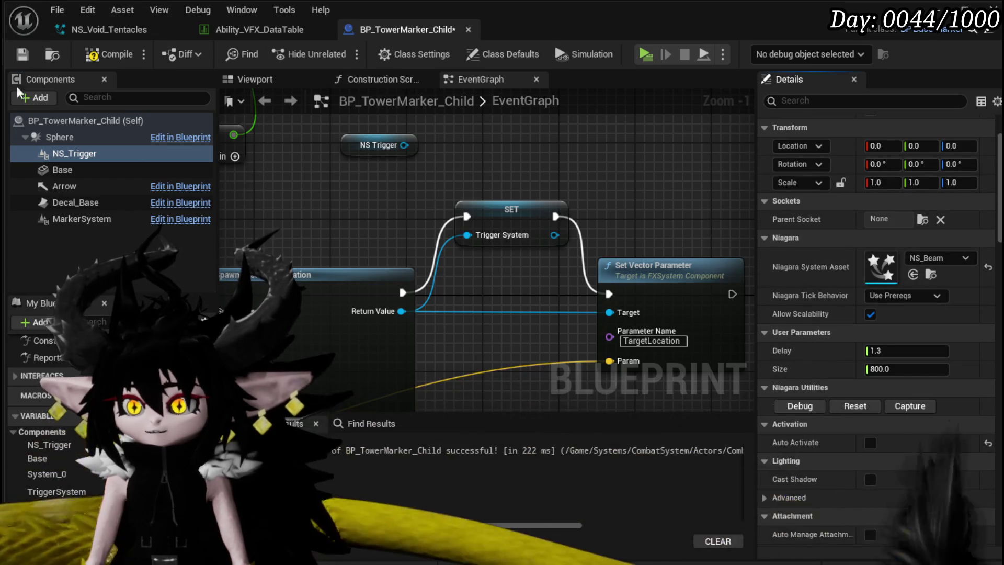
{"action": "key", "text": "ctrl+s"}
{"action": "left_click", "coordinate": [794, 101]}
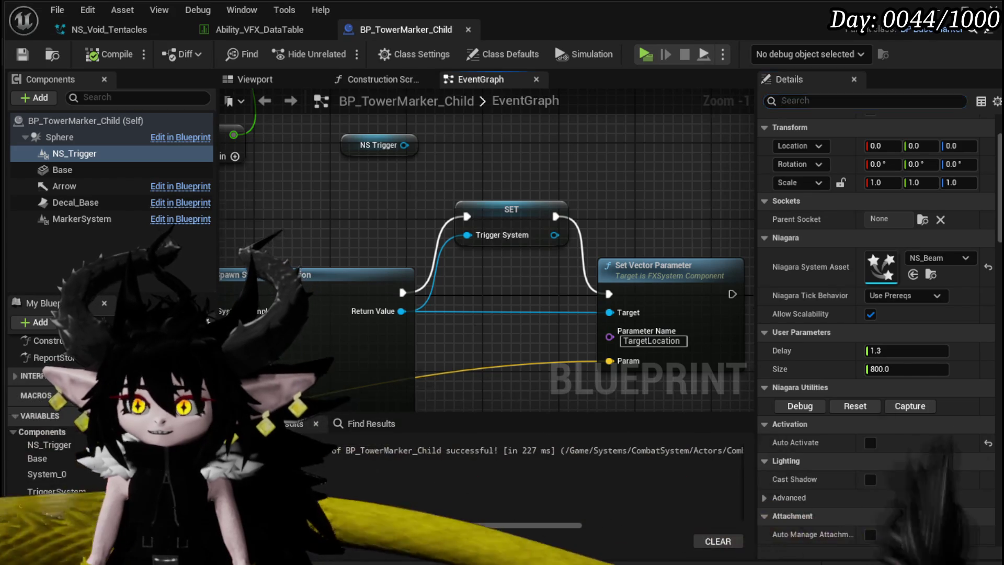
Add a Set Niagara System Asset node wired from the NS Trigger pin
{"action": "left_click_drag", "start_coordinate": [409, 184], "coordinate": [364, 234]}
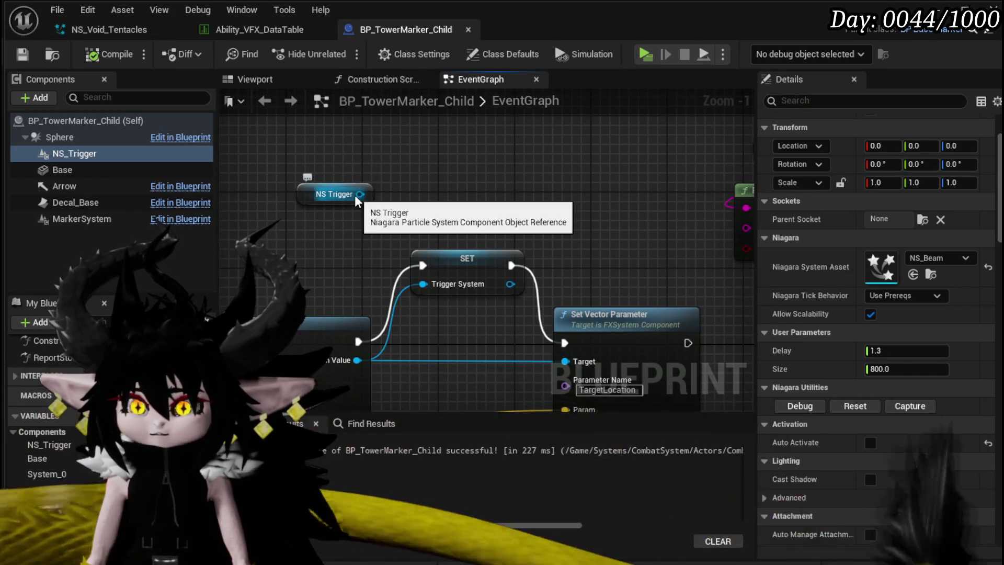
{"action": "left_click_drag", "start_coordinate": [355, 194], "coordinate": [446, 195]}
{"action": "type", "text": "Set"}
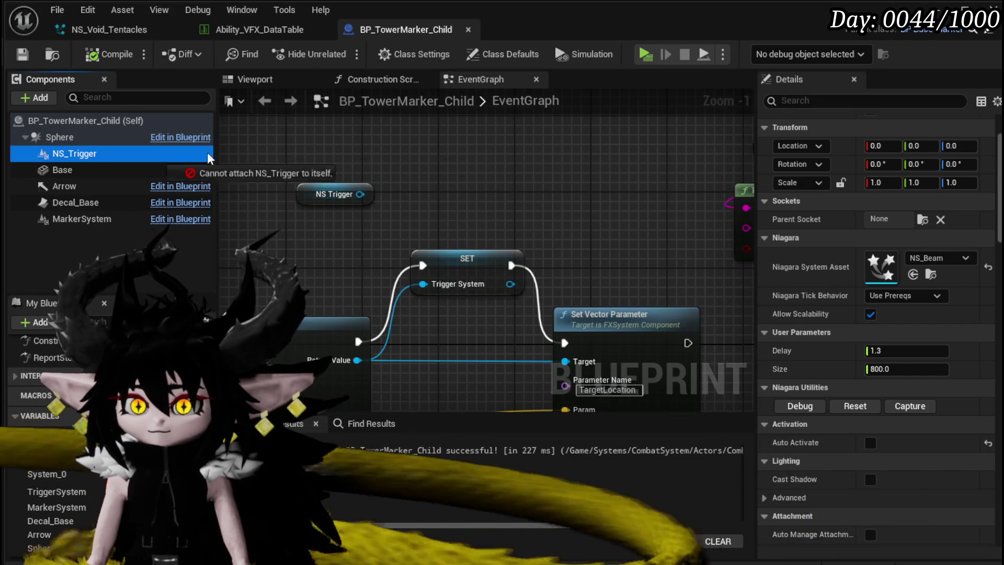
{"action": "left_click_drag", "start_coordinate": [207, 152], "coordinate": [358, 149]}
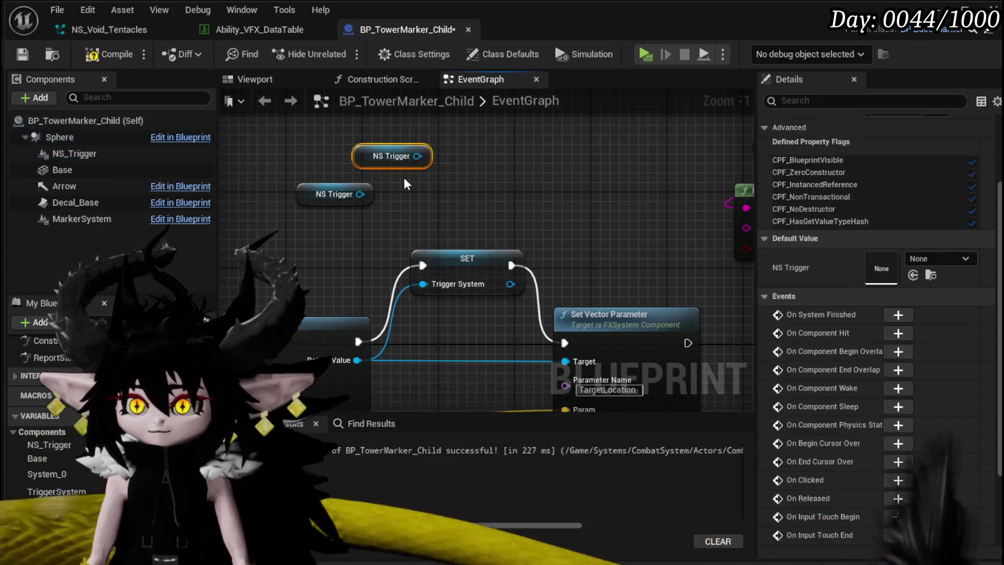
{"action": "key", "text": "Delete"}
{"action": "left_click_drag", "start_coordinate": [360, 194], "coordinate": [485, 136]}
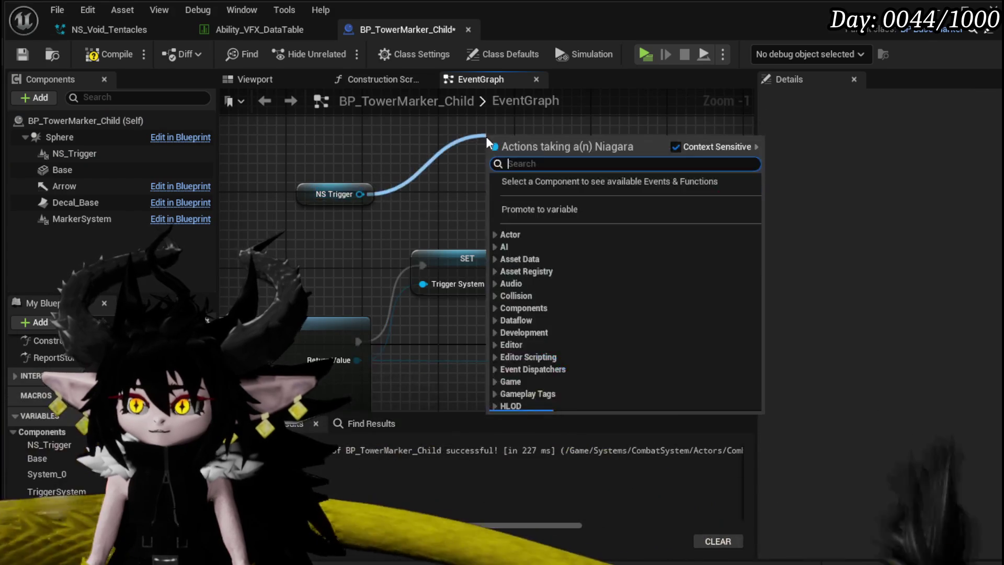
{"action": "type", "text": "Set Asset"}
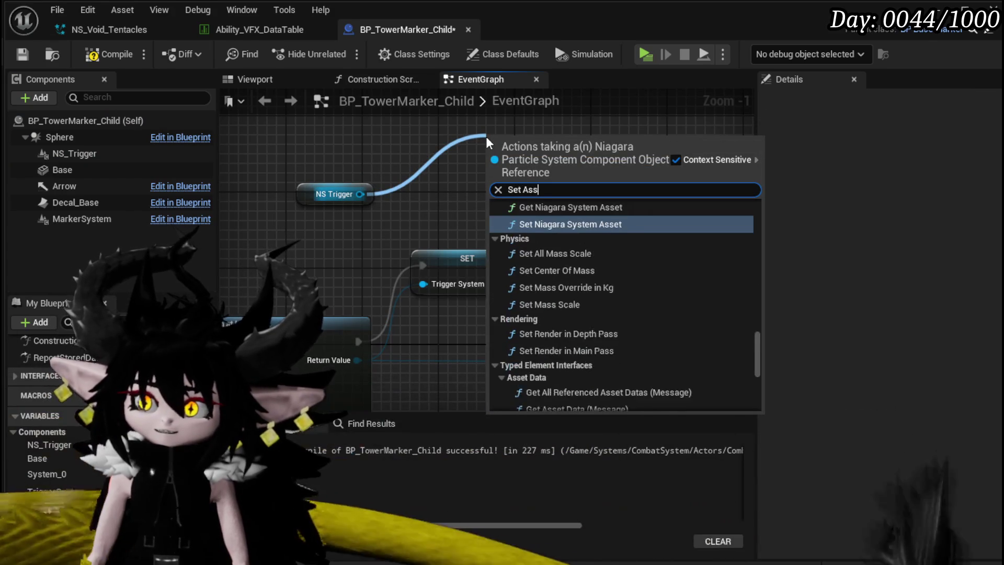
{"action": "left_click", "coordinate": [557, 261]}
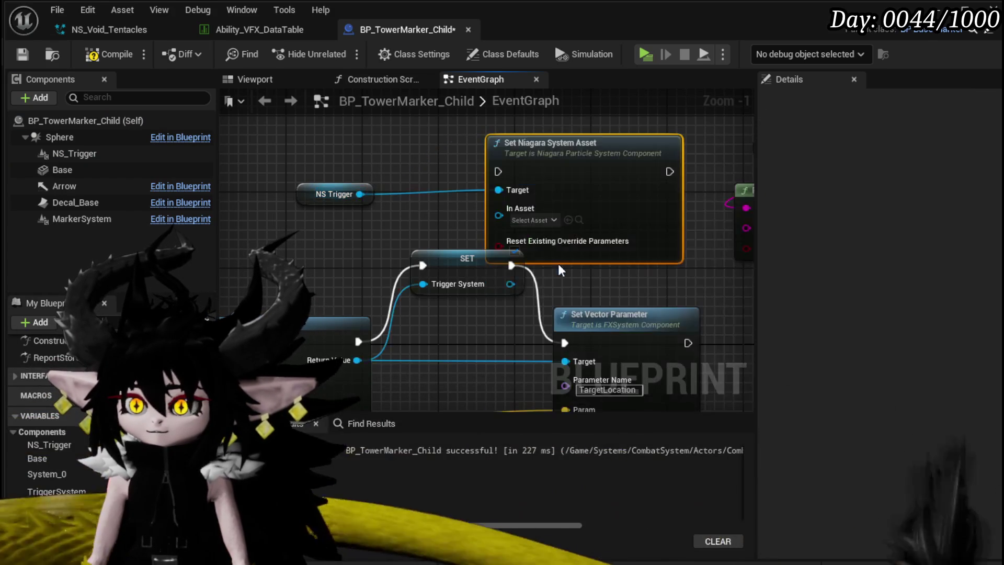
Rearrange the Spawn System and SET nodes, and search 'activa' from a new NS Trigger getter
{"action": "mouse_move", "coordinate": [359, 250]}
{"action": "left_mouse_down"}
{"action": "mouse_move", "coordinate": [479, 259]}
{"action": "mouse_move", "coordinate": [358, 354]}
{"action": "mouse_move", "coordinate": [293, 345]}
{"action": "mouse_move", "coordinate": [326, 312]}
{"action": "left_mouse_up"}
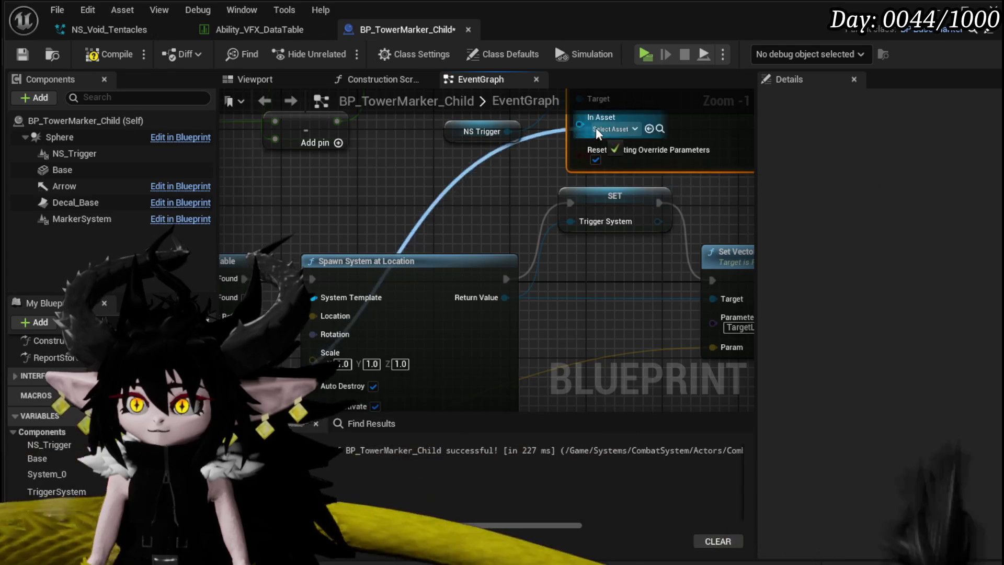
{"action": "scroll", "coordinate": [595, 128], "scroll_direction": "down", "scroll_amount": 2}
{"action": "left_click_drag", "start_coordinate": [467, 233], "coordinate": [628, 178]}
{"action": "scroll", "coordinate": [564, 220], "scroll_direction": "down", "scroll_amount": 1}
{"action": "mouse_move", "coordinate": [564, 219]}
{"action": "left_mouse_down"}
{"action": "mouse_move", "coordinate": [469, 218]}
{"action": "mouse_move", "coordinate": [535, 316]}
{"action": "left_mouse_up"}
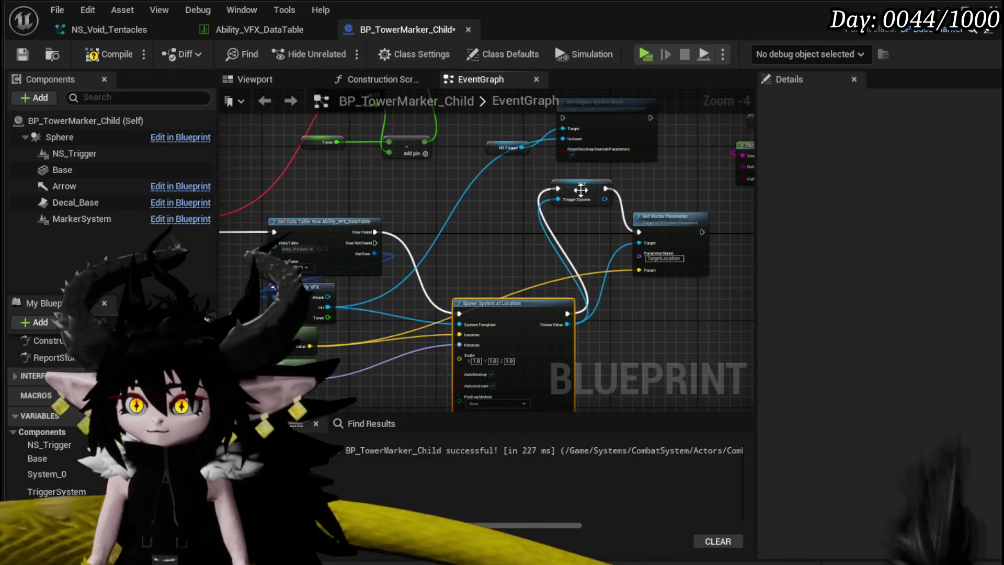
{"action": "left_click_drag", "start_coordinate": [591, 189], "coordinate": [469, 249]}
{"action": "mouse_move", "coordinate": [507, 148]}
{"action": "left_mouse_down"}
{"action": "mouse_move", "coordinate": [440, 177]}
{"action": "mouse_move", "coordinate": [537, 197]}
{"action": "left_mouse_up"}
{"action": "type", "text": "activa"}
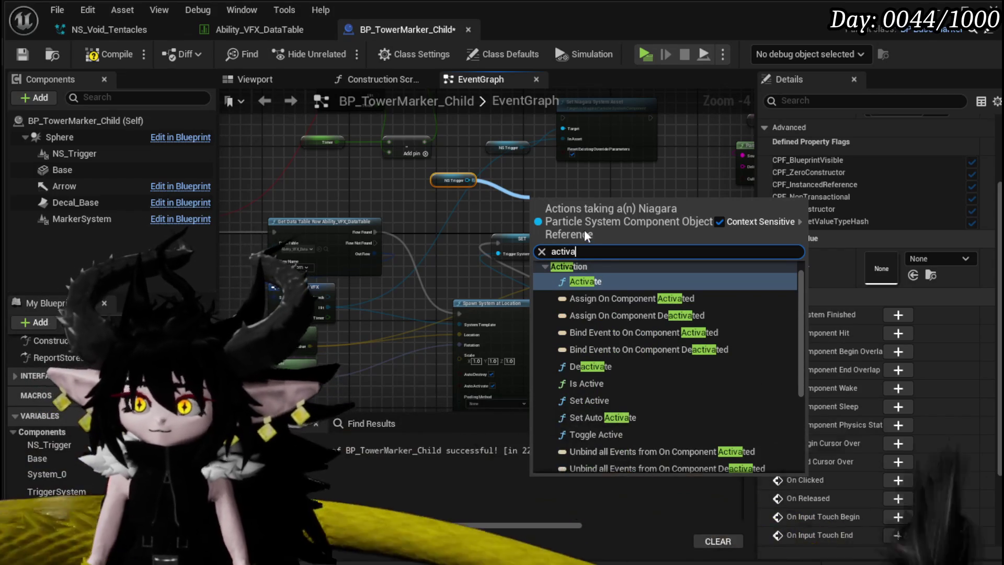
Add an Activate node driven by NS Trigger beside Get Data Table Row
{"action": "left_click", "coordinate": [587, 280]}
{"action": "scroll", "coordinate": [596, 224], "scroll_direction": "up", "scroll_amount": 3}
{"action": "mouse_move", "coordinate": [507, 222]}
{"action": "left_mouse_down"}
{"action": "mouse_move", "coordinate": [409, 218]}
{"action": "mouse_move", "coordinate": [428, 220]}
{"action": "left_mouse_up"}
{"action": "scroll", "coordinate": [695, 226], "scroll_direction": "down", "scroll_amount": 4}
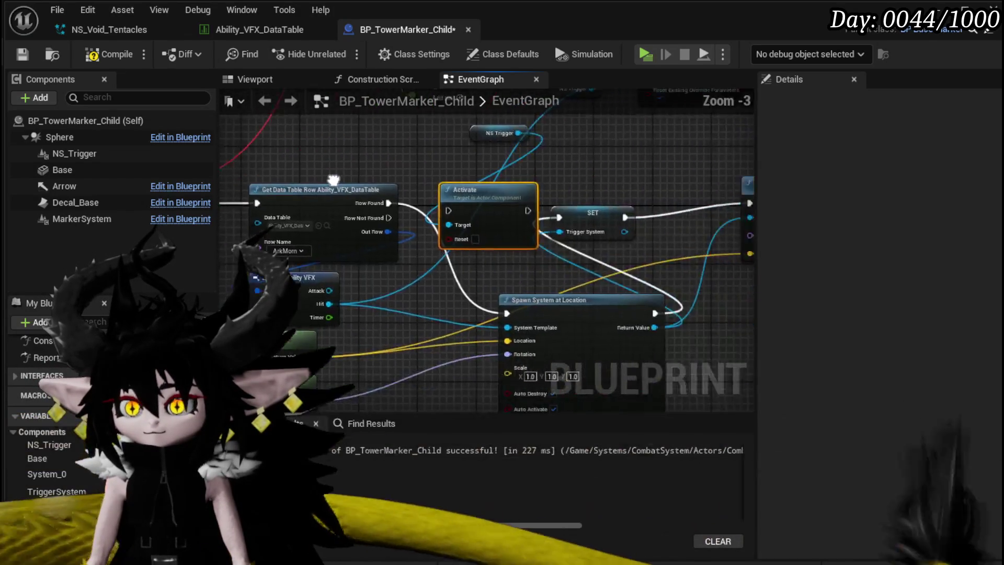
{"action": "scroll", "coordinate": [349, 227], "scroll_direction": "up", "scroll_amount": 2}
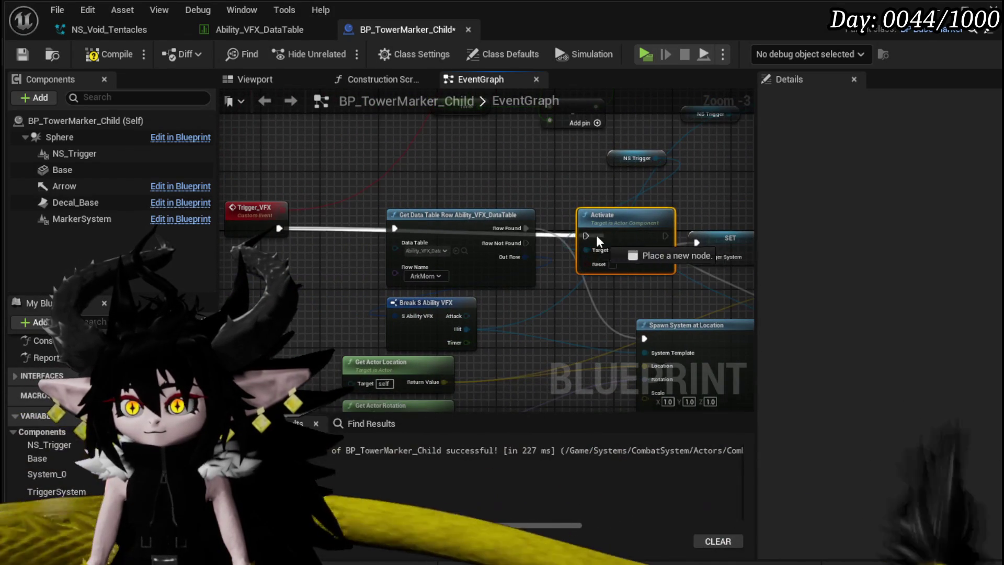
Move the NS Trigger getter, Spawn System, SET and Set Vector Parameter nodes down-left
{"action": "left_click_drag", "start_coordinate": [639, 159], "coordinate": [607, 184]}
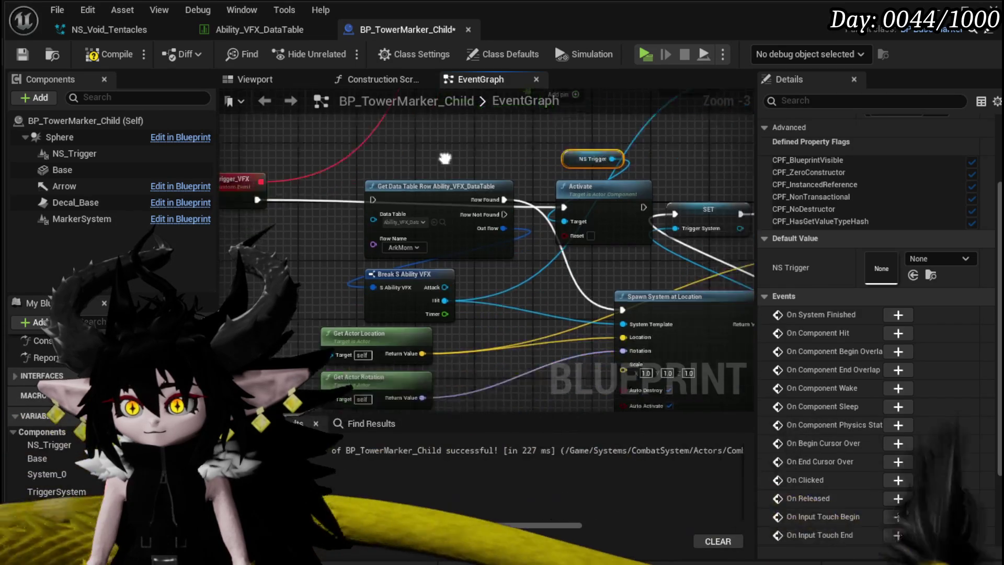
{"action": "scroll", "coordinate": [400, 133], "scroll_direction": "down", "scroll_amount": 1}
{"action": "mouse_move", "coordinate": [373, 132]}
{"action": "left_mouse_down"}
{"action": "mouse_move", "coordinate": [375, 160]}
{"action": "mouse_move", "coordinate": [455, 377]}
{"action": "left_mouse_up"}
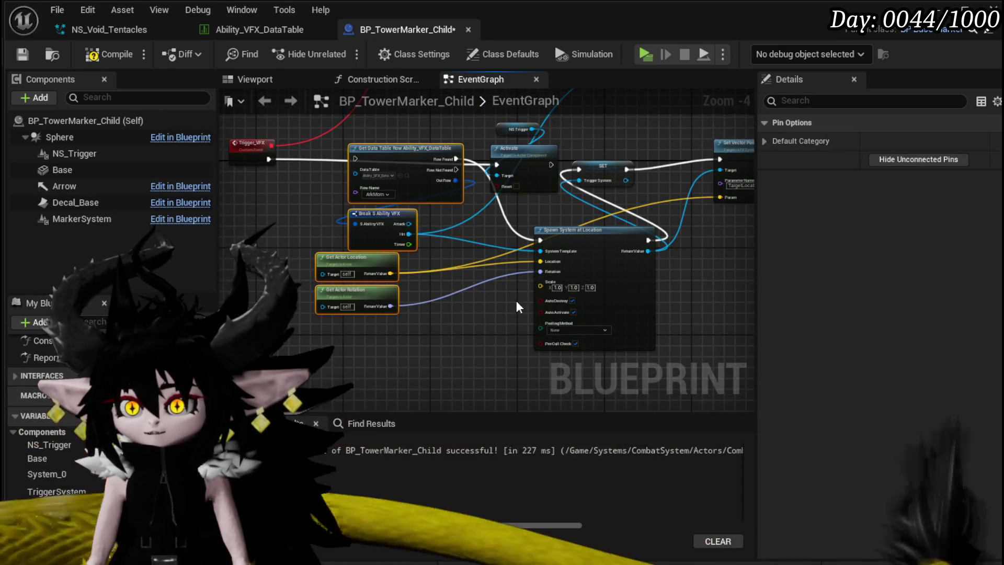
{"action": "mouse_move", "coordinate": [587, 246]}
{"action": "left_mouse_down"}
{"action": "mouse_move", "coordinate": [620, 267]}
{"action": "mouse_move", "coordinate": [555, 342]}
{"action": "left_mouse_up"}
{"action": "mouse_move", "coordinate": [452, 297]}
{"action": "left_mouse_down"}
{"action": "mouse_move", "coordinate": [618, 249]}
{"action": "mouse_move", "coordinate": [617, 348]}
{"action": "mouse_move", "coordinate": [603, 311]}
{"action": "left_mouse_up"}
{"action": "scroll", "coordinate": [544, 287], "scroll_direction": "up", "scroll_amount": 1}
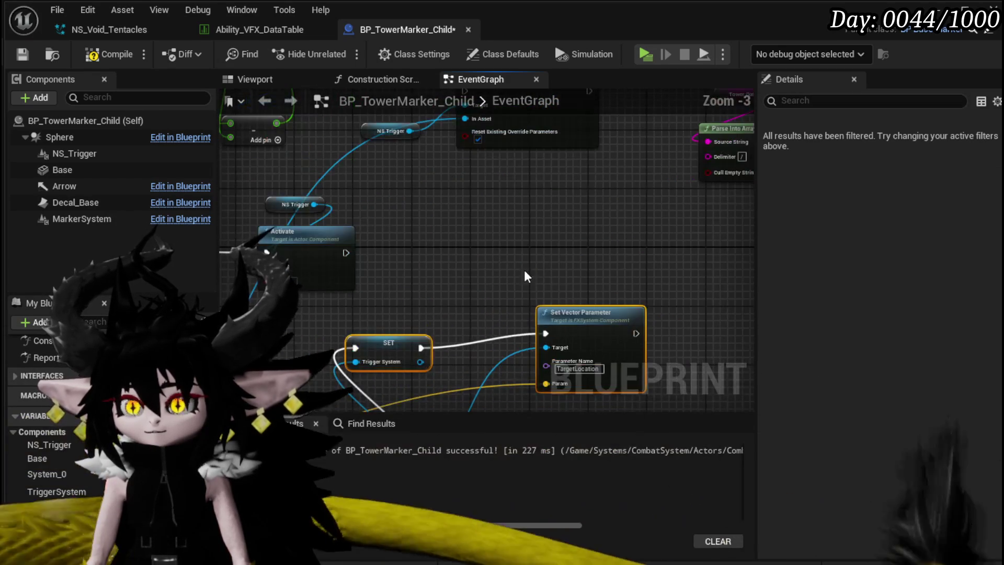
Duplicate Set Vector Parameter, target it at NS Trigger, and run it after Set Niagara System Asset
{"action": "key", "text": "ctrl+c"}
{"action": "key", "text": "ctrl+v"}
{"action": "mouse_move", "coordinate": [314, 204]}
{"action": "left_mouse_down"}
{"action": "mouse_move", "coordinate": [463, 242]}
{"action": "mouse_move", "coordinate": [492, 231]}
{"action": "left_mouse_up"}
{"action": "key", "text": "ctrl+z"}
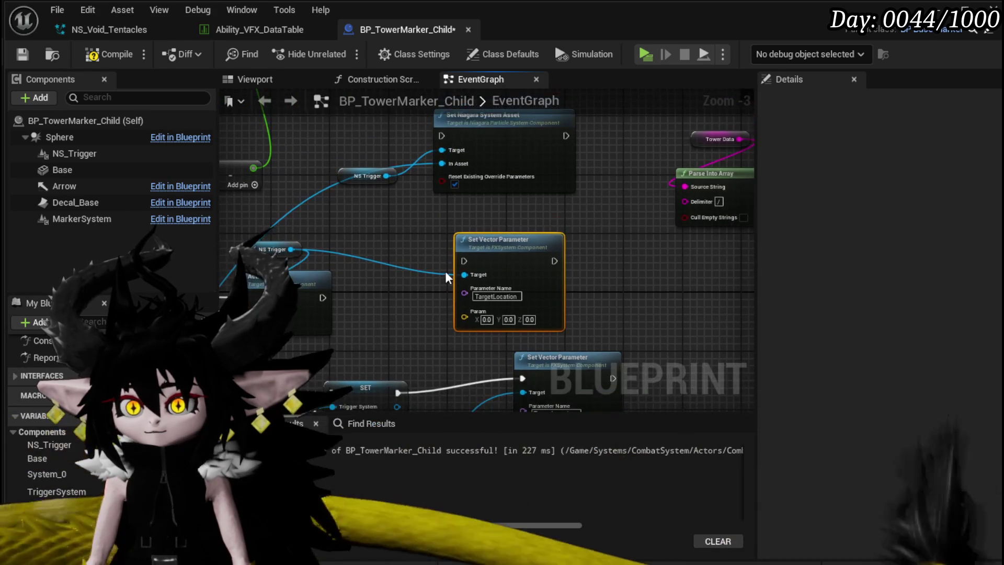
{"action": "mouse_move", "coordinate": [566, 136]}
{"action": "left_mouse_down"}
{"action": "mouse_move", "coordinate": [454, 227]}
{"action": "mouse_move", "coordinate": [464, 261]}
{"action": "left_mouse_up"}
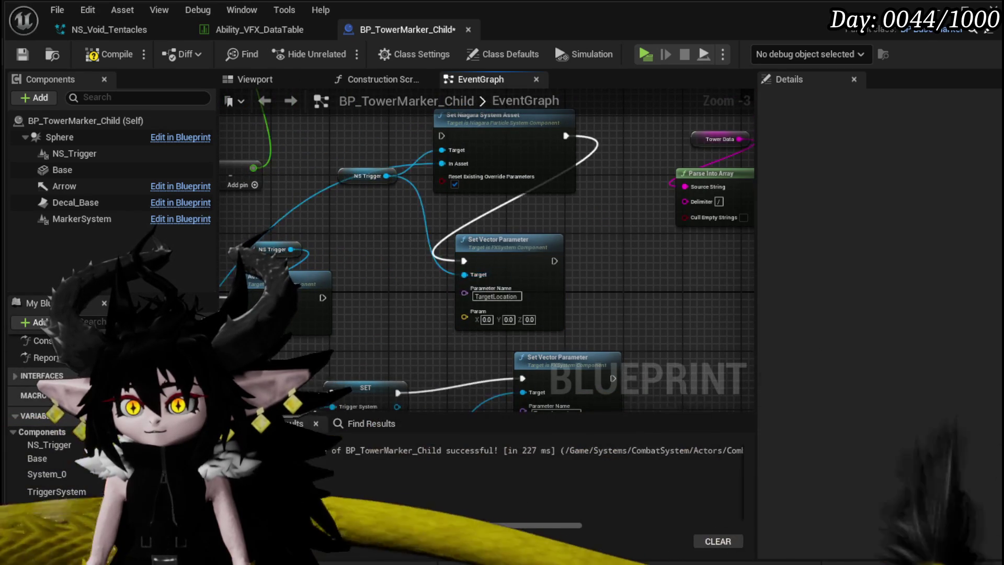
{"action": "scroll", "coordinate": [403, 280], "scroll_direction": "down", "scroll_amount": 2}
{"action": "left_click_drag", "start_coordinate": [403, 280], "coordinate": [607, 229]}
{"action": "left_click_drag", "start_coordinate": [468, 315], "coordinate": [460, 290]}
{"action": "left_click", "coordinate": [519, 281]}
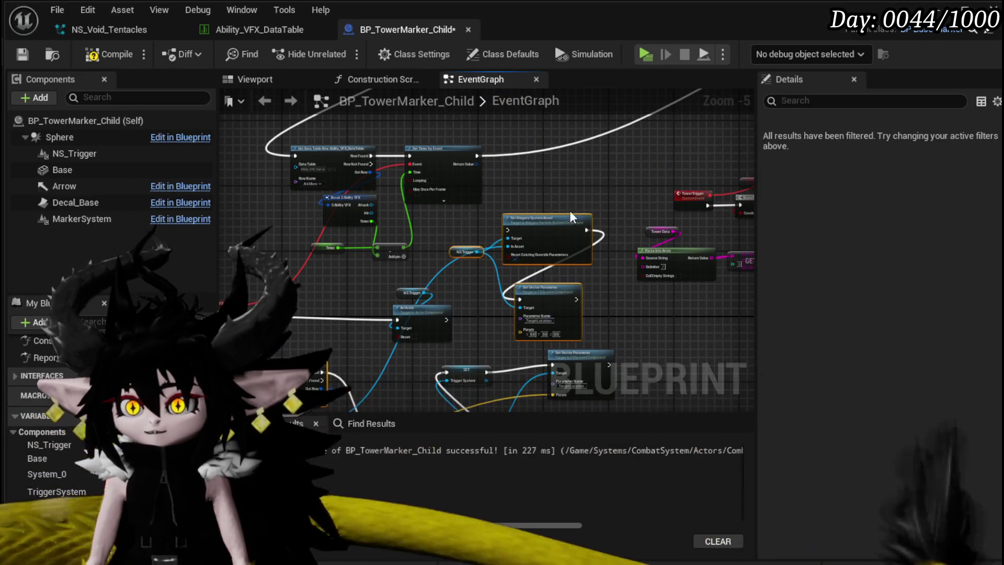
Wire Get Data Table Row's Row Found into Set Niagara System Asset
{"action": "scroll", "coordinate": [519, 281], "scroll_direction": "down", "scroll_amount": 4}
{"action": "scroll", "coordinate": [386, 244], "scroll_direction": "up", "scroll_amount": 4}
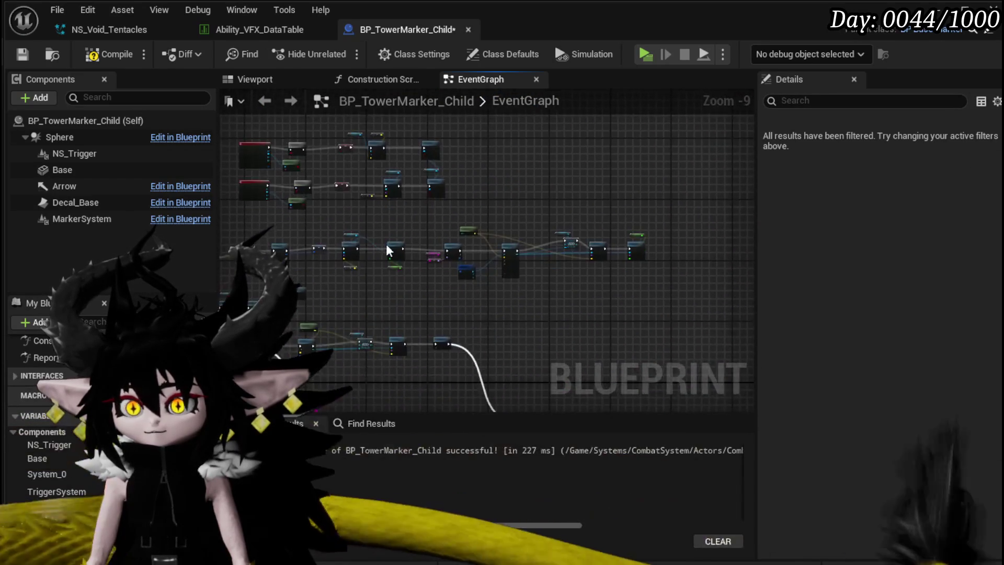
{"action": "right_click", "coordinate": [442, 164]}
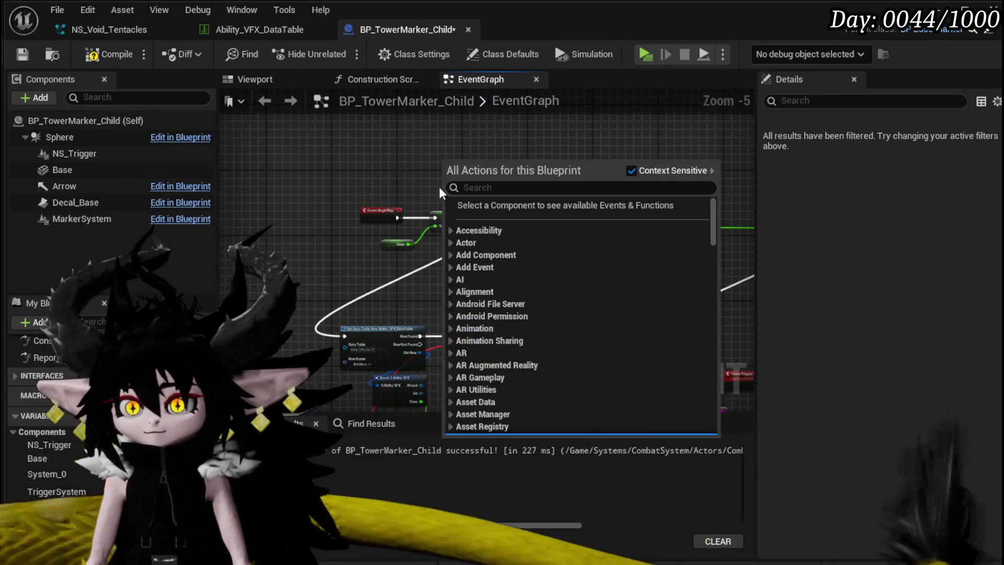
{"action": "key", "text": "Escape"}
{"action": "left_click", "coordinate": [368, 200]}
{"action": "scroll", "coordinate": [368, 201], "scroll_direction": "down", "scroll_amount": 3}
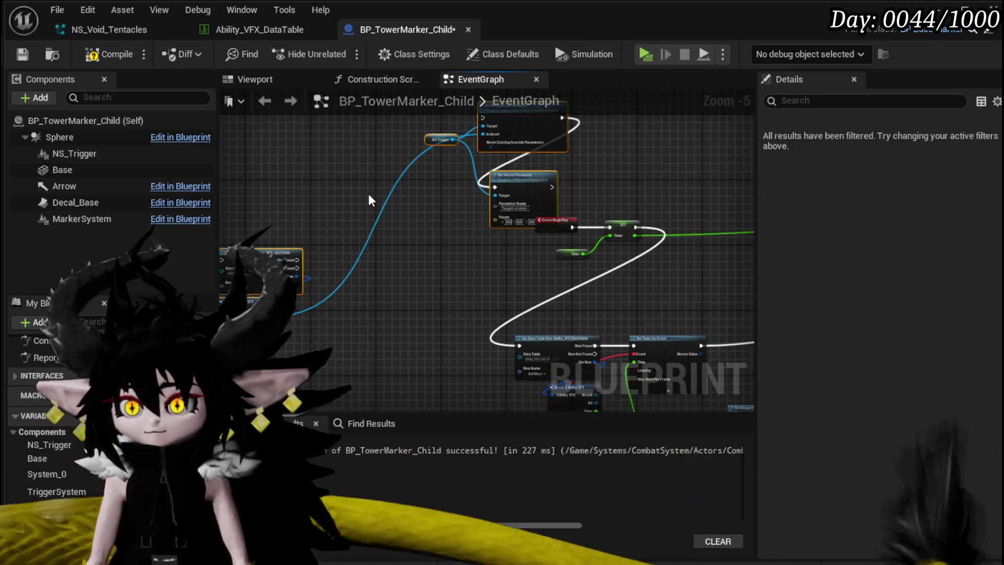
{"action": "scroll", "coordinate": [418, 218], "scroll_direction": "up", "scroll_amount": 3}
{"action": "mouse_move", "coordinate": [338, 366]}
{"action": "left_mouse_down"}
{"action": "mouse_move", "coordinate": [365, 287]}
{"action": "mouse_move", "coordinate": [532, 126]}
{"action": "left_mouse_up"}
{"action": "scroll", "coordinate": [618, 131], "scroll_direction": "up", "scroll_amount": 4}
{"action": "left_click_drag", "start_coordinate": [354, 196], "coordinate": [450, 199]}
{"action": "left_click", "coordinate": [372, 260]}
Place the NS Trigger getter and Set Vector Parameter beside Set Niagara System Asset
{"action": "left_click_drag", "start_coordinate": [372, 255], "coordinate": [391, 357]}
{"action": "mouse_move", "coordinate": [553, 343]}
{"action": "left_mouse_down"}
{"action": "mouse_move", "coordinate": [783, 228]}
{"action": "mouse_move", "coordinate": [528, 180]}
{"action": "mouse_move", "coordinate": [544, 180]}
{"action": "left_mouse_up"}
{"action": "scroll", "coordinate": [470, 199], "scroll_direction": "down", "scroll_amount": 2}
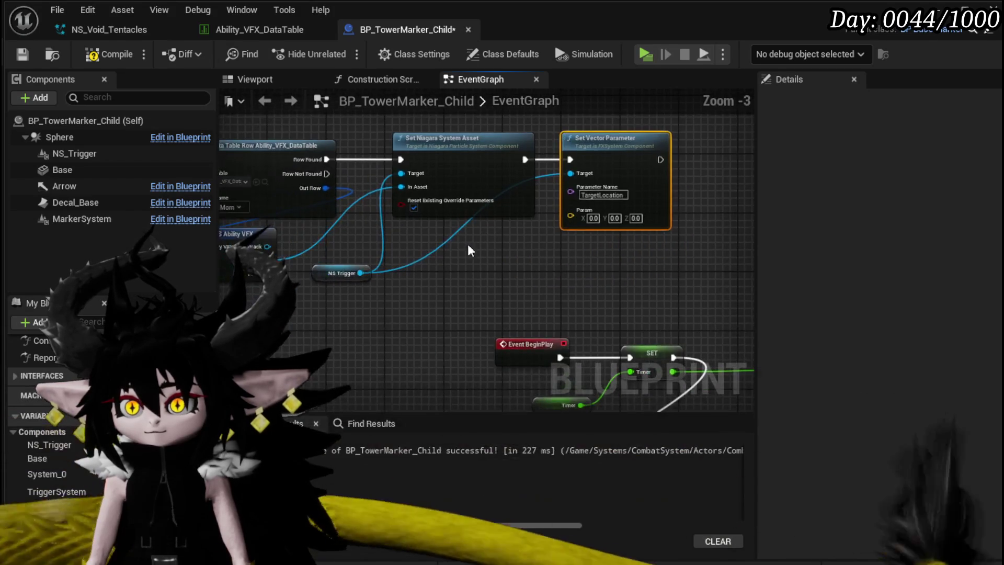
{"action": "mouse_move", "coordinate": [439, 268]}
{"action": "left_mouse_down"}
{"action": "mouse_move", "coordinate": [509, 277]}
{"action": "mouse_move", "coordinate": [487, 284]}
{"action": "left_mouse_up"}
Add a Get Actor Location node feeding Set Vector Parameter's Param, and reposition the effect chain
{"action": "right_click", "coordinate": [488, 287]}
{"action": "type", "text": "get"}
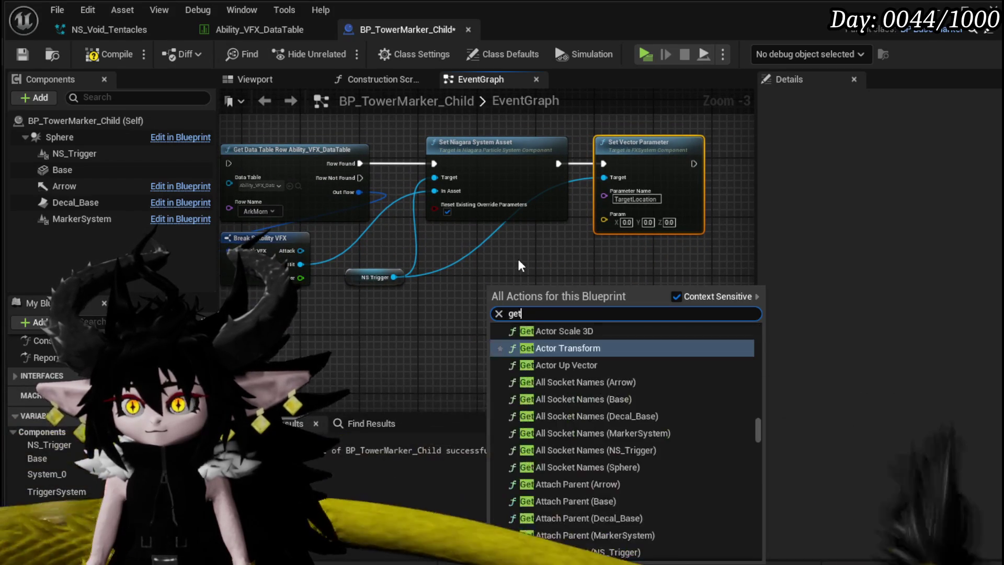
{"action": "type", "text": " actor location"}
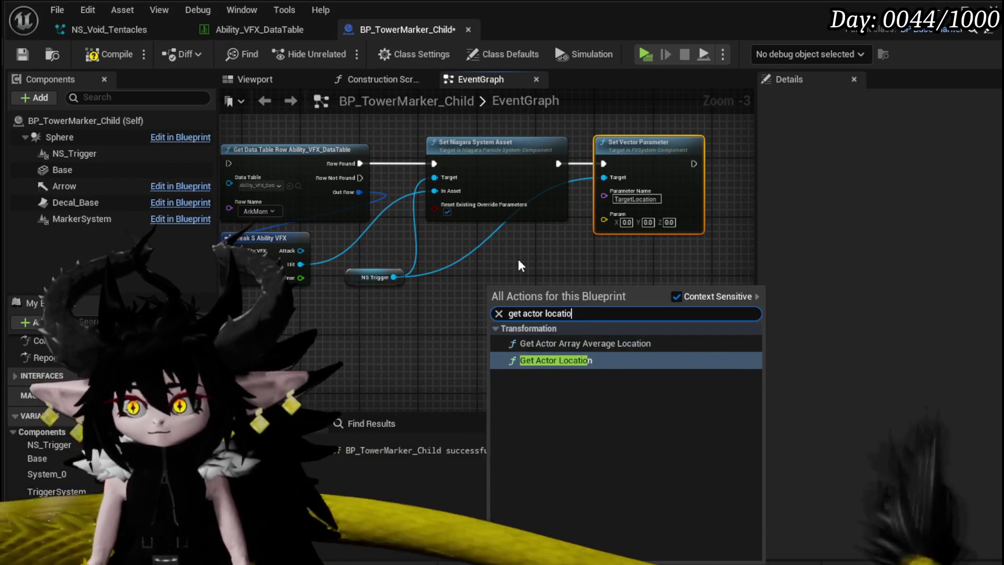
{"action": "left_click", "coordinate": [563, 360]}
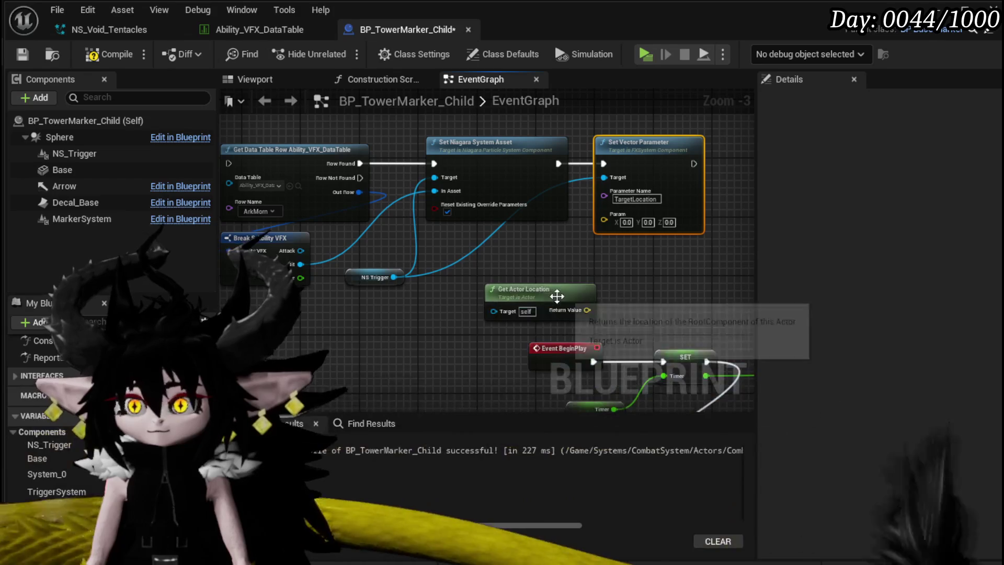
{"action": "mouse_move", "coordinate": [586, 309]}
{"action": "left_mouse_down"}
{"action": "mouse_move", "coordinate": [622, 221]}
{"action": "mouse_move", "coordinate": [603, 215]}
{"action": "left_mouse_up"}
{"action": "left_click_drag", "start_coordinate": [532, 285], "coordinate": [534, 232]}
{"action": "scroll", "coordinate": [535, 271], "scroll_direction": "down", "scroll_amount": 2}
{"action": "left_click_drag", "start_coordinate": [573, 275], "coordinate": [573, 274]}
{"action": "mouse_move", "coordinate": [517, 208]}
{"action": "left_mouse_down"}
{"action": "mouse_move", "coordinate": [817, 186]}
{"action": "mouse_move", "coordinate": [589, 227]}
{"action": "mouse_move", "coordinate": [616, 322]}
{"action": "mouse_move", "coordinate": [586, 319]}
{"action": "left_mouse_up"}
{"action": "scroll", "coordinate": [362, 231], "scroll_direction": "up", "scroll_amount": 2}
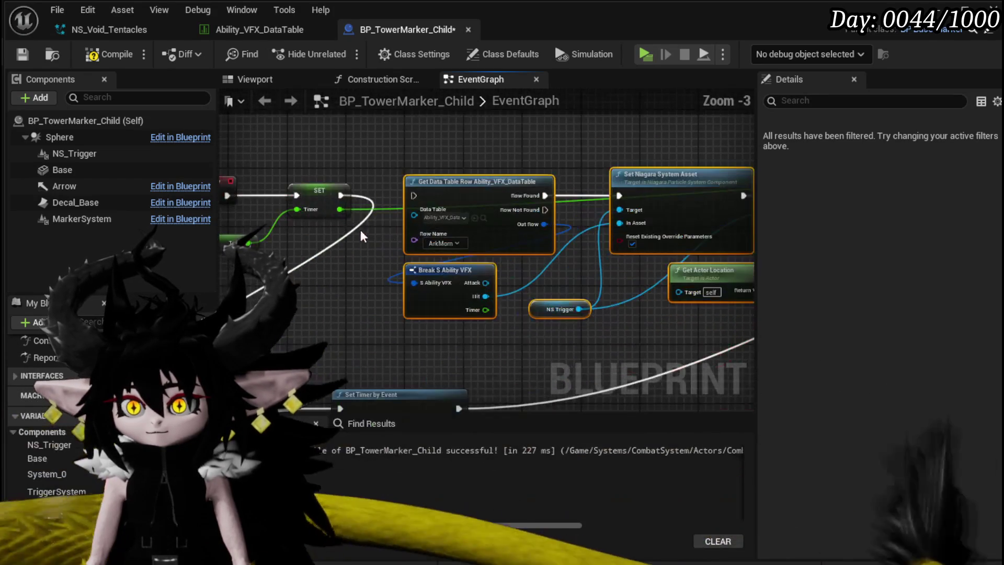
Chain SET into Get Data Table Row and Set Vector Parameter into Activate, then save
{"action": "left_click_drag", "start_coordinate": [340, 195], "coordinate": [417, 198]}
{"action": "scroll", "coordinate": [417, 198], "scroll_direction": "down", "scroll_amount": 2}
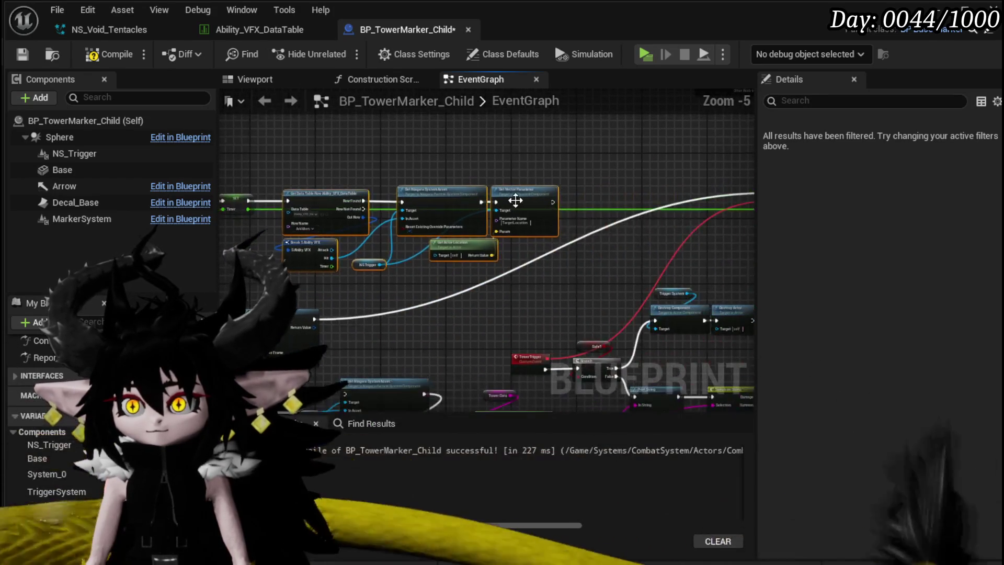
{"action": "mouse_move", "coordinate": [552, 202]}
{"action": "left_mouse_down"}
{"action": "mouse_move", "coordinate": [318, 324]}
{"action": "mouse_move", "coordinate": [296, 318]}
{"action": "mouse_move", "coordinate": [431, 291]}
{"action": "mouse_move", "coordinate": [471, 313]}
{"action": "mouse_move", "coordinate": [417, 211]}
{"action": "left_mouse_up"}
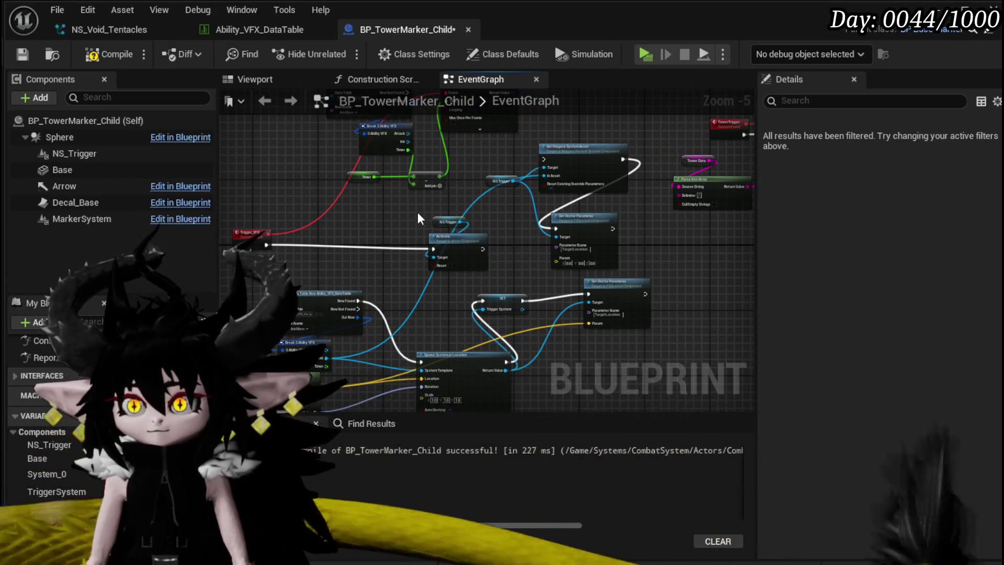
{"action": "left_click", "coordinate": [415, 240]}
{"action": "scroll", "coordinate": [399, 259], "scroll_direction": "up", "scroll_amount": 4}
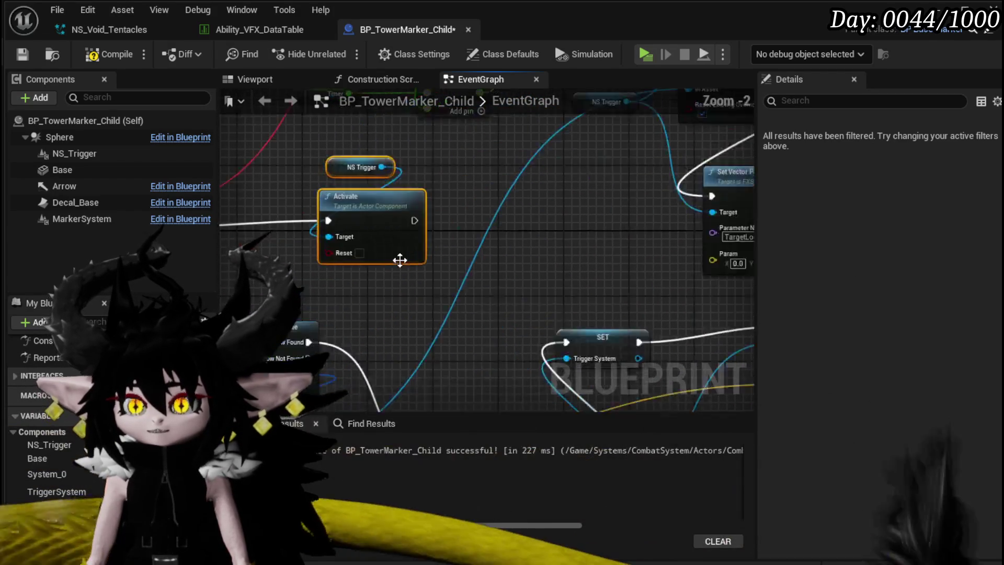
{"action": "scroll", "coordinate": [459, 276], "scroll_direction": "down", "scroll_amount": 2}
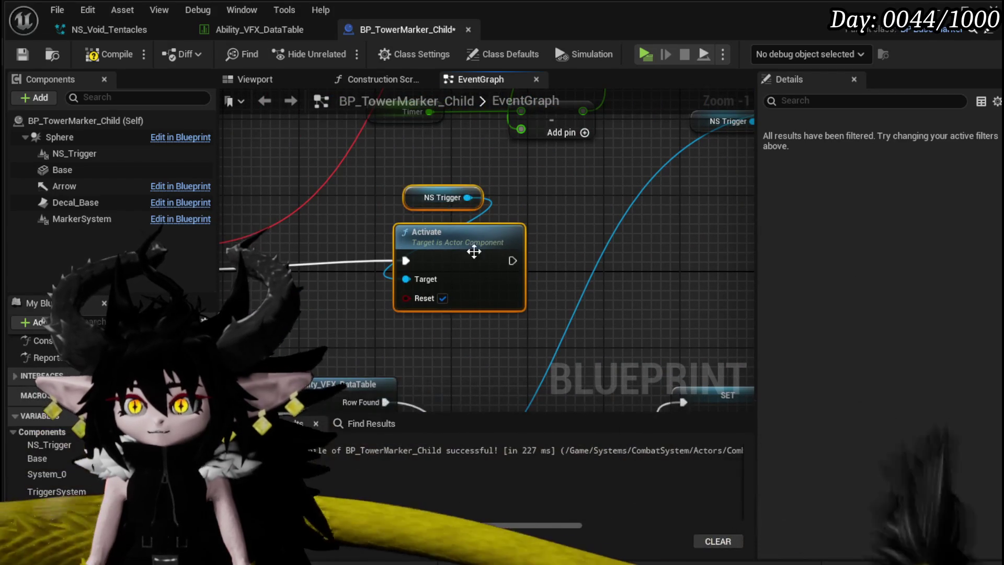
{"action": "left_click_drag", "start_coordinate": [562, 226], "coordinate": [396, 263]}
{"action": "left_click", "coordinate": [475, 285]}
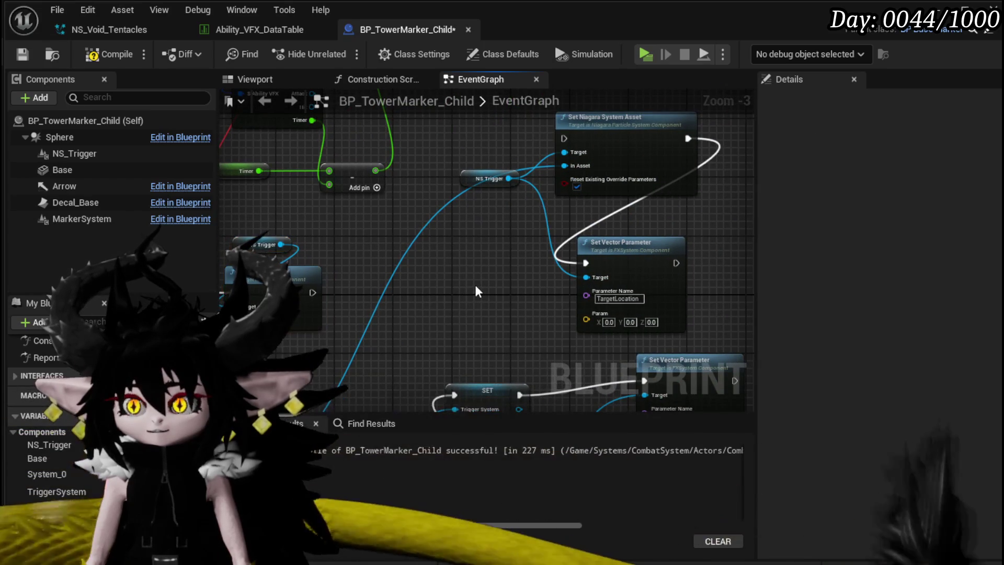
{"action": "left_click", "coordinate": [23, 56]}
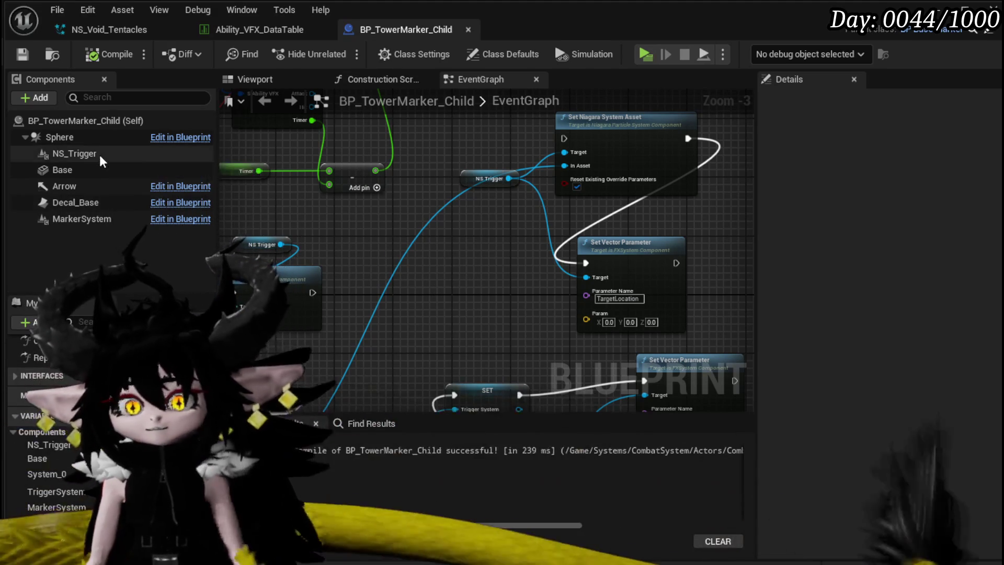
Select the NS_Trigger component and search its properties in Details
{"action": "left_click", "coordinate": [75, 153]}
{"action": "left_click", "coordinate": [819, 101]}
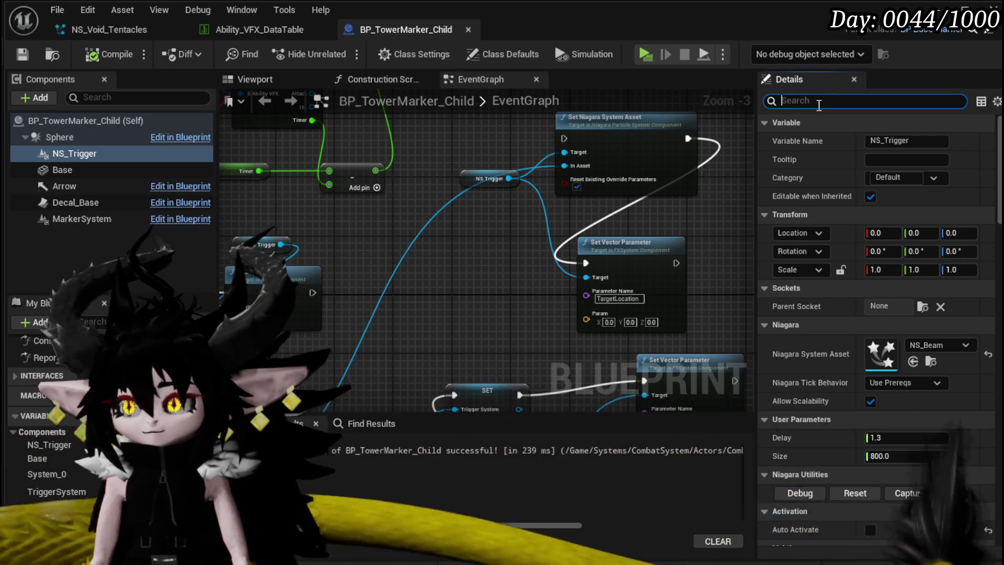
{"action": "scroll", "coordinate": [283, 256], "scroll_direction": "down", "scroll_amount": 4}
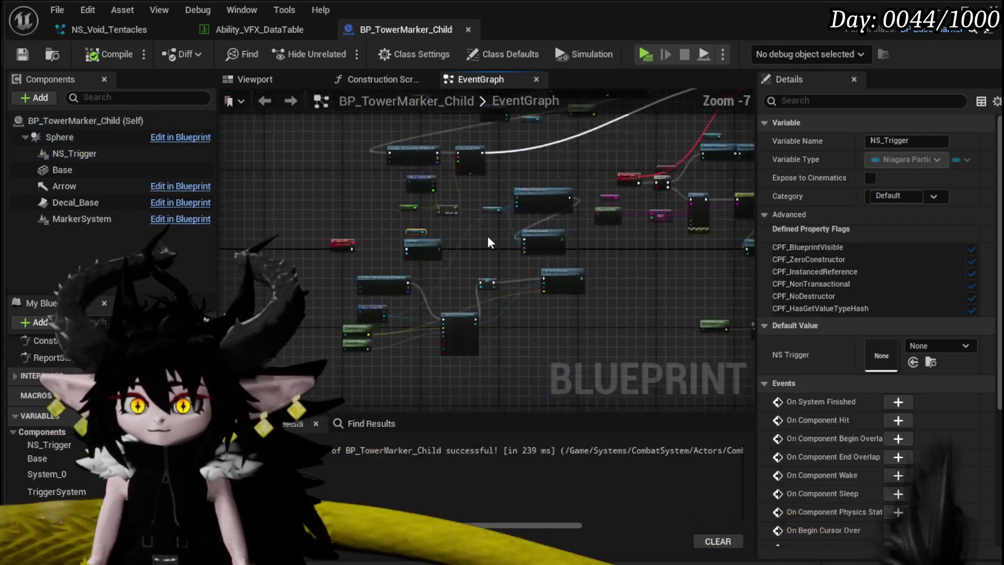
{"action": "scroll", "coordinate": [489, 255], "scroll_direction": "up", "scroll_amount": 4}
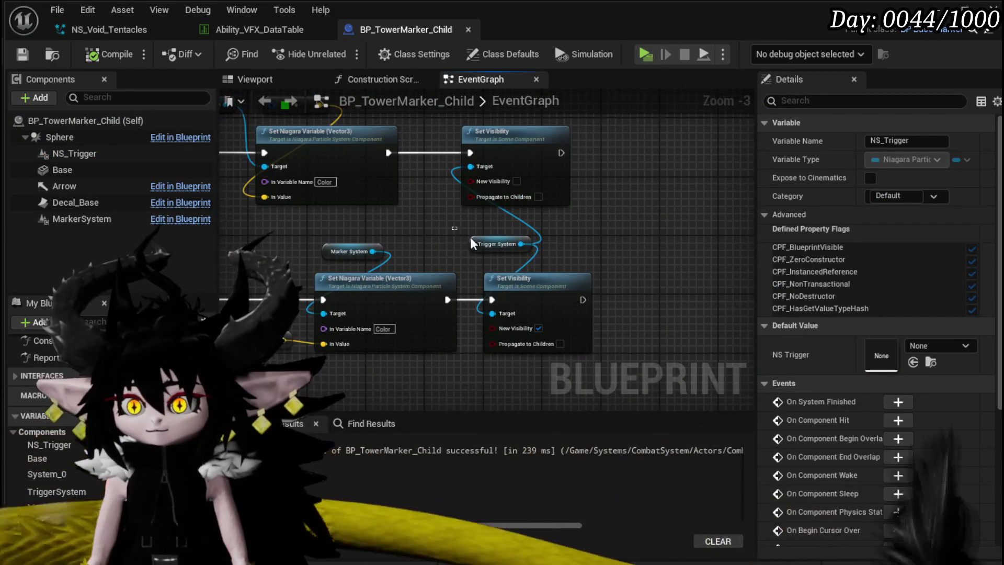
Replace the Trigger System getter with NS Trigger on both Set Visibility targets and save
{"action": "left_click", "coordinate": [488, 242]}
{"action": "key", "text": "Delete"}
{"action": "key", "text": "ctrl+v"}
{"action": "mouse_move", "coordinate": [490, 237]}
{"action": "left_mouse_down"}
{"action": "mouse_move", "coordinate": [470, 168]}
{"action": "mouse_move", "coordinate": [493, 246]}
{"action": "mouse_move", "coordinate": [482, 252]}
{"action": "mouse_move", "coordinate": [499, 315]}
{"action": "left_mouse_up"}
{"action": "scroll", "coordinate": [467, 355], "scroll_direction": "down", "scroll_amount": 3}
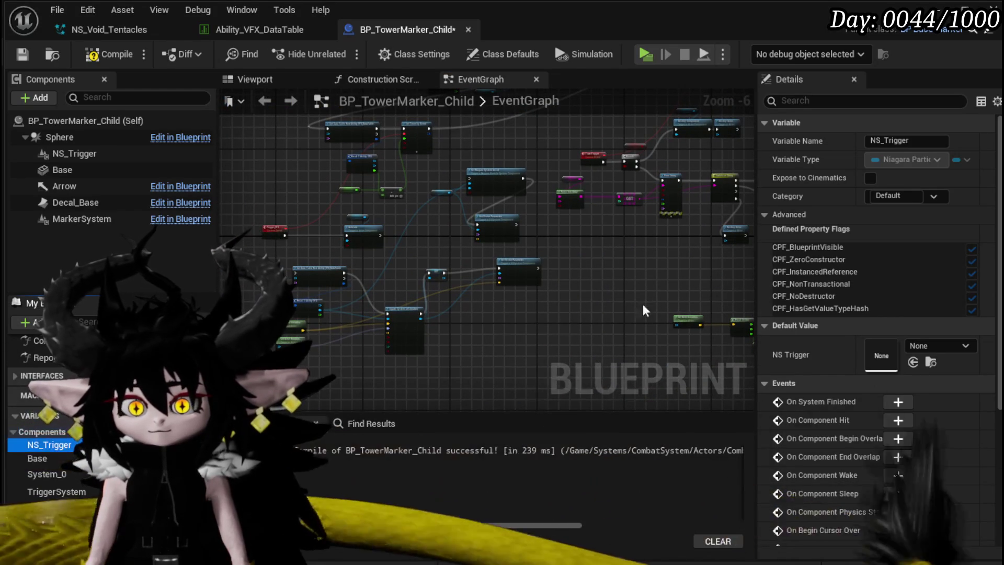
{"action": "left_click_drag", "start_coordinate": [358, 310], "coordinate": [373, 312]}
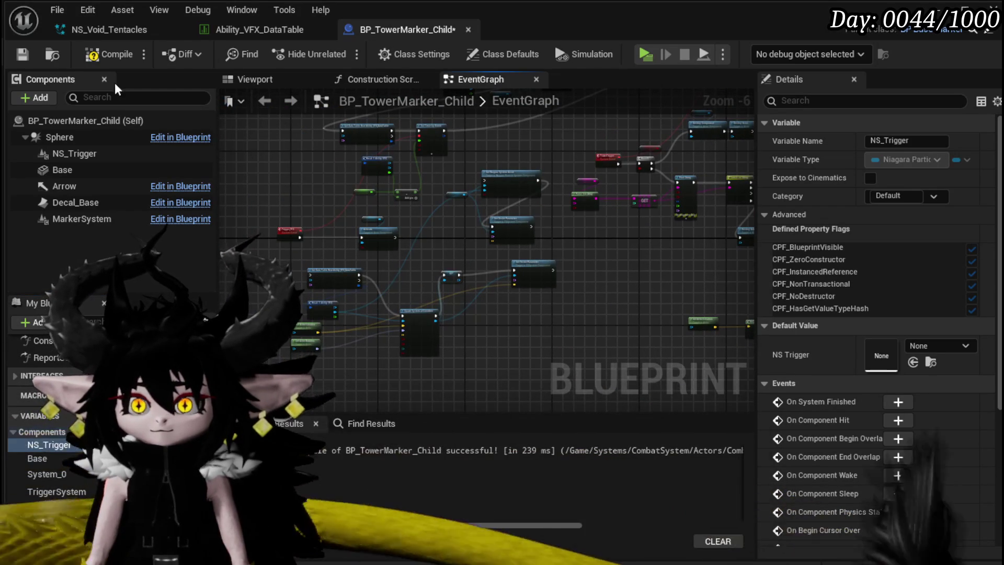
{"action": "left_click", "coordinate": [22, 54]}
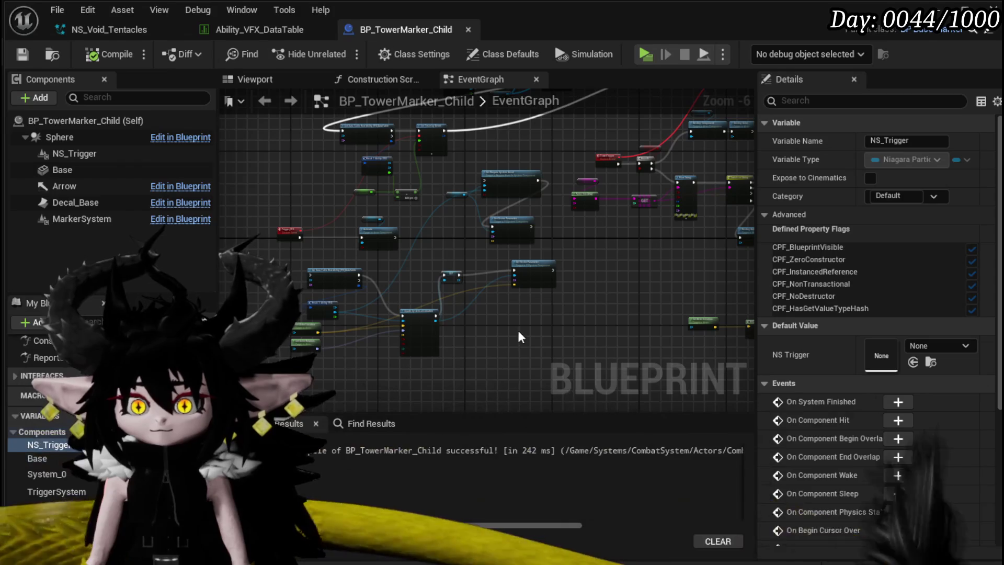
Wire a new NS Trigger getter into Destroy Component's Target
{"action": "left_click_drag", "start_coordinate": [530, 354], "coordinate": [386, 337]}
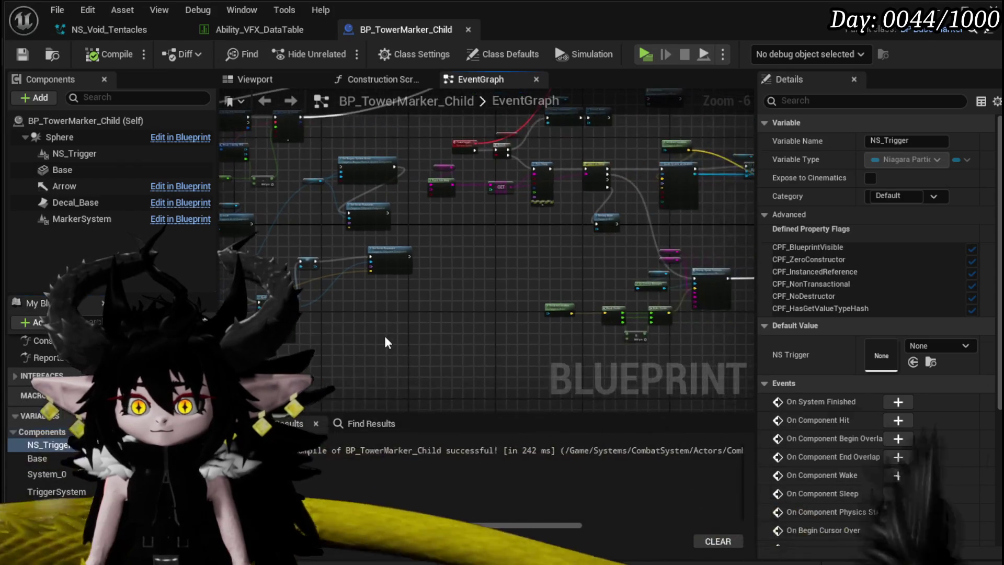
{"action": "scroll", "coordinate": [480, 272], "scroll_direction": "up", "scroll_amount": 3}
{"action": "left_click_drag", "start_coordinate": [479, 272], "coordinate": [373, 374]}
{"action": "scroll", "coordinate": [403, 277], "scroll_direction": "down", "scroll_amount": 2}
{"action": "scroll", "coordinate": [415, 272], "scroll_direction": "up", "scroll_amount": 1}
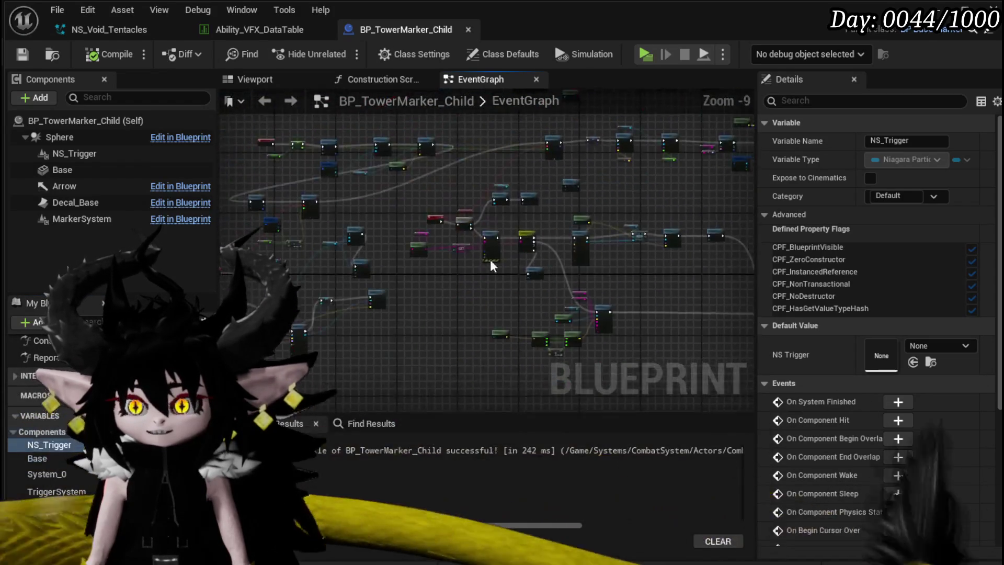
{"action": "left_click_drag", "start_coordinate": [475, 286], "coordinate": [503, 253]}
{"action": "scroll", "coordinate": [502, 252], "scroll_direction": "up", "scroll_amount": 4}
{"action": "left_click_drag", "start_coordinate": [67, 152], "coordinate": [267, 154]}
{"action": "left_click_drag", "start_coordinate": [326, 159], "coordinate": [371, 232]}
Save the Blueprint and review the NS_Trigger variable's properties
{"action": "left_click_drag", "start_coordinate": [407, 287], "coordinate": [437, 353]}
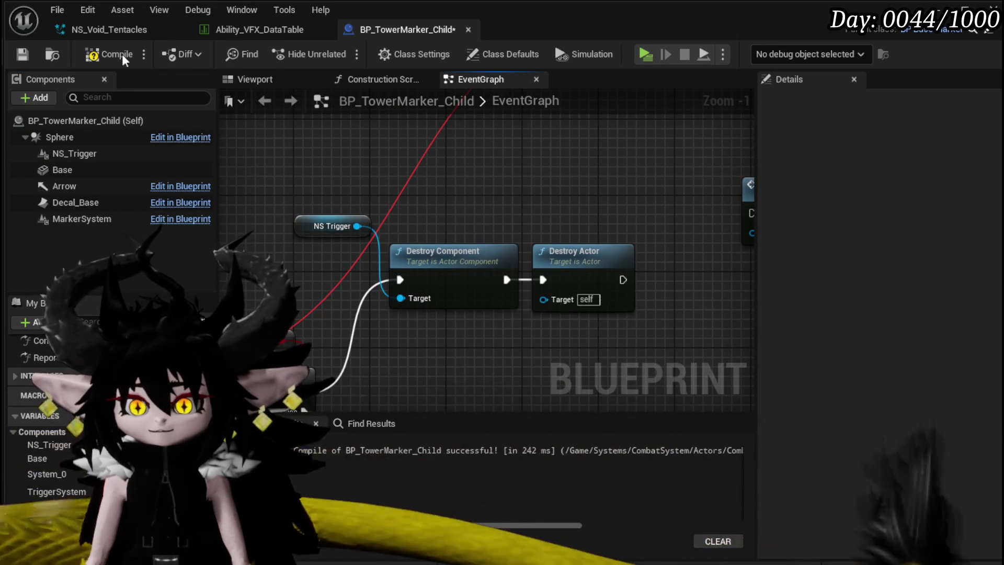
{"action": "left_click", "coordinate": [21, 56]}
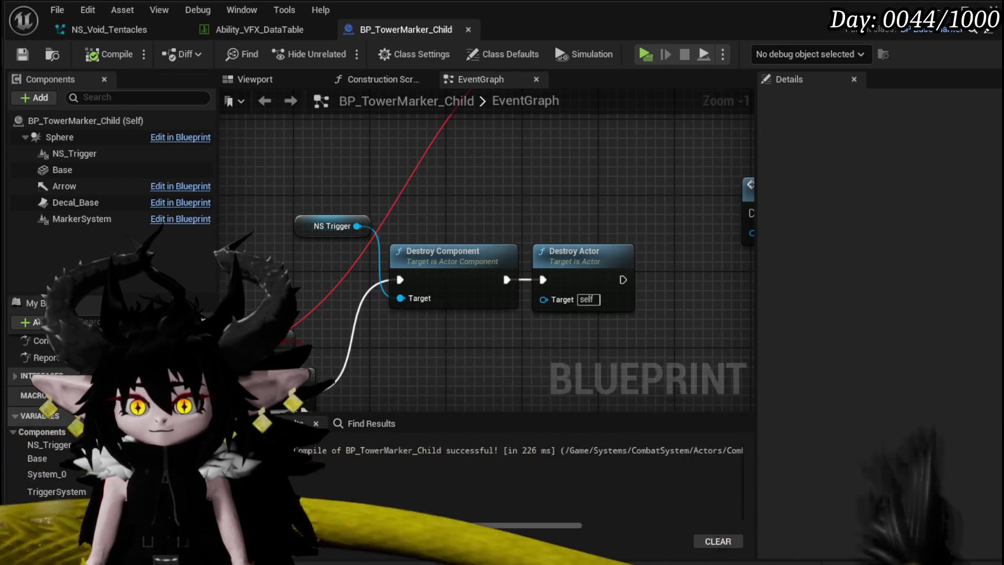
{"action": "left_click", "coordinate": [50, 445]}
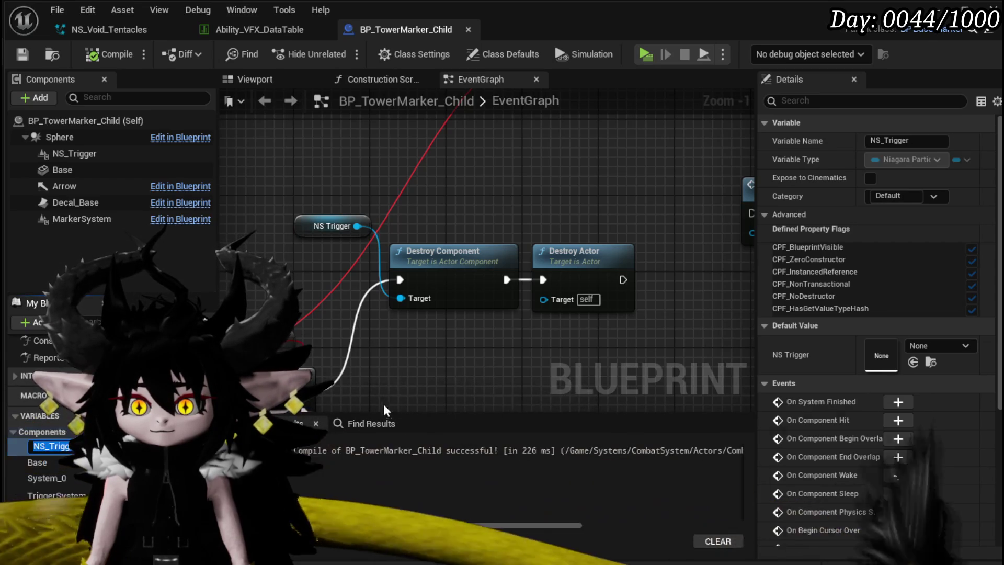
{"action": "scroll", "coordinate": [408, 390], "scroll_direction": "down", "scroll_amount": 5}
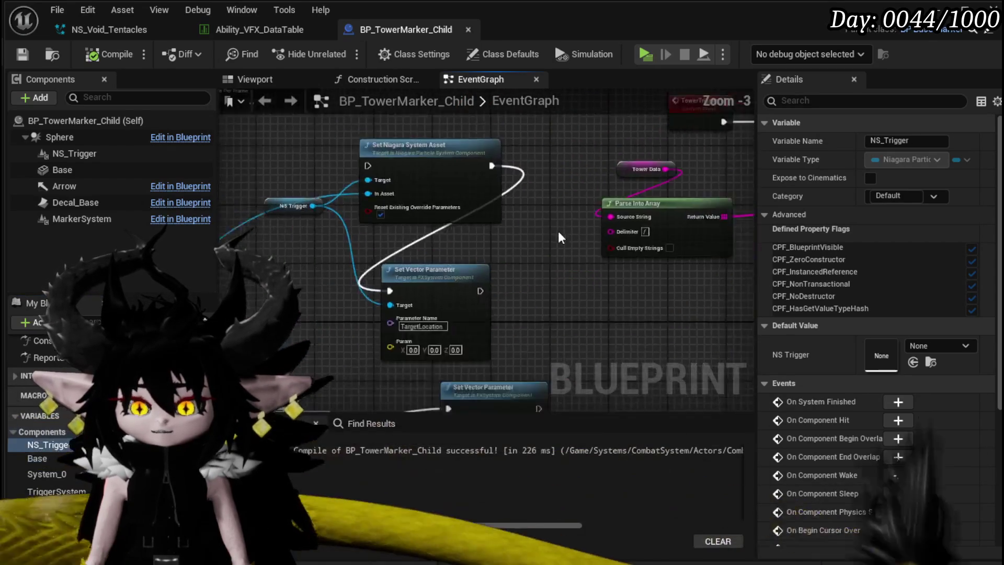
{"action": "scroll", "coordinate": [316, 272], "scroll_direction": "up", "scroll_amount": 3}
Delete the stray node and the old Set Niagara and Set Vector Parameter nodes, then compile
{"action": "key", "text": "Delete"}
{"action": "scroll", "coordinate": [448, 313], "scroll_direction": "down", "scroll_amount": 2}
{"action": "left_click_drag", "start_coordinate": [317, 375], "coordinate": [477, 261]}
{"action": "left_click_drag", "start_coordinate": [330, 336], "coordinate": [472, 182]}
{"action": "key", "text": "Delete"}
{"action": "scroll", "coordinate": [472, 182], "scroll_direction": "down", "scroll_amount": 4}
{"action": "scroll", "coordinate": [501, 209], "scroll_direction": "up", "scroll_amount": 4}
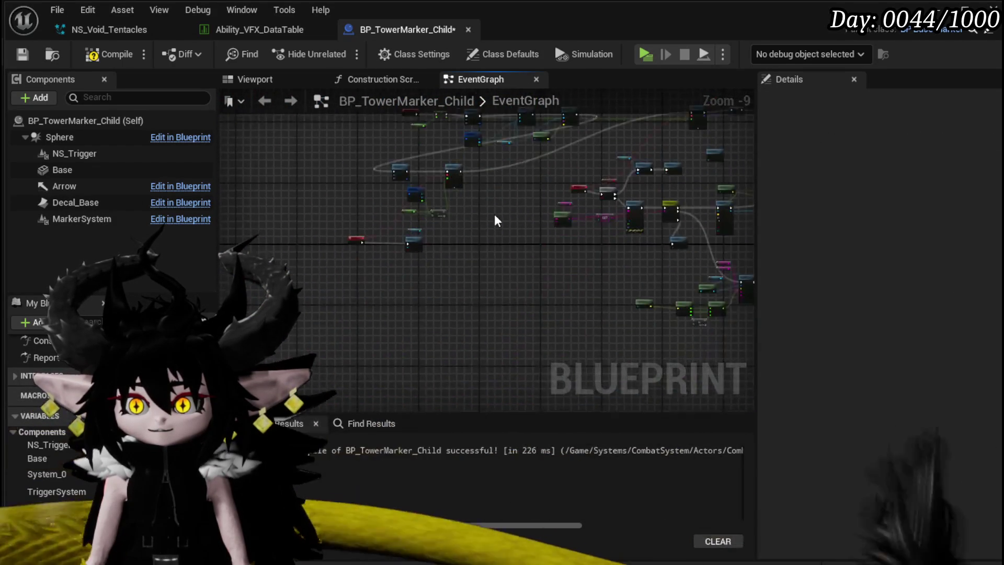
{"action": "left_click_drag", "start_coordinate": [447, 249], "coordinate": [490, 236]}
{"action": "left_click", "coordinate": [91, 56]}
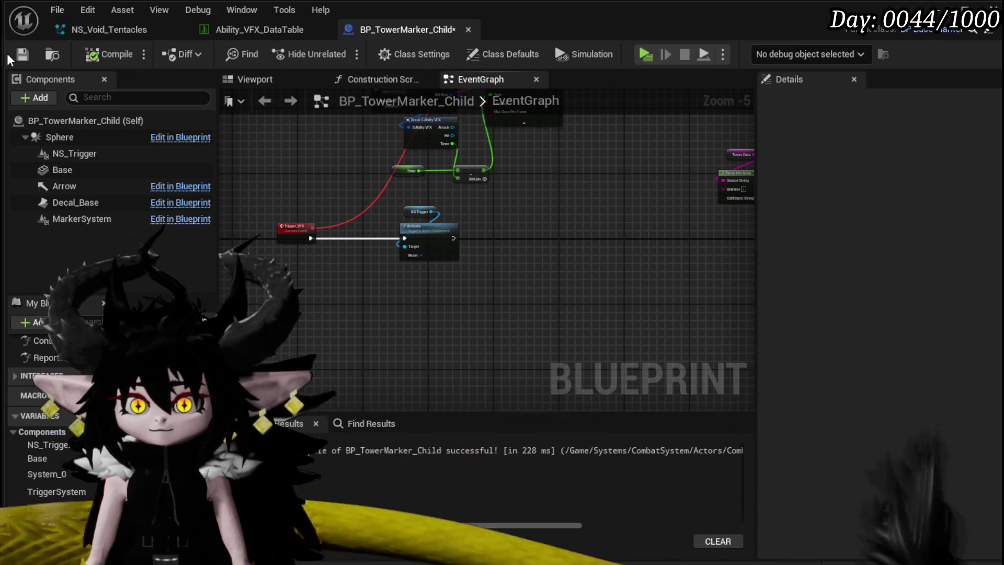
Delete the TriggerSystem variable and recompile the Blueprint
{"action": "left_click", "coordinate": [48, 445]}
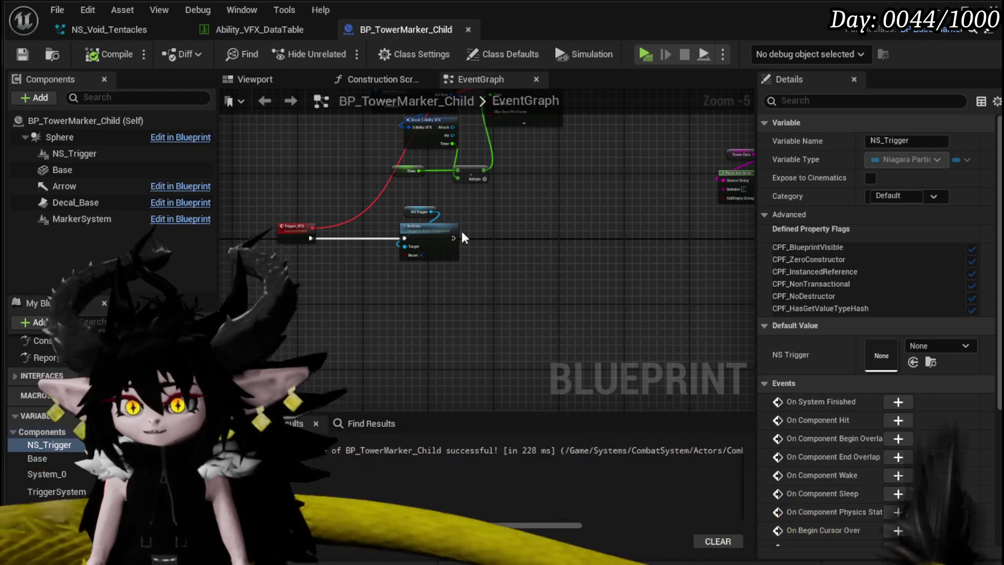
{"action": "left_click", "coordinate": [65, 494]}
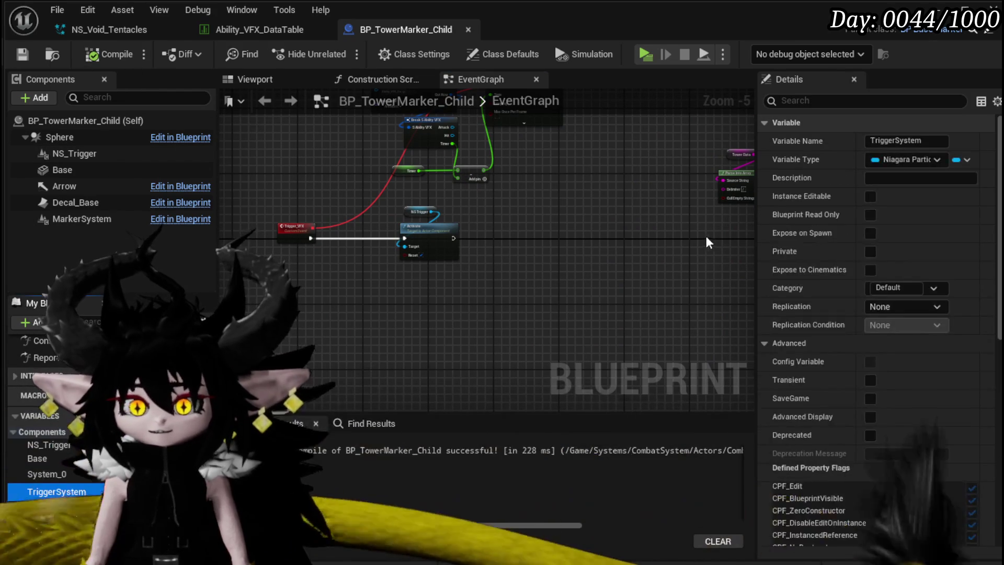
{"action": "key", "text": "Delete"}
{"action": "left_click", "coordinate": [121, 52]}
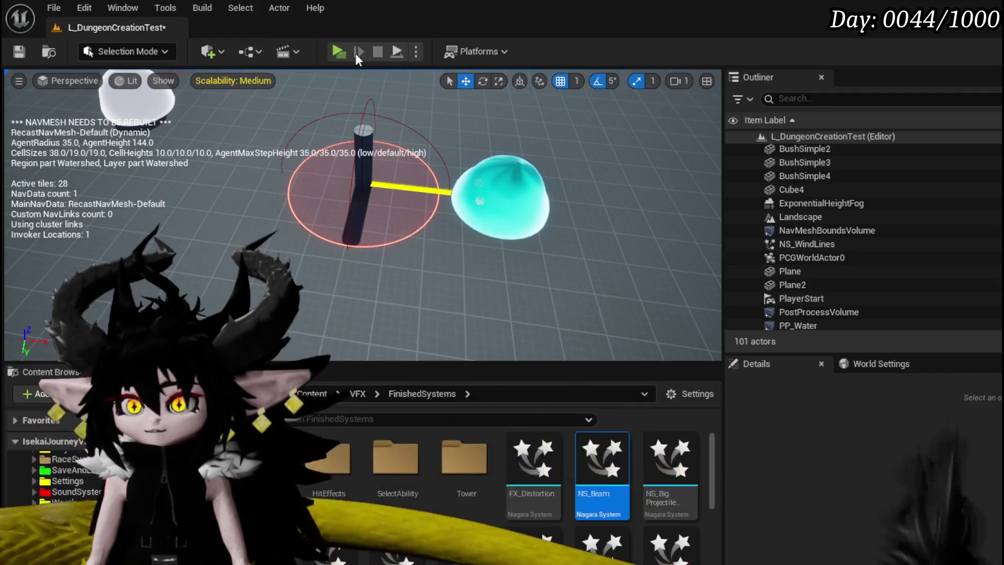
Play-test the level, then restart and walk the character onto the tower marker
{"action": "left_click", "coordinate": [336, 49]}
{"action": "key", "text": "w"}
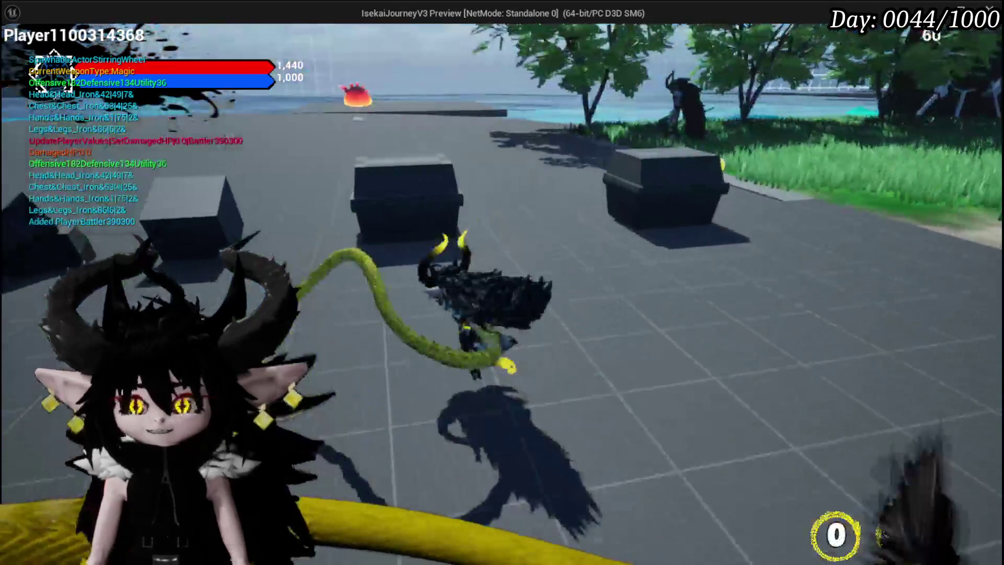
{"action": "key", "text": "a"}
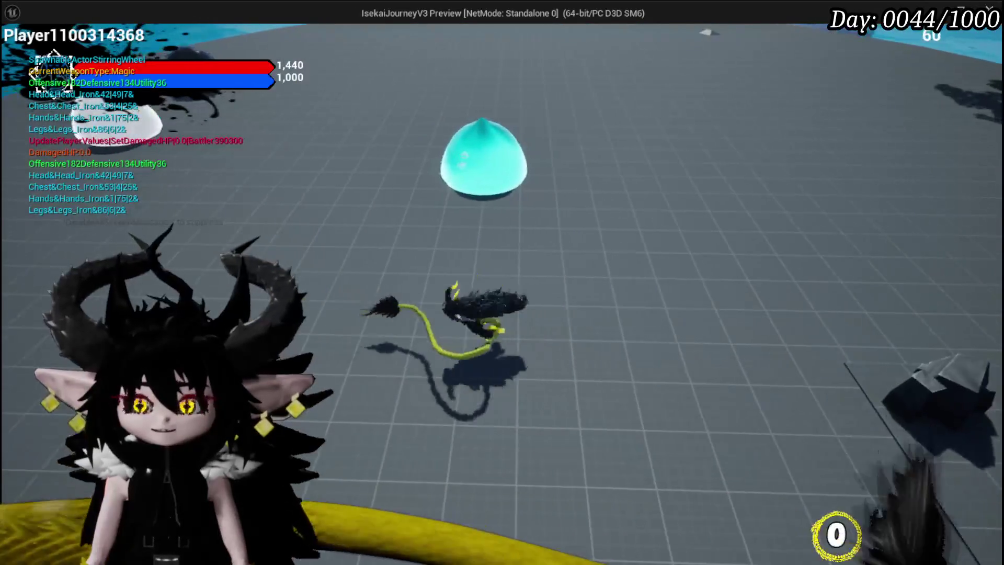
{"action": "key", "text": "Escape"}
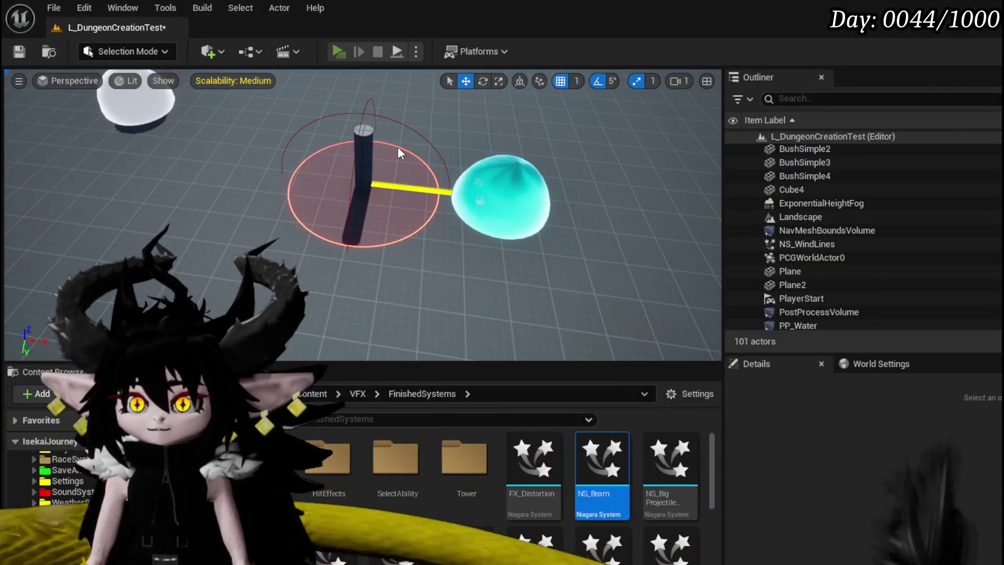
{"action": "key", "text": "alt+p"}
{"action": "key", "text": "w"}
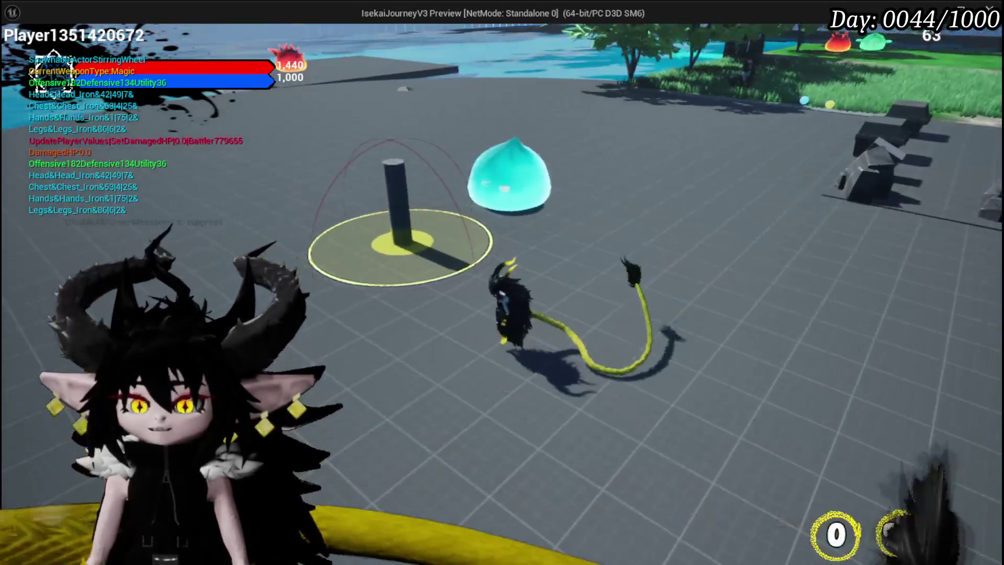
{"action": "key", "text": "w"}
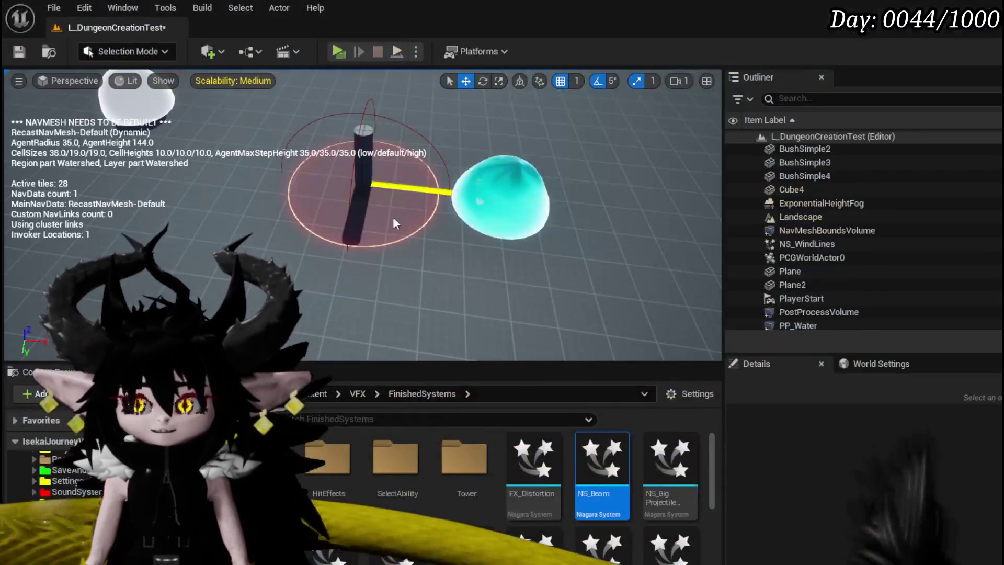
Run another play-test, steering onto the marker until its ring turns green, then stop
{"action": "left_click", "coordinate": [339, 53]}
{"action": "key", "text": "a"}
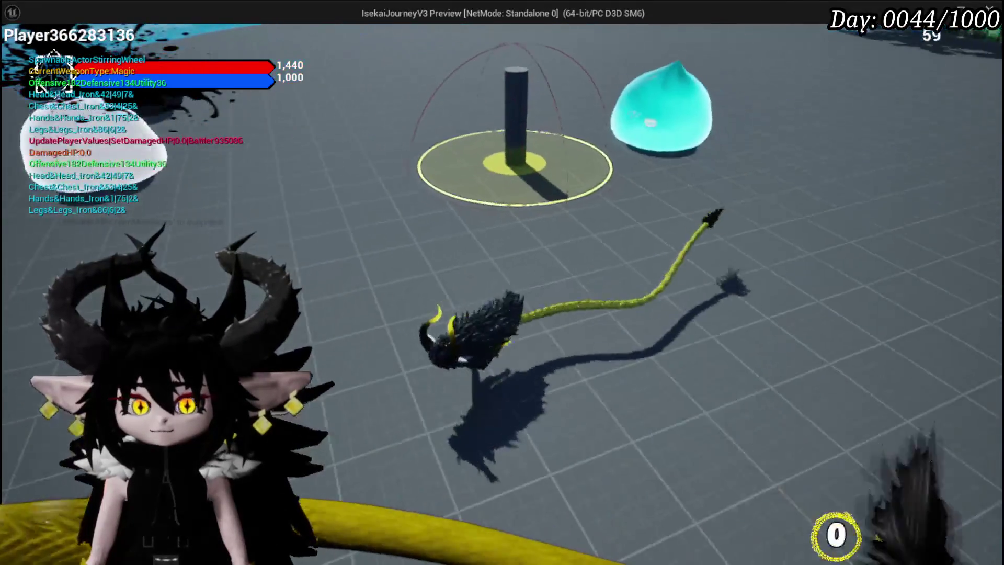
{"action": "key", "text": "d"}
{"action": "key", "text": "w"}
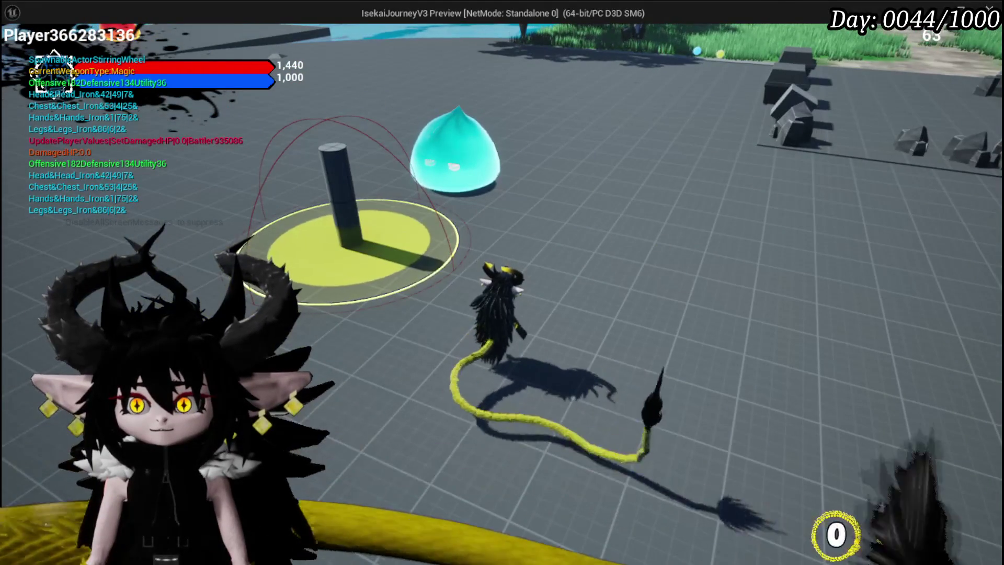
{"action": "key", "text": "d"}
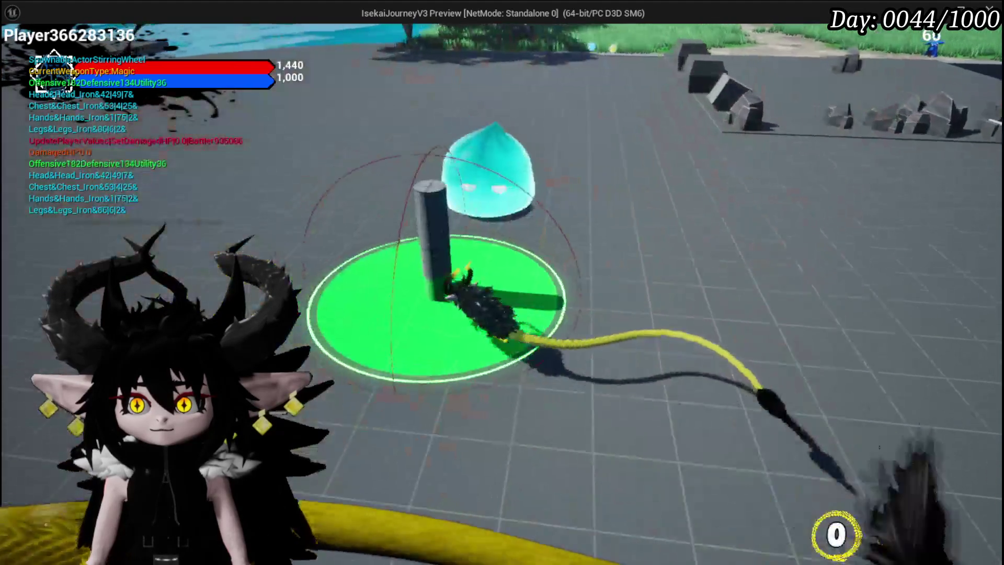
{"action": "key", "text": "d"}
{"action": "key", "text": "w"}
{"action": "key", "text": "Escape"}
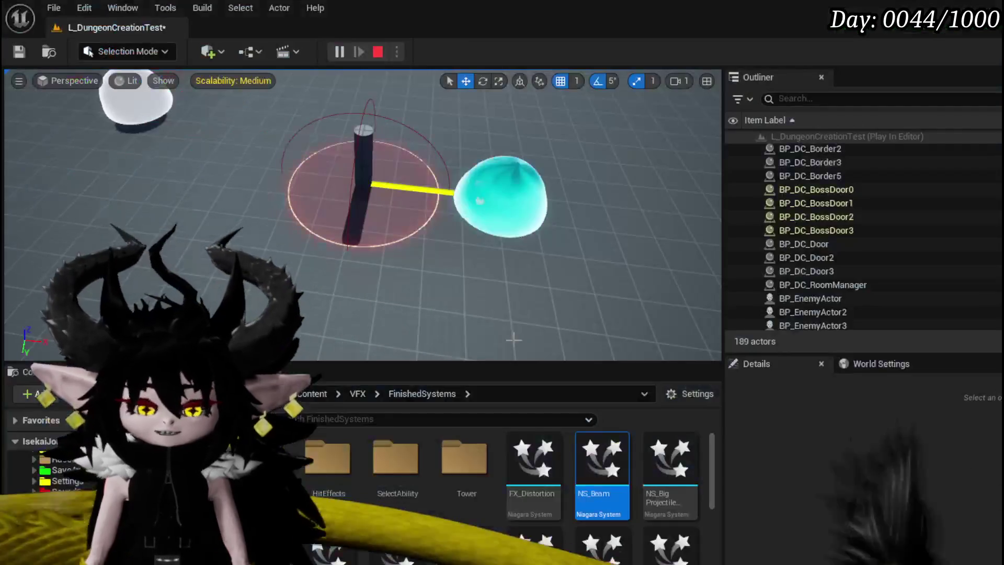
Play-test again, walking onto and away from the marker and jumping past the rocks
{"action": "left_click", "coordinate": [343, 53]}
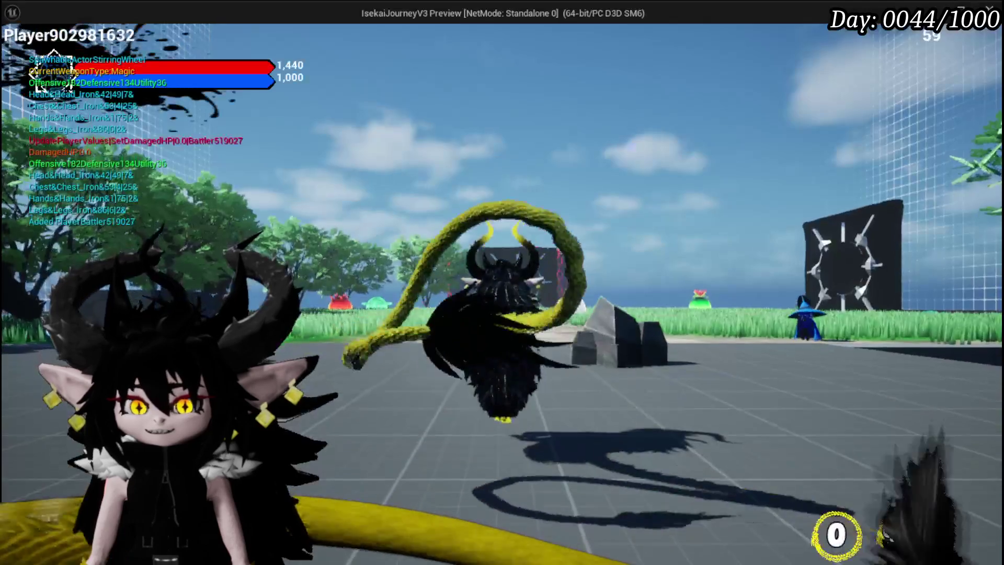
{"action": "key", "text": "d"}
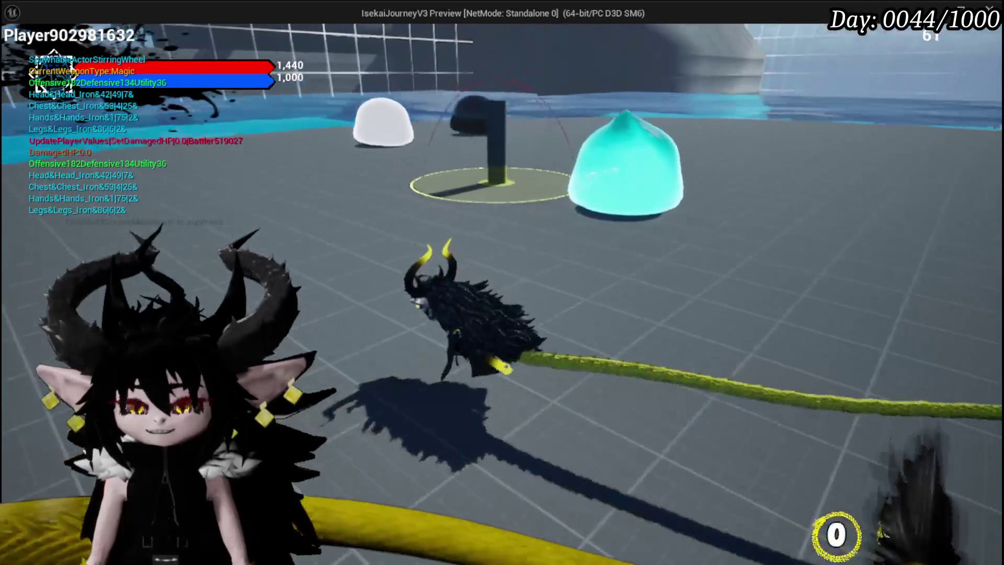
{"action": "key", "text": "a"}
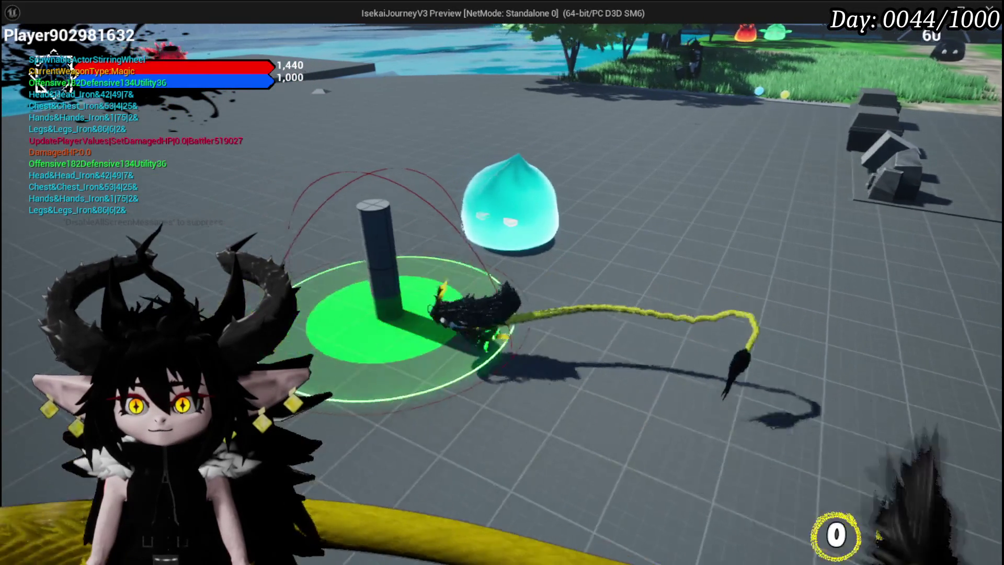
{"action": "key", "text": "d"}
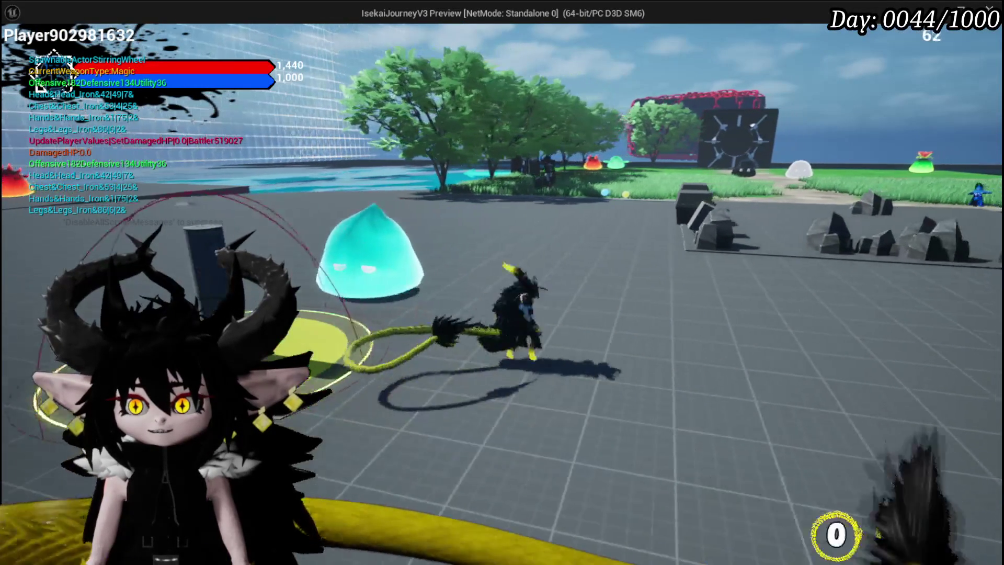
{"action": "key", "text": "d"}
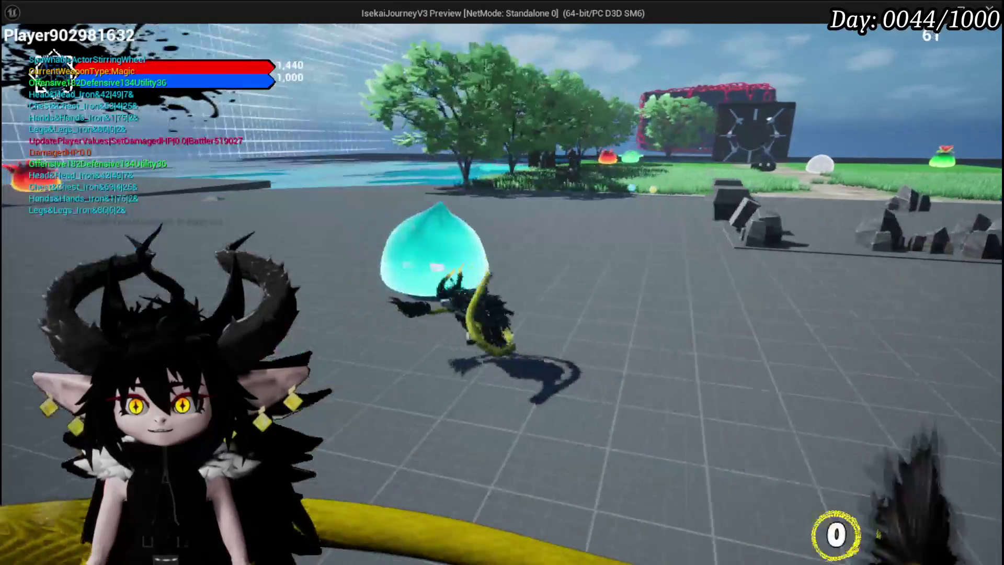
{"action": "key", "text": "w"}
{"action": "key", "text": "space"}
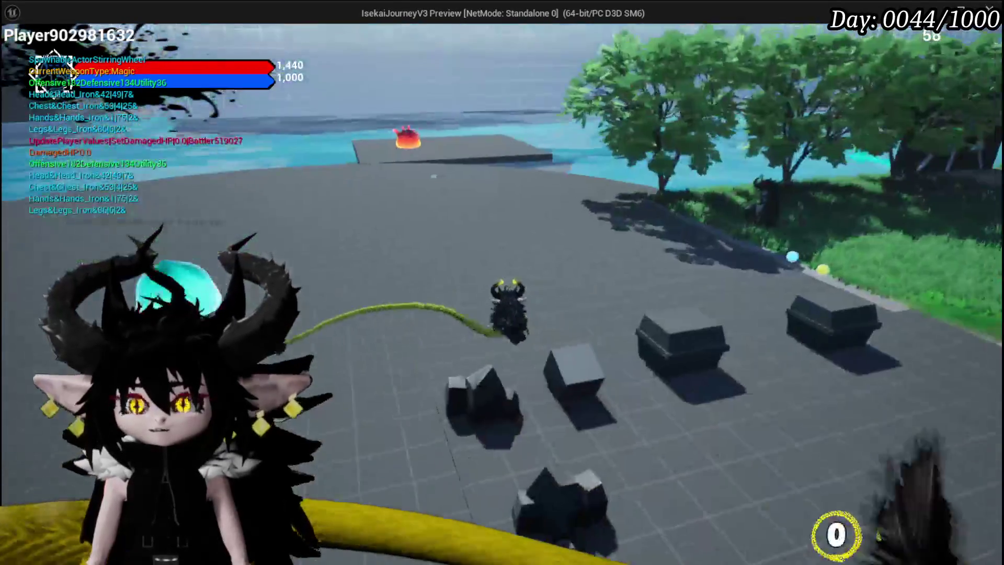
{"action": "key", "text": "w"}
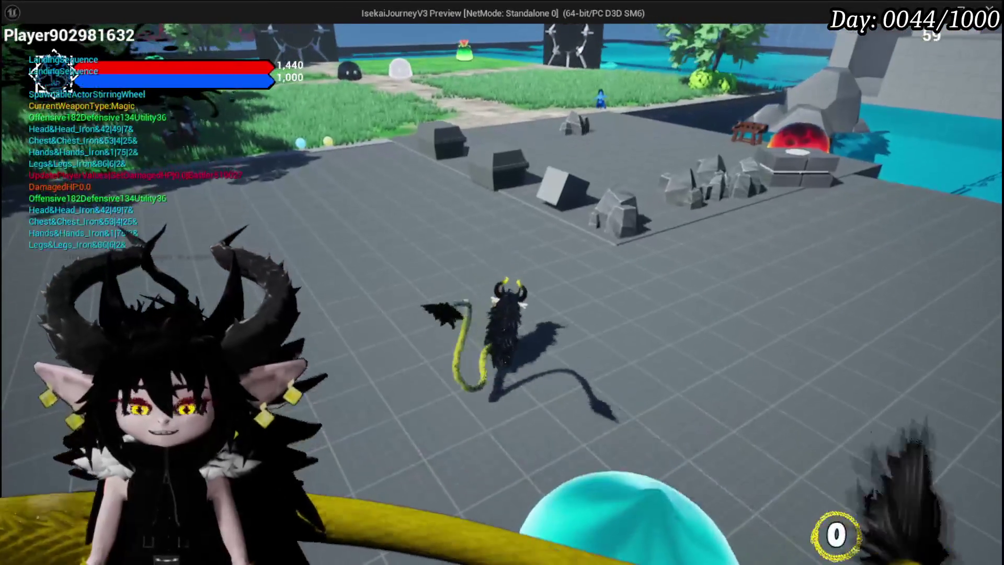
Leave the game view, stop the session and save the changed level packages
{"action": "key", "text": "alt+Tab"}
{"action": "key", "text": "Escape"}
{"action": "key", "text": "ctrl+s"}
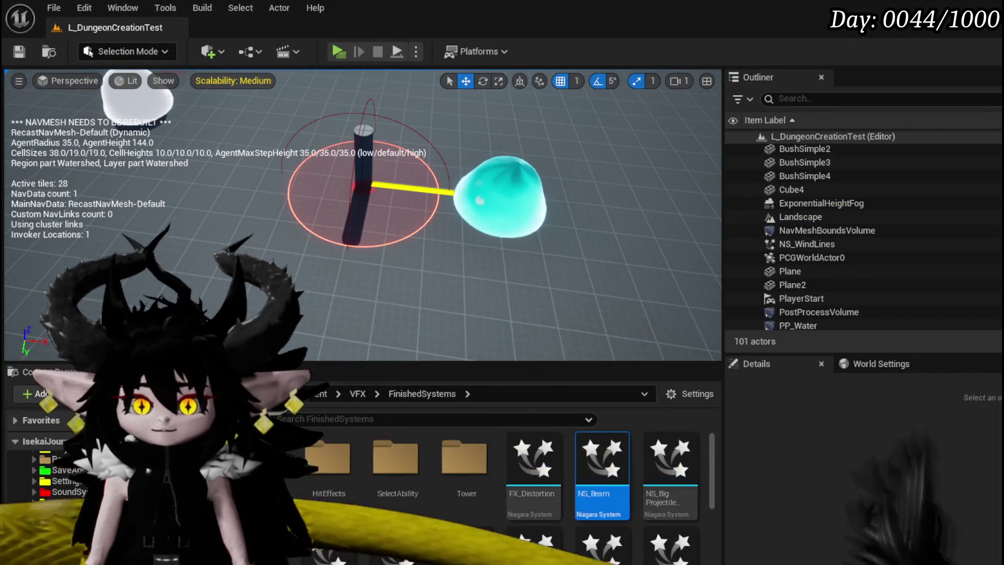
Set Get Data Table Row's Row Name to Void_Tentacles and compile the Blueprint
{"action": "scroll", "coordinate": [433, 186], "scroll_direction": "down", "scroll_amount": 3}
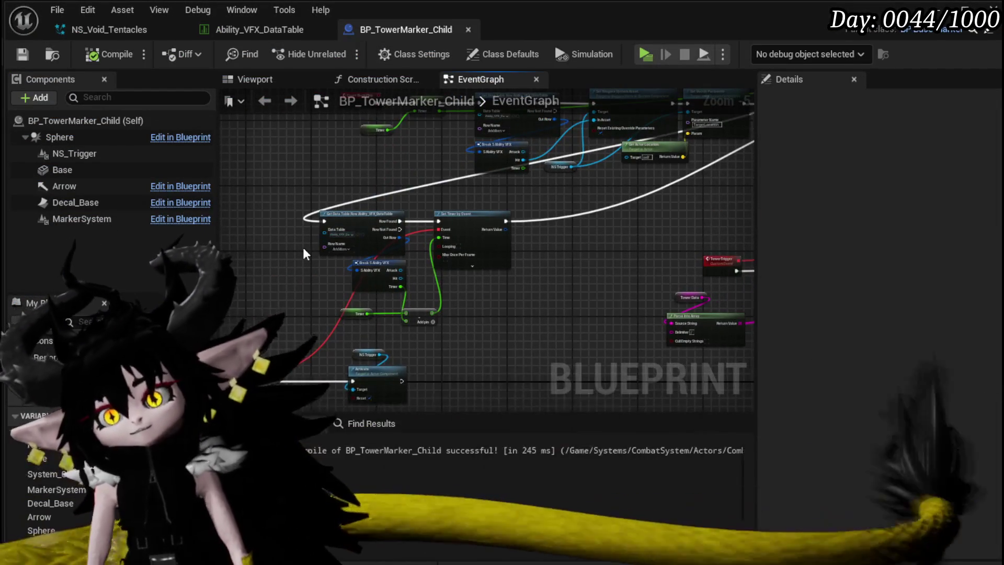
{"action": "scroll", "coordinate": [305, 254], "scroll_direction": "up", "scroll_amount": 4}
{"action": "left_click", "coordinate": [391, 249]}
{"action": "scroll", "coordinate": [445, 471], "scroll_direction": "down", "scroll_amount": 10}
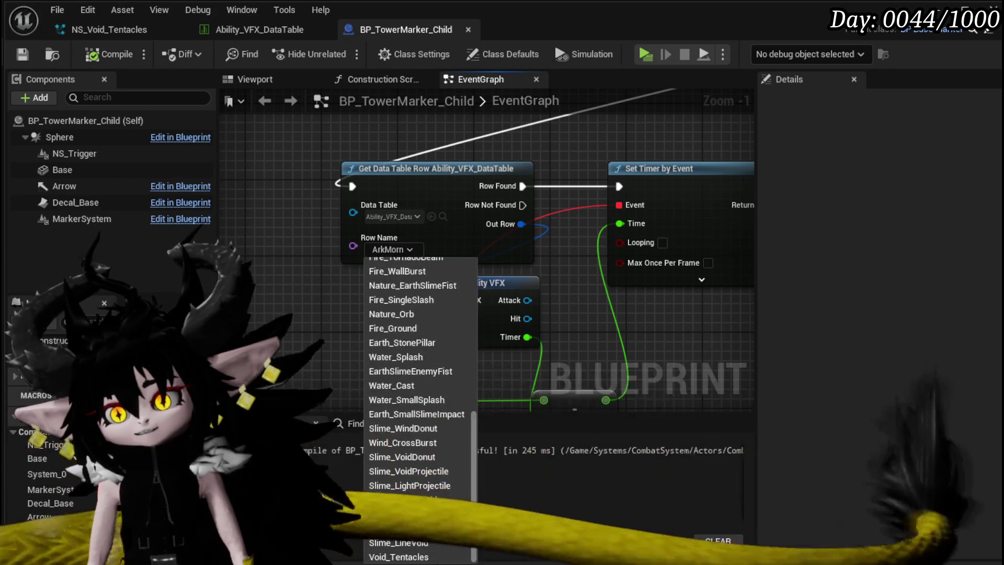
{"action": "left_click", "coordinate": [408, 558]}
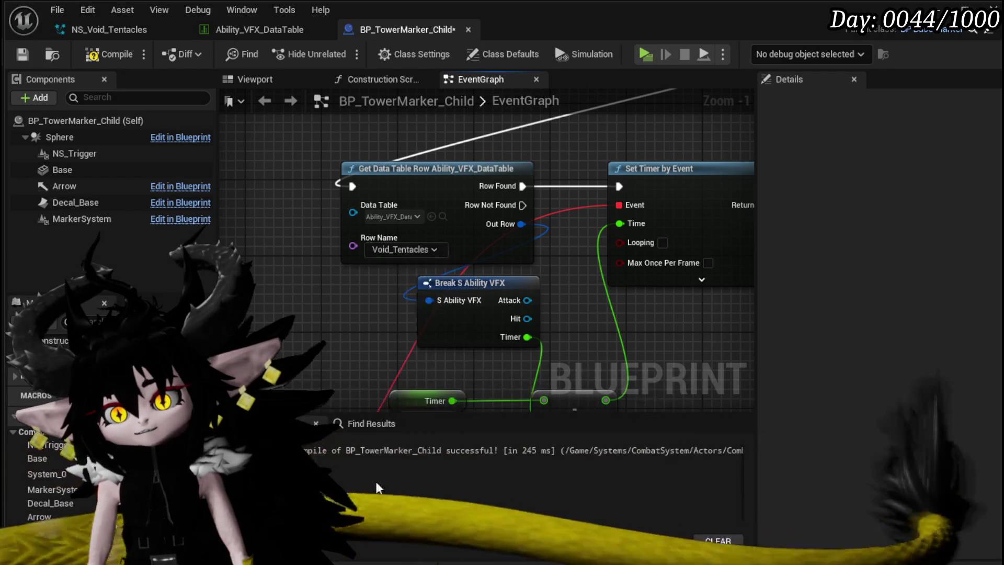
{"action": "left_click", "coordinate": [109, 54]}
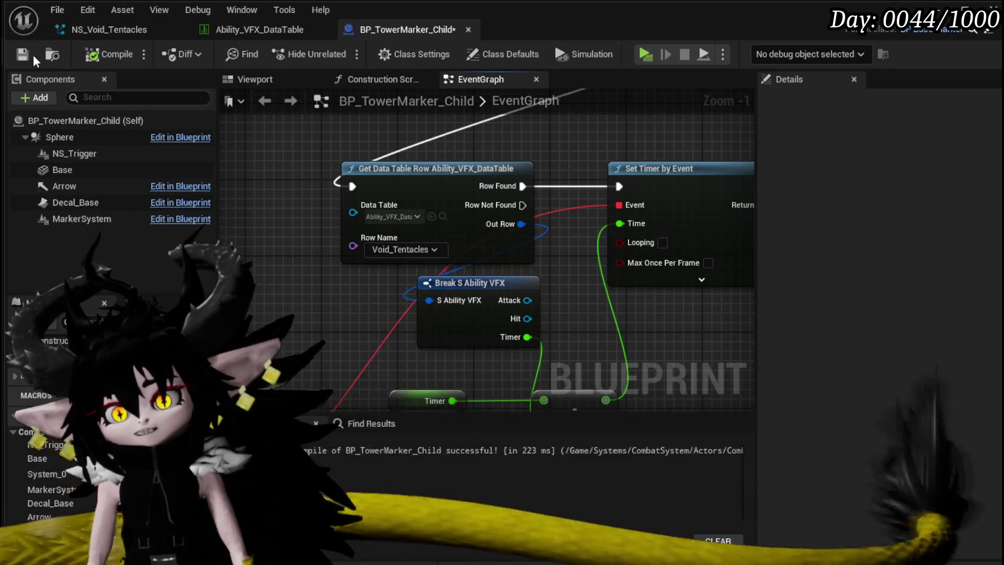
Check the Set Timer by Event return value without adding a node, then save the Blueprint
{"action": "mouse_move", "coordinate": [300, 267]}
{"action": "left_mouse_down"}
{"action": "mouse_move", "coordinate": [252, 247]}
{"action": "mouse_move", "coordinate": [104, 255]}
{"action": "left_mouse_up"}
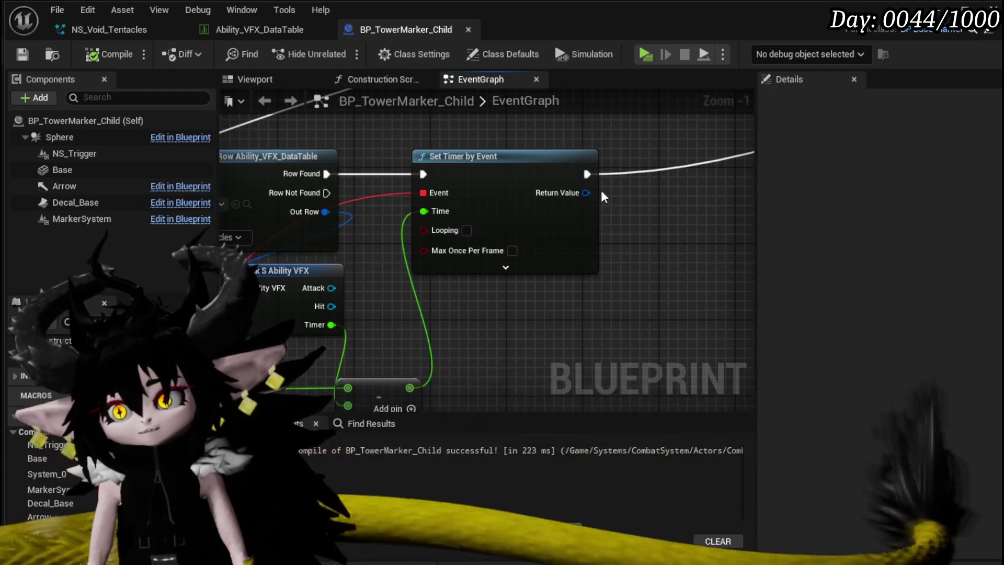
{"action": "mouse_move", "coordinate": [635, 194]}
{"action": "left_mouse_down"}
{"action": "mouse_move", "coordinate": [617, 189]}
{"action": "mouse_move", "coordinate": [651, 193]}
{"action": "left_mouse_up"}
{"action": "key", "text": "Escape"}
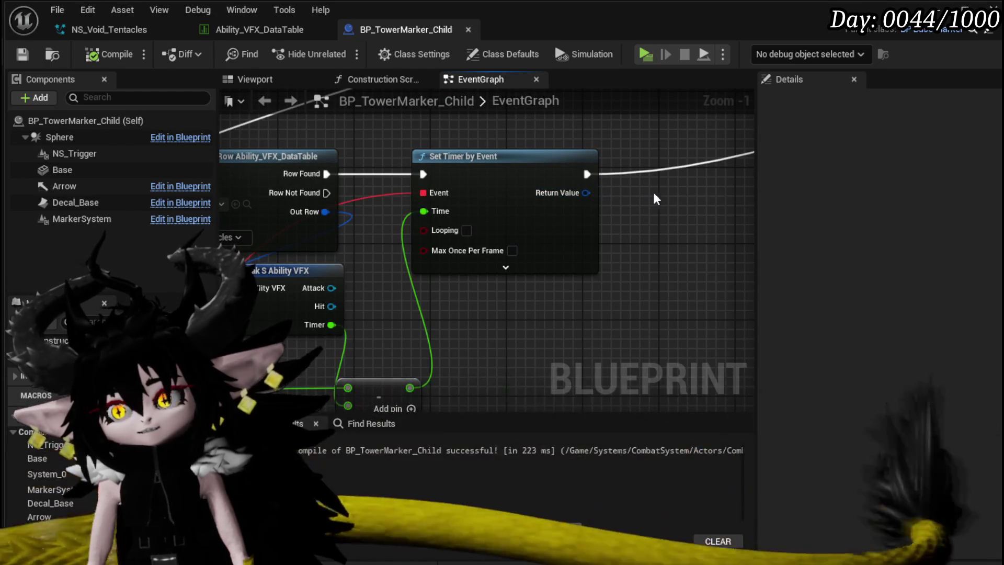
{"action": "left_click", "coordinate": [22, 54]}
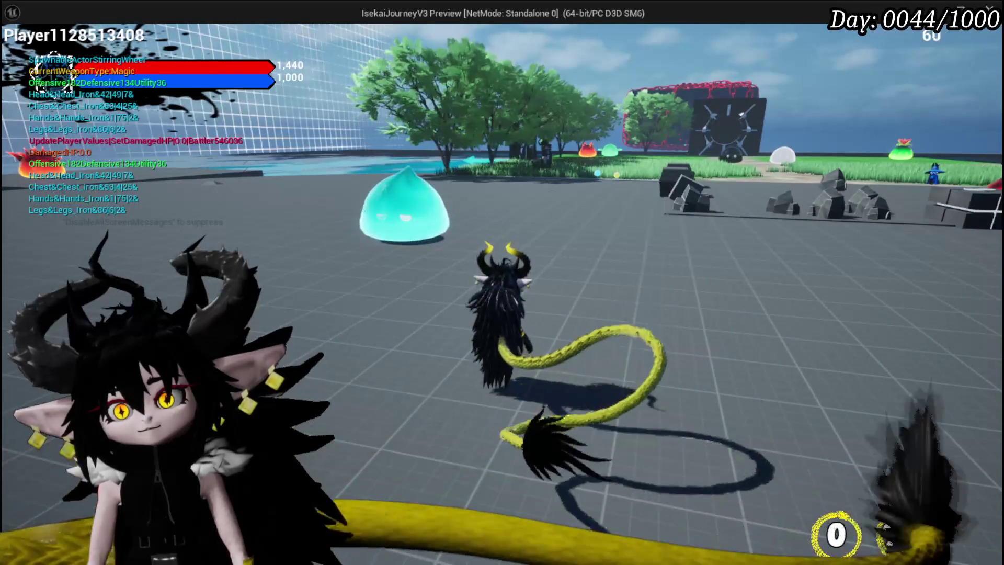
{"action": "key", "text": "Escape"}
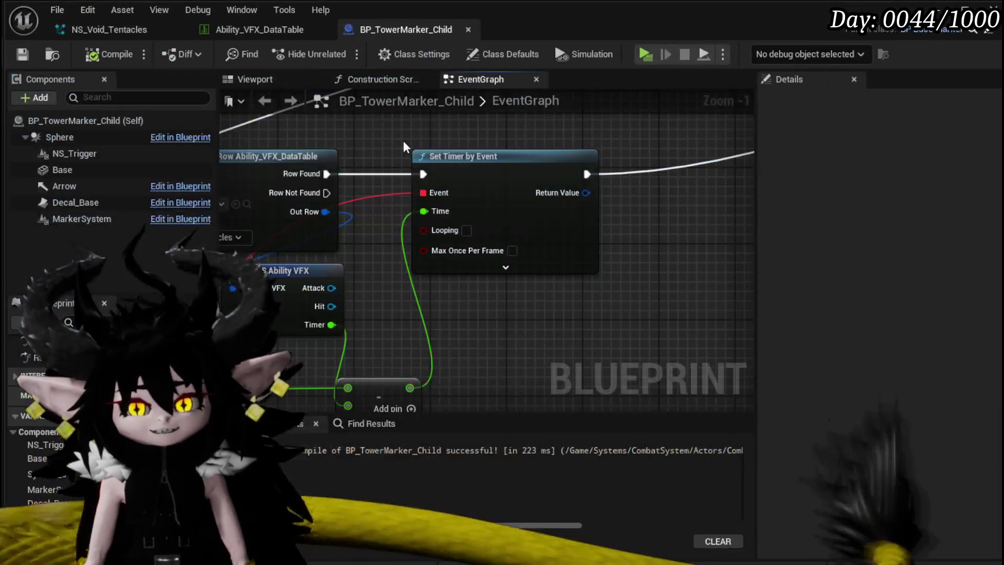
{"action": "left_click_drag", "start_coordinate": [402, 251], "coordinate": [544, 230]}
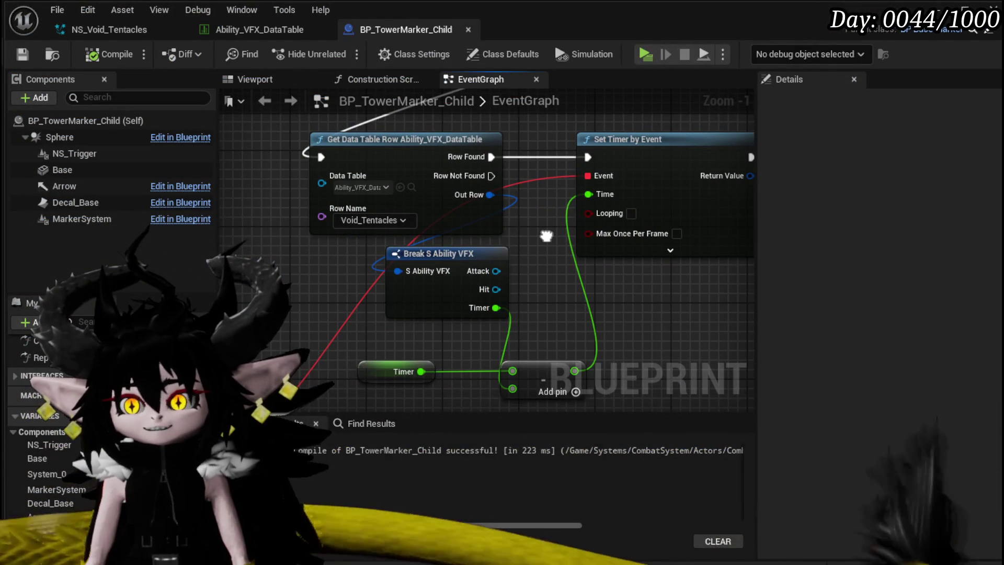
{"action": "scroll", "coordinate": [426, 233], "scroll_direction": "down", "scroll_amount": 3}
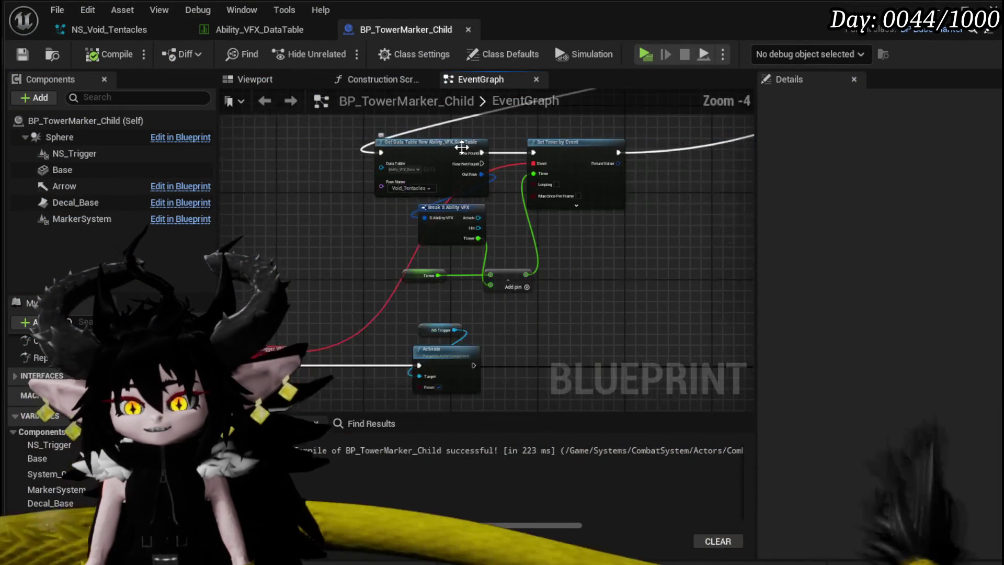
{"action": "scroll", "coordinate": [310, 221], "scroll_direction": "up", "scroll_amount": 5}
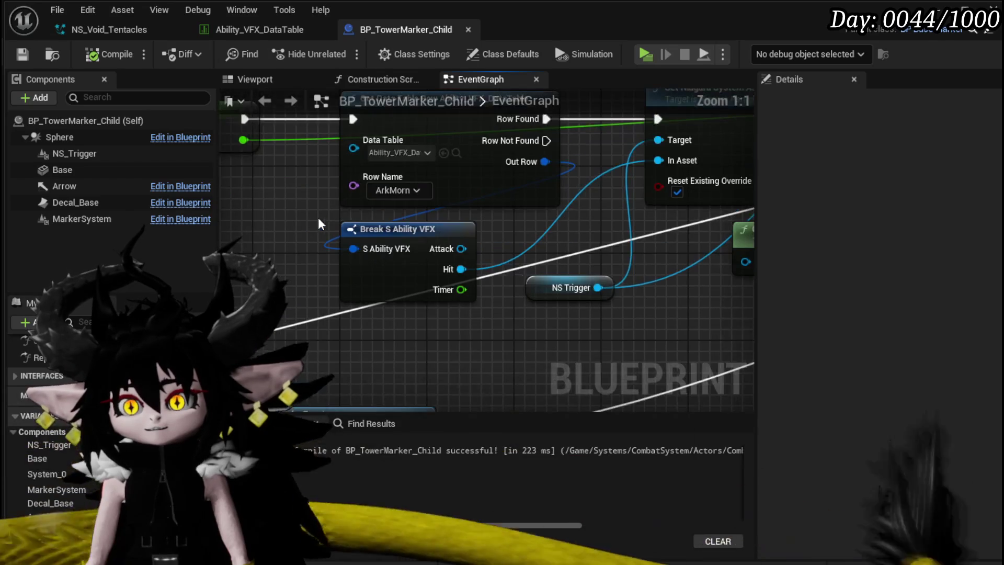
{"action": "left_click", "coordinate": [396, 199]}
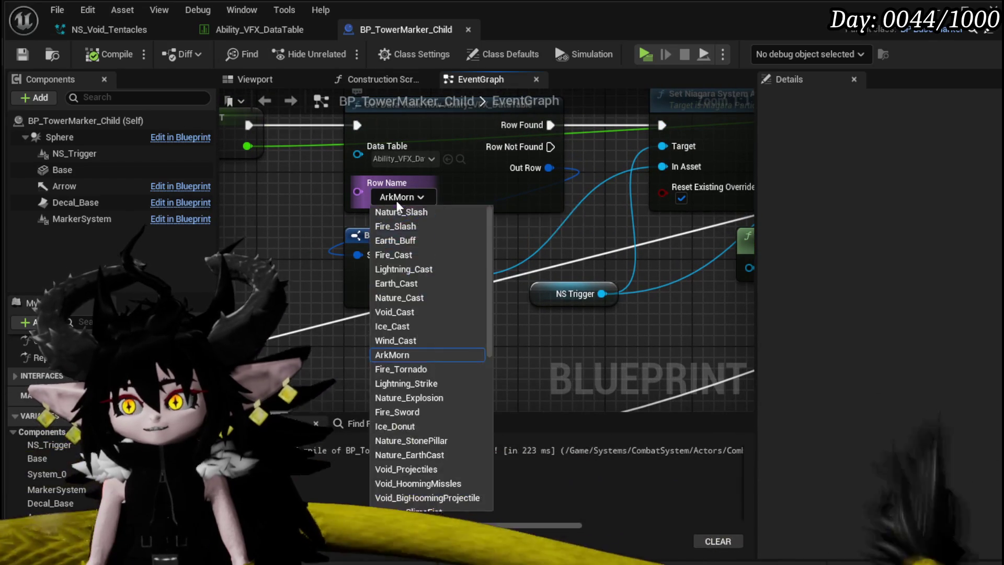
{"action": "scroll", "coordinate": [393, 392], "scroll_direction": "down", "scroll_amount": 6}
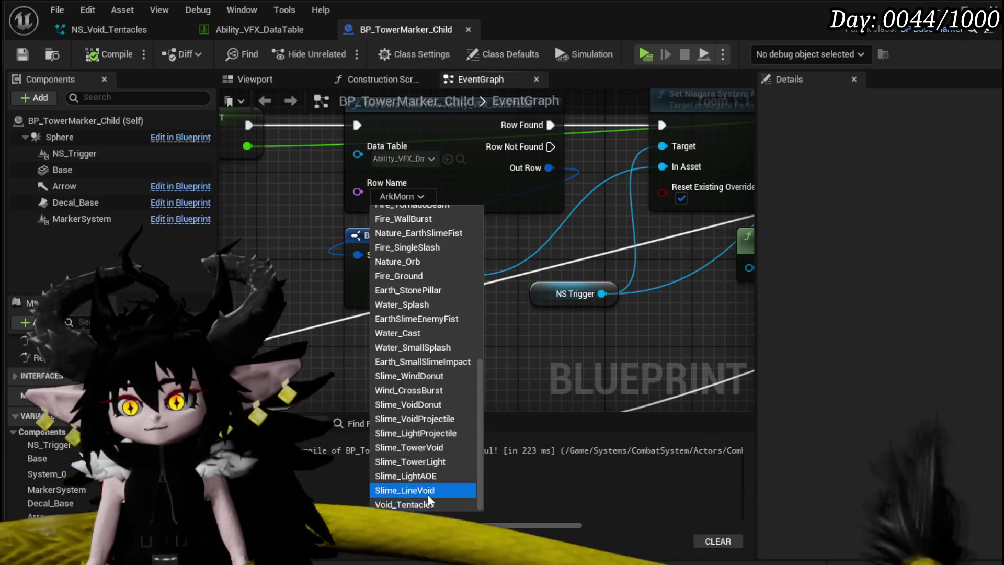
{"action": "left_click", "coordinate": [422, 500]}
{"action": "scroll", "coordinate": [350, 347], "scroll_direction": "down", "scroll_amount": 2}
{"action": "left_click_drag", "start_coordinate": [350, 347], "coordinate": [609, 224]}
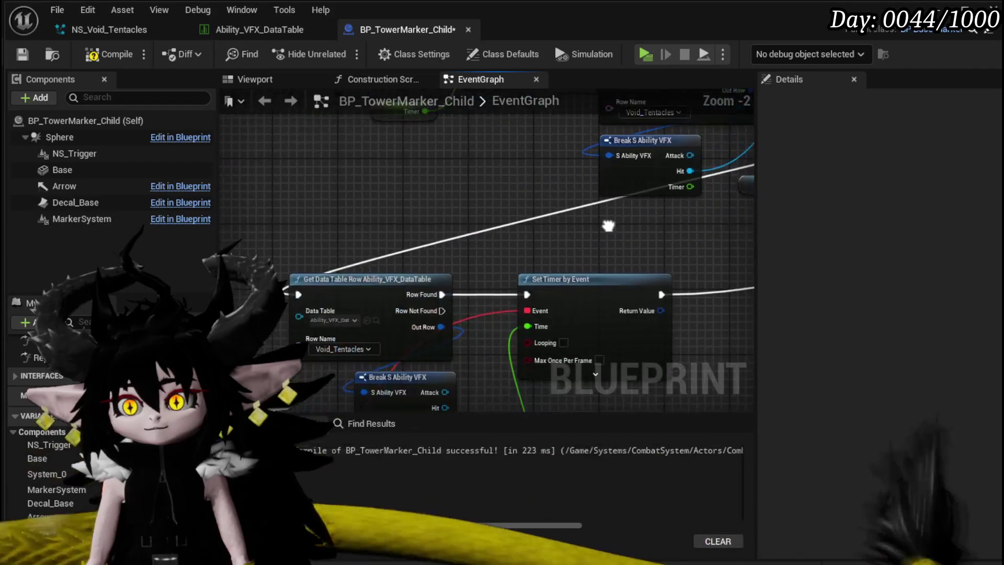
{"action": "mouse_move", "coordinate": [485, 241]}
{"action": "left_mouse_down"}
{"action": "mouse_move", "coordinate": [397, 200]}
{"action": "mouse_move", "coordinate": [397, 237]}
{"action": "mouse_move", "coordinate": [374, 224]}
{"action": "mouse_move", "coordinate": [504, 277]}
{"action": "mouse_move", "coordinate": [571, 254]}
{"action": "left_mouse_up"}
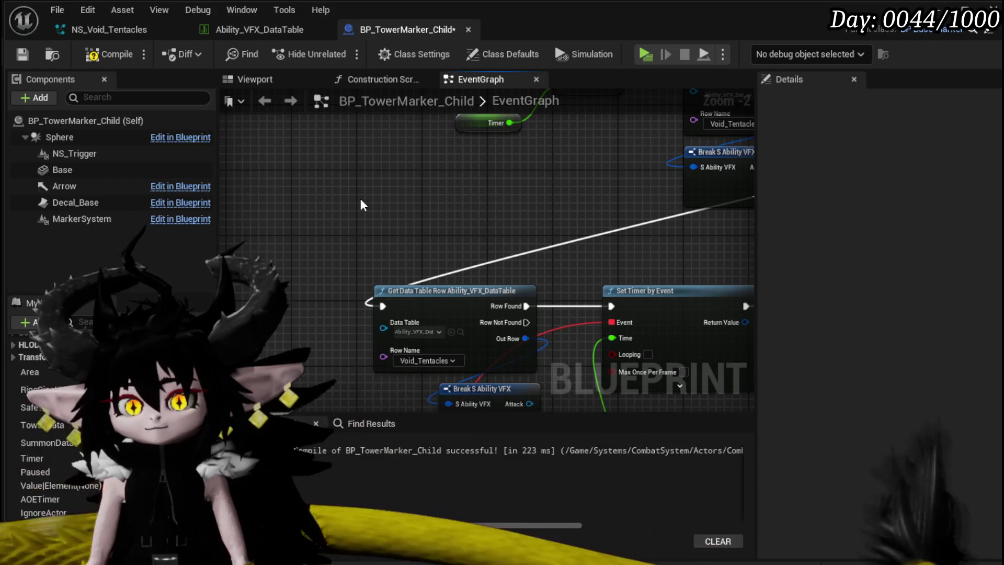
{"action": "scroll", "coordinate": [47, 418], "scroll_direction": "up", "scroll_amount": 3}
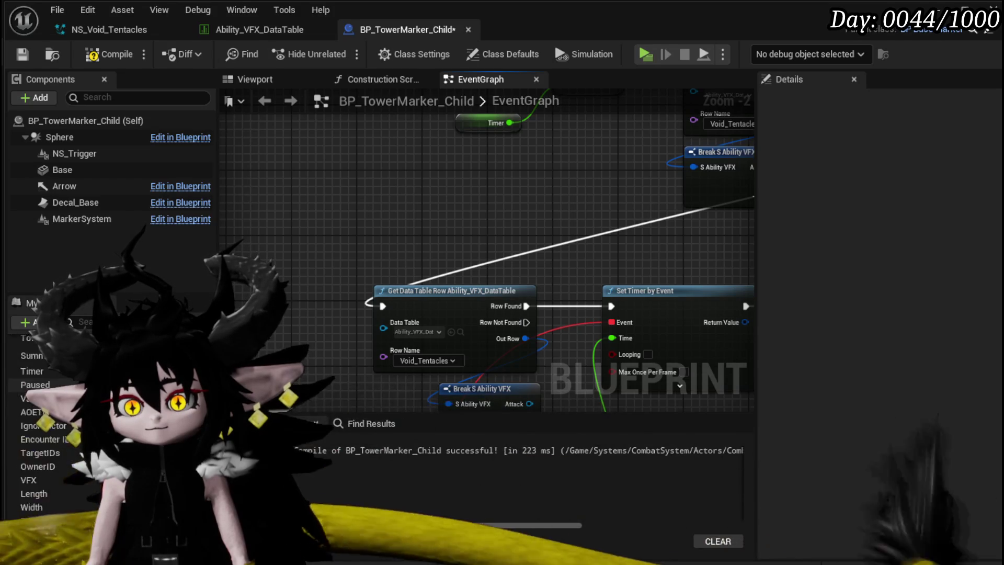
{"action": "scroll", "coordinate": [47, 419], "scroll_direction": "up", "scroll_amount": 5}
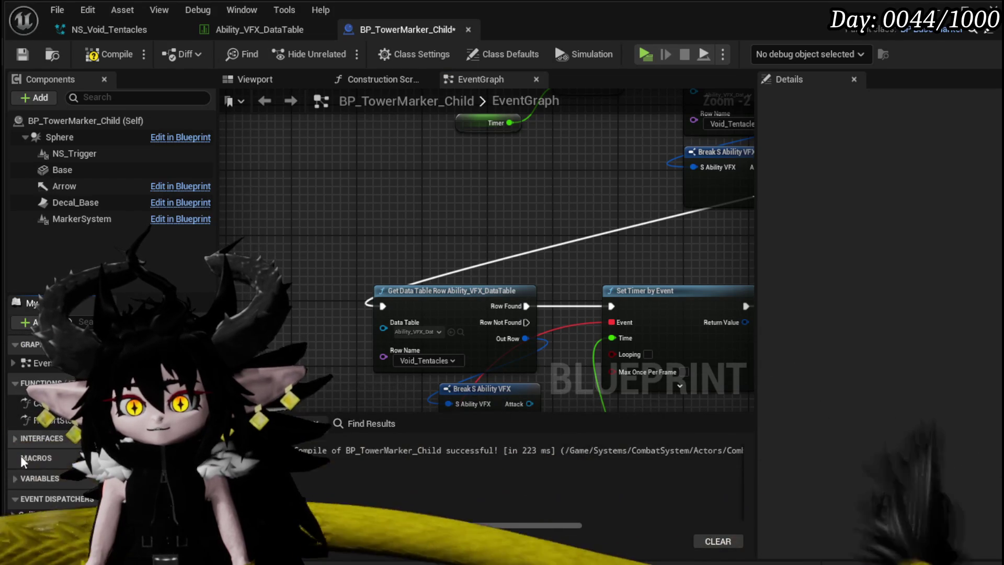
Add a new String variable named TriggerVFXID
{"action": "left_click", "coordinate": [208, 392]}
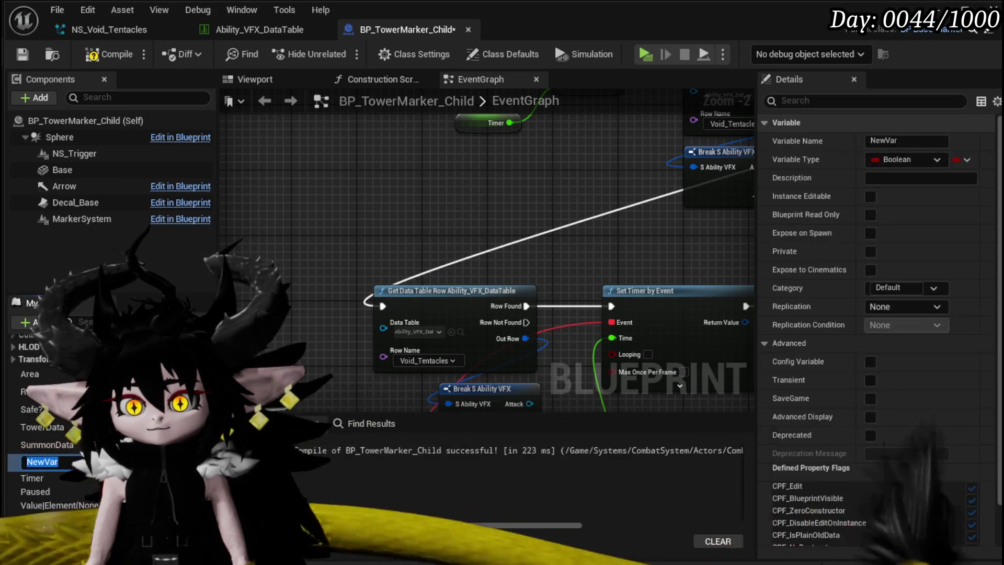
{"action": "left_click", "coordinate": [918, 161]}
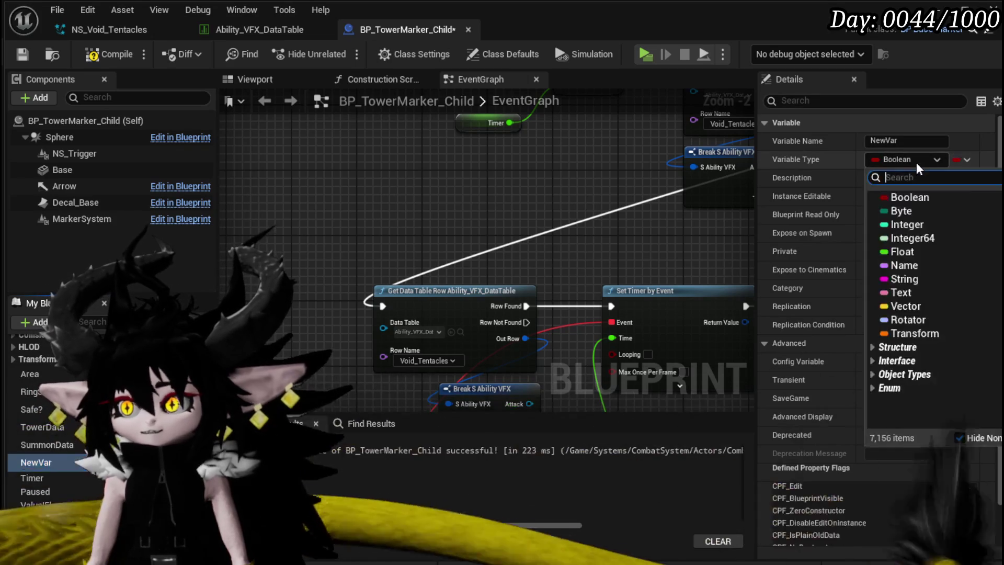
{"action": "left_click", "coordinate": [902, 279]}
{"action": "left_click", "coordinate": [905, 142]}
{"action": "type", "text": "TriggerVF"}
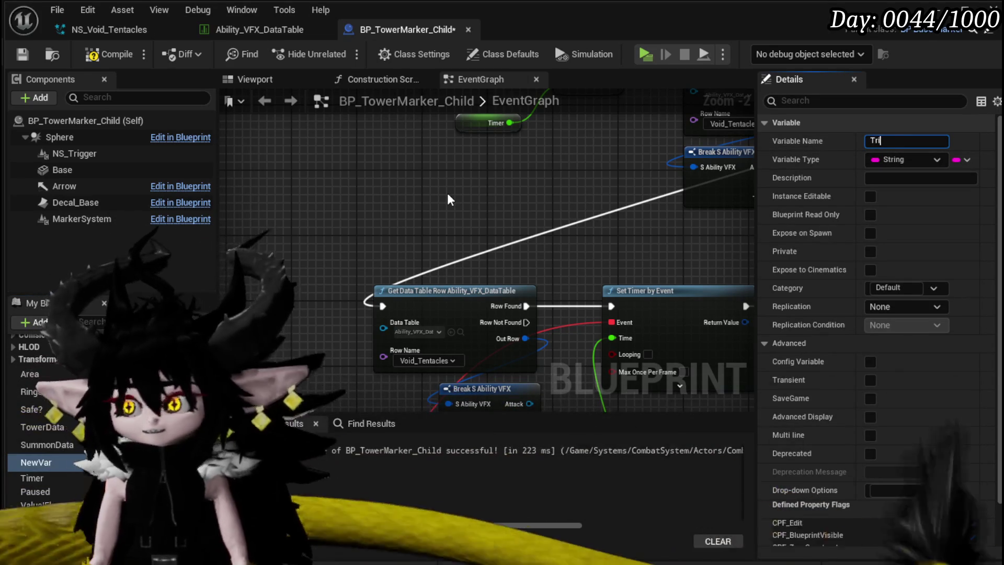
{"action": "type", "text": "XID"}
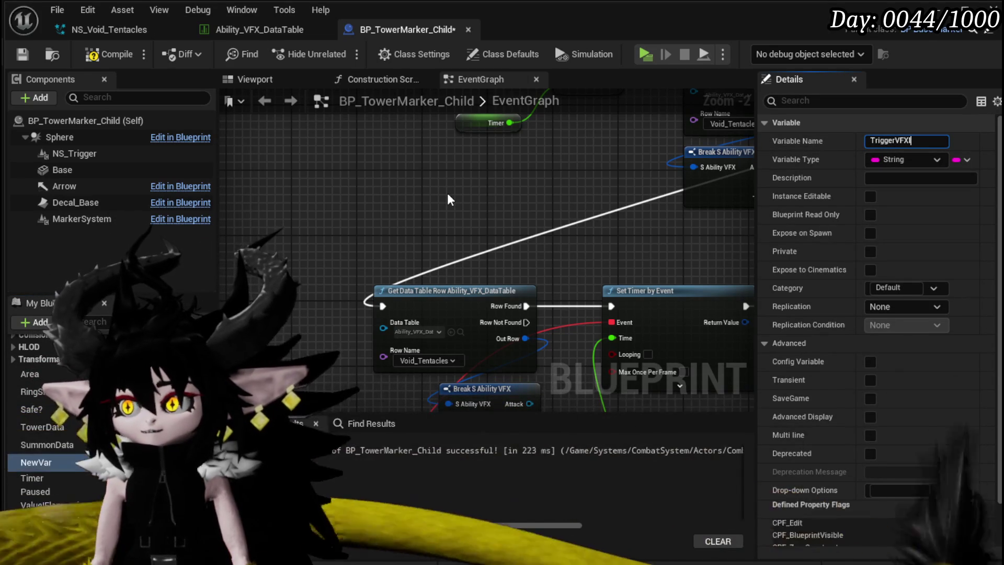
{"action": "key", "text": "Return"}
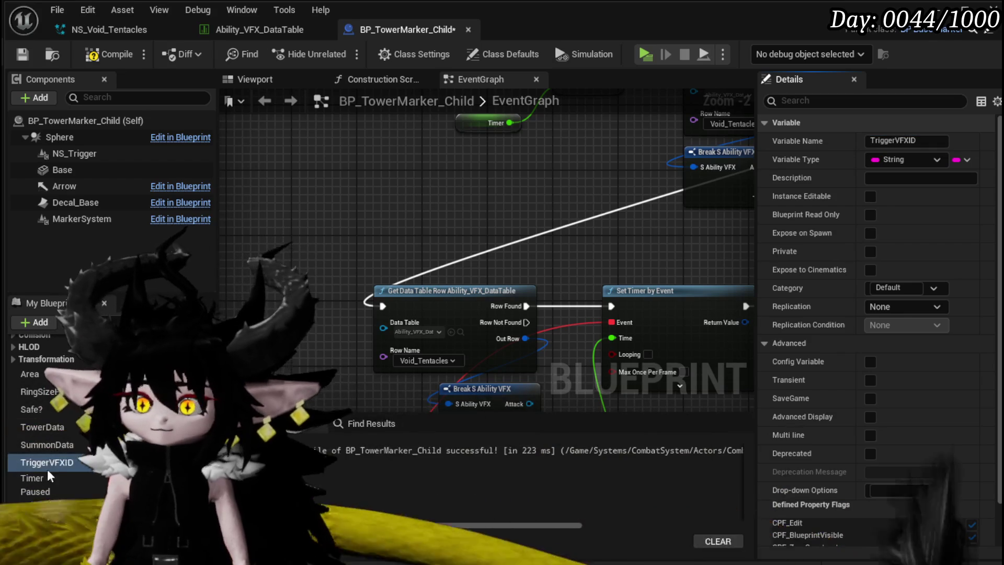
Place a TriggerVFXID getter, compile, and tick Instance Editable and Expose on Spawn
{"action": "key", "text": "ctrl+v"}
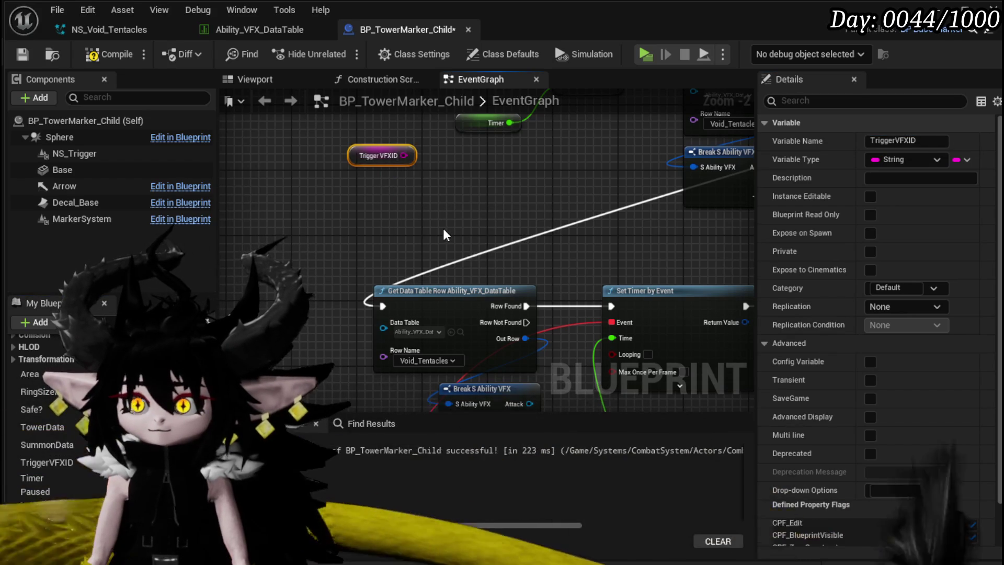
{"action": "left_click_drag", "start_coordinate": [384, 155], "coordinate": [360, 188]}
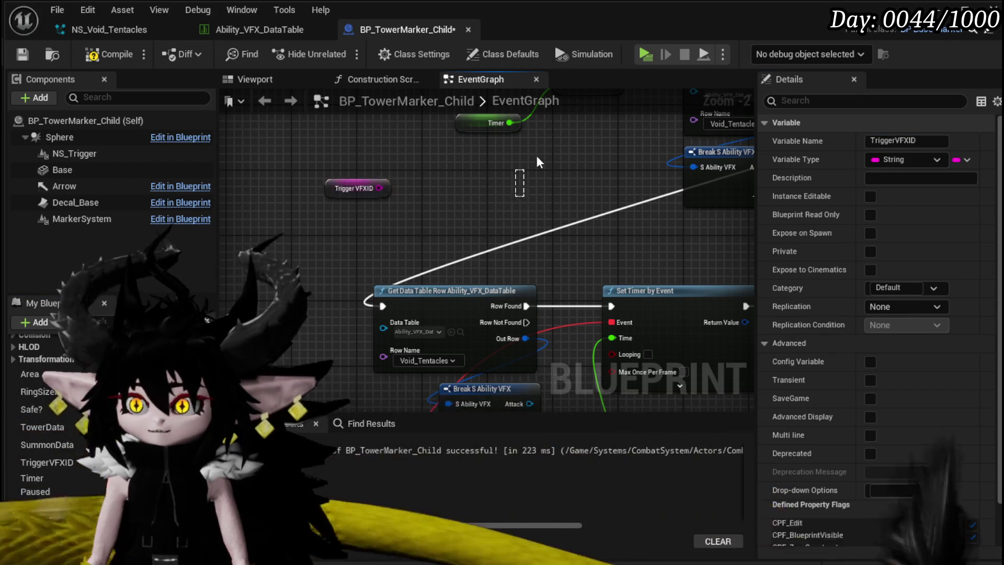
{"action": "left_click", "coordinate": [479, 226]}
{"action": "left_click", "coordinate": [115, 58]}
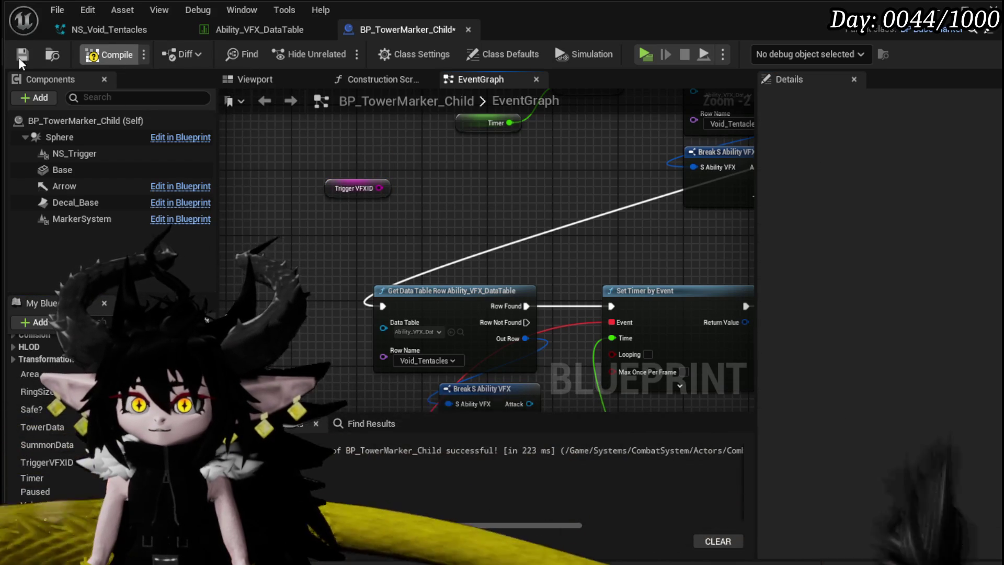
{"action": "left_click", "coordinate": [337, 193]}
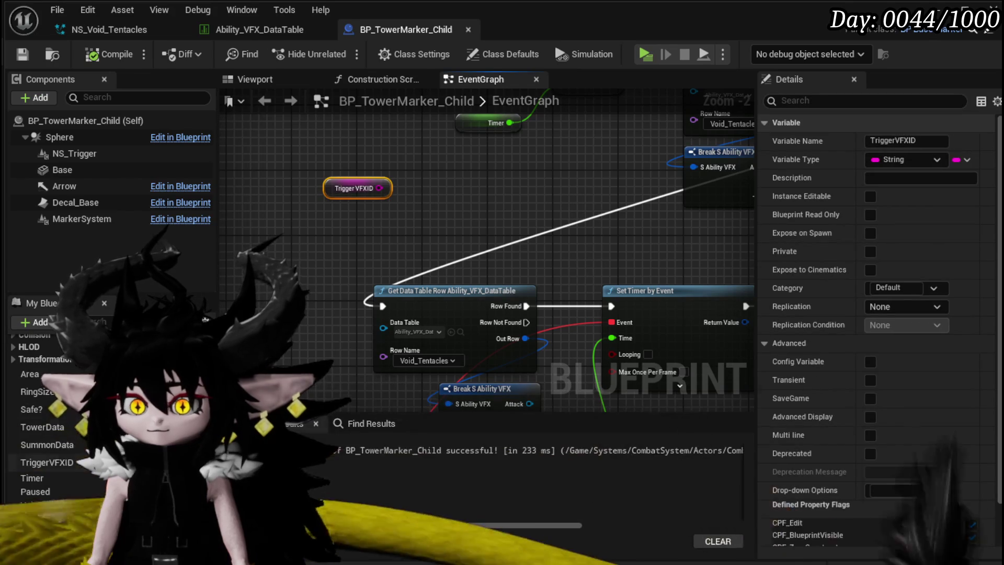
{"action": "left_click", "coordinate": [870, 196]}
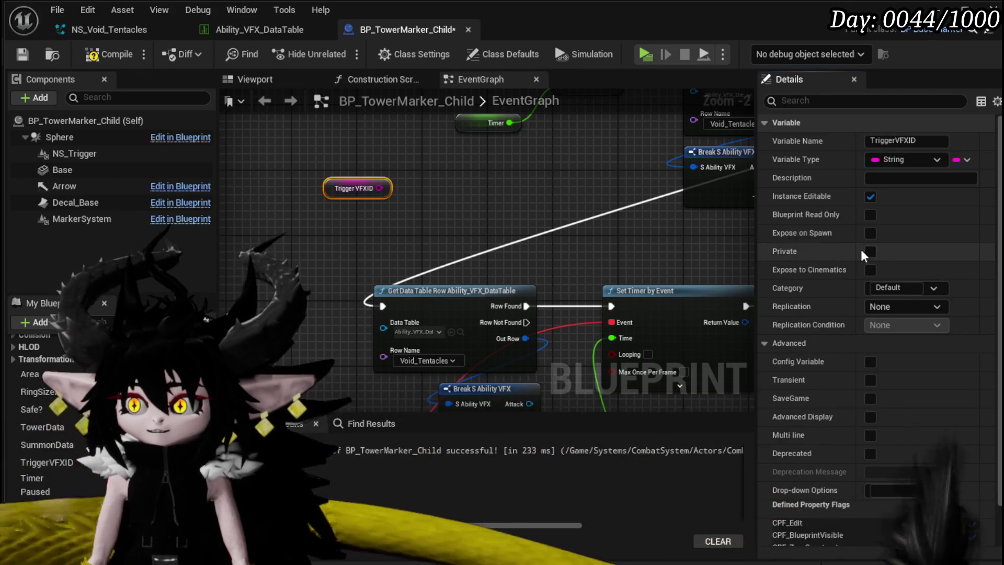
{"action": "left_click", "coordinate": [869, 234]}
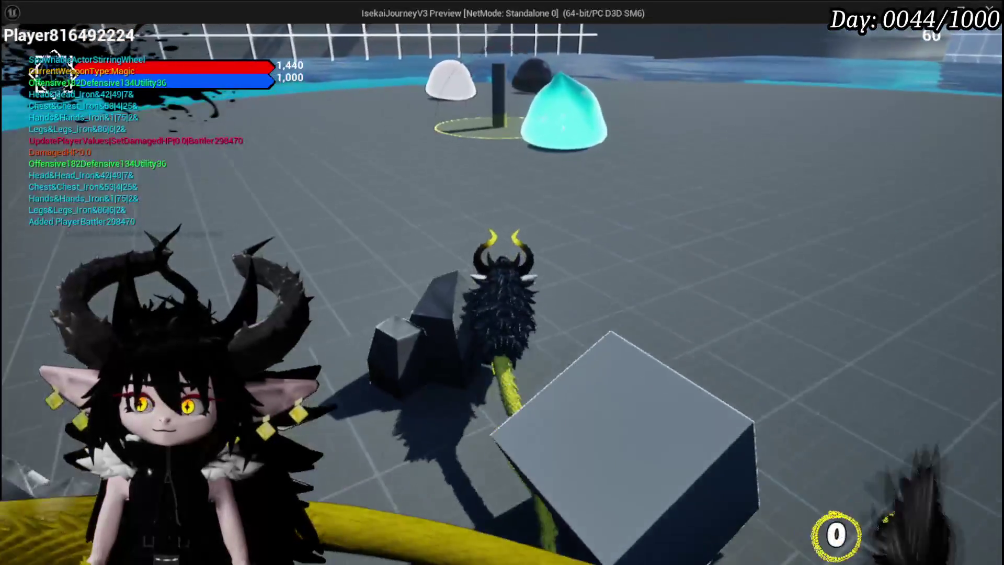
Run the character to the tower marker pillar, trigger it with E, then stop and save the level
{"action": "key", "text": "w"}
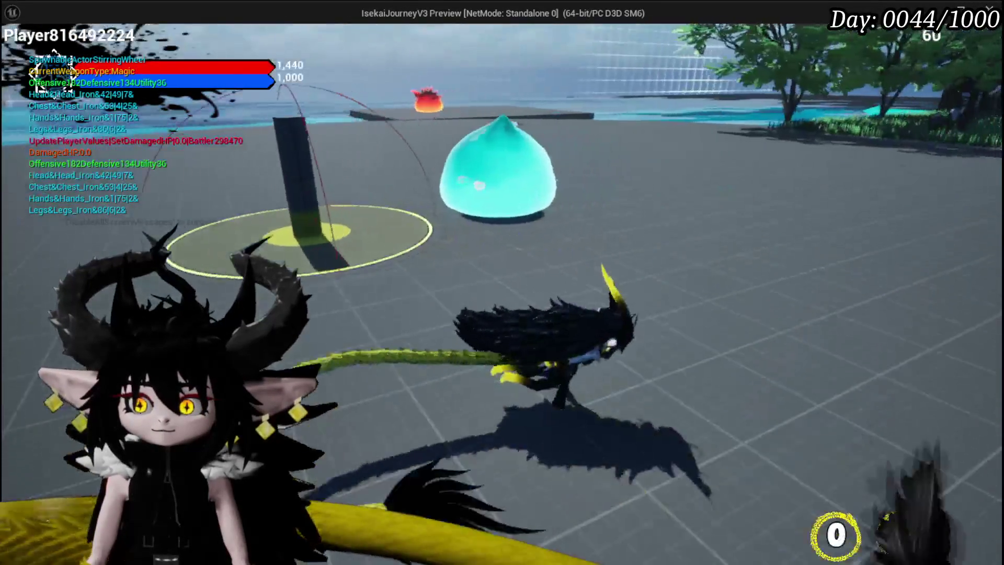
{"action": "key", "text": "w"}
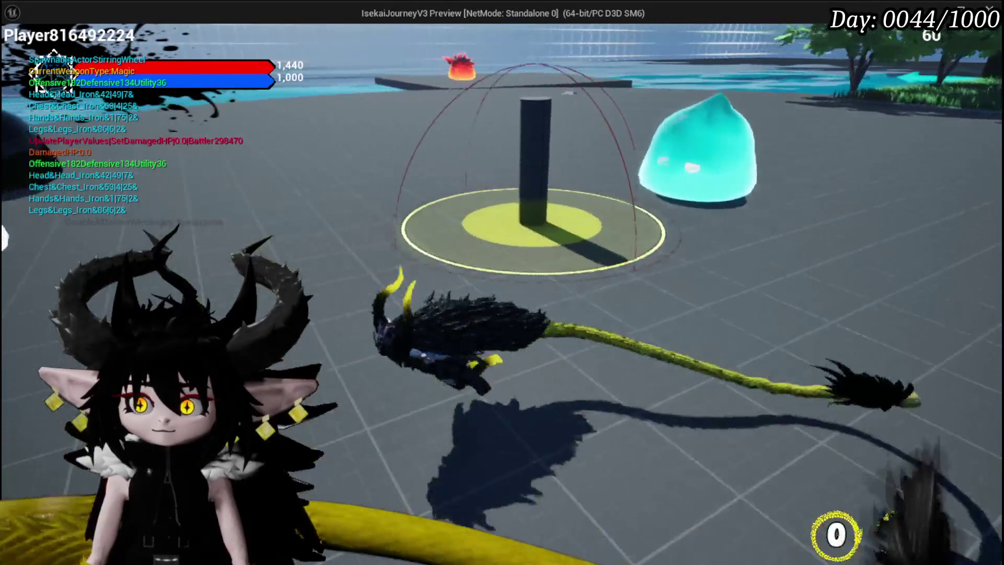
{"action": "key", "text": "w"}
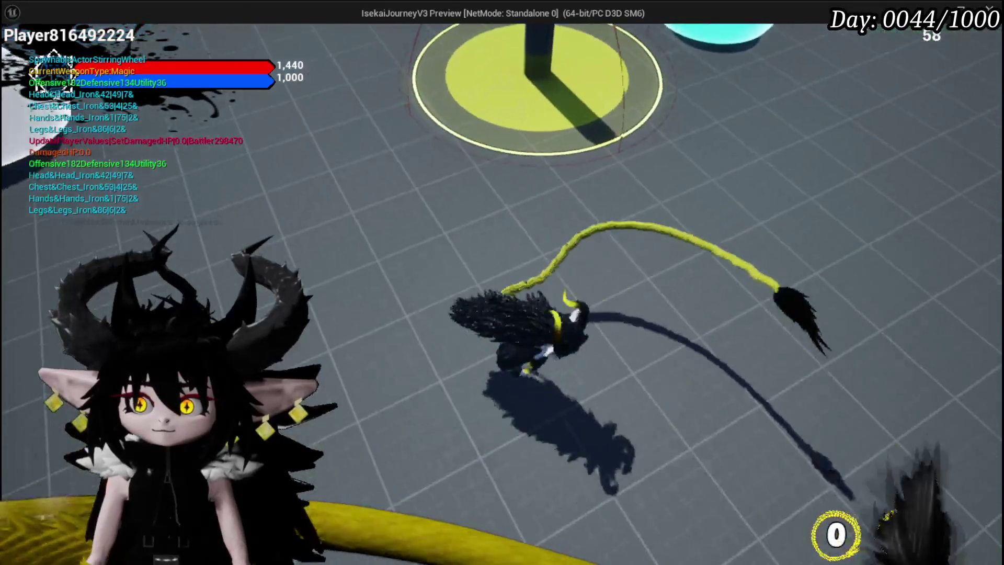
{"action": "key", "text": "w"}
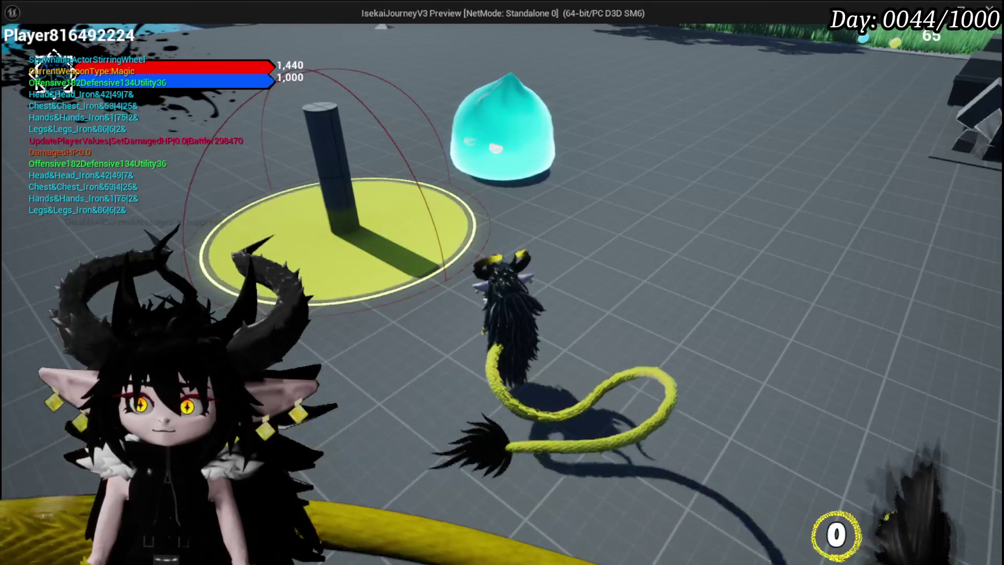
{"action": "key", "text": "e"}
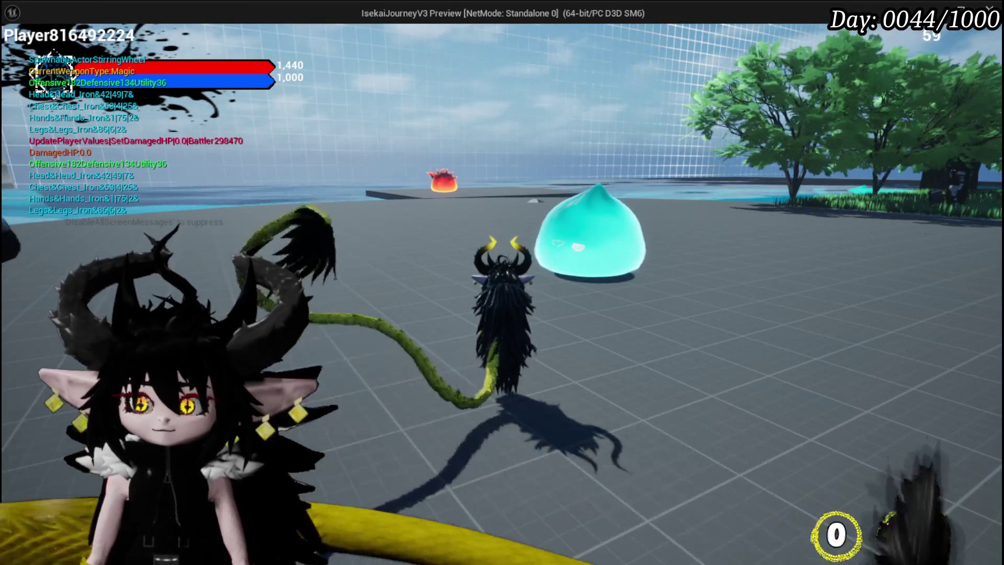
{"action": "key", "text": "Escape"}
{"action": "key", "text": "ctrl+s"}
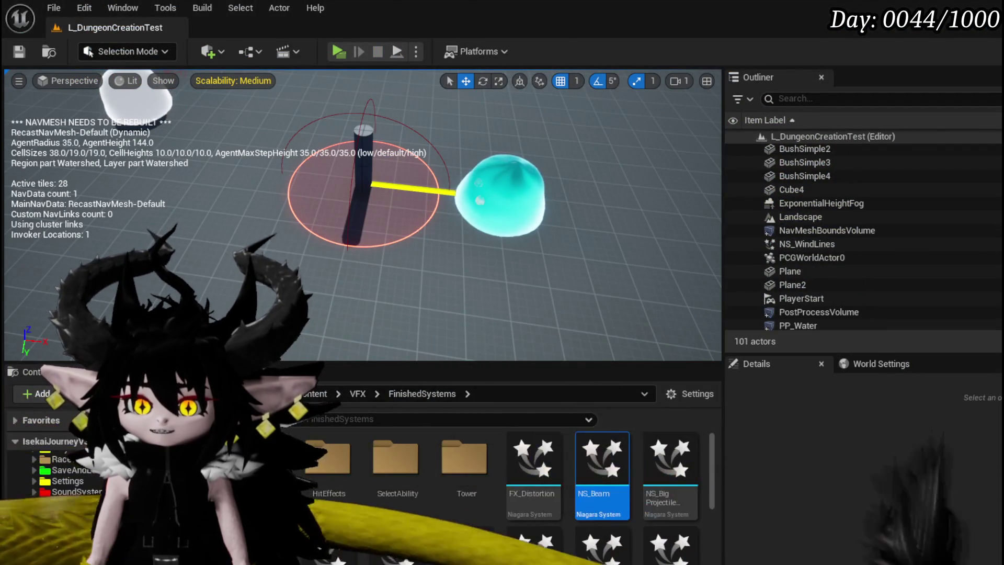
Move the Destroy Actor node left and drop an NS_Trigger reference node beside it
{"action": "scroll", "coordinate": [274, 240], "scroll_direction": "down", "scroll_amount": 5}
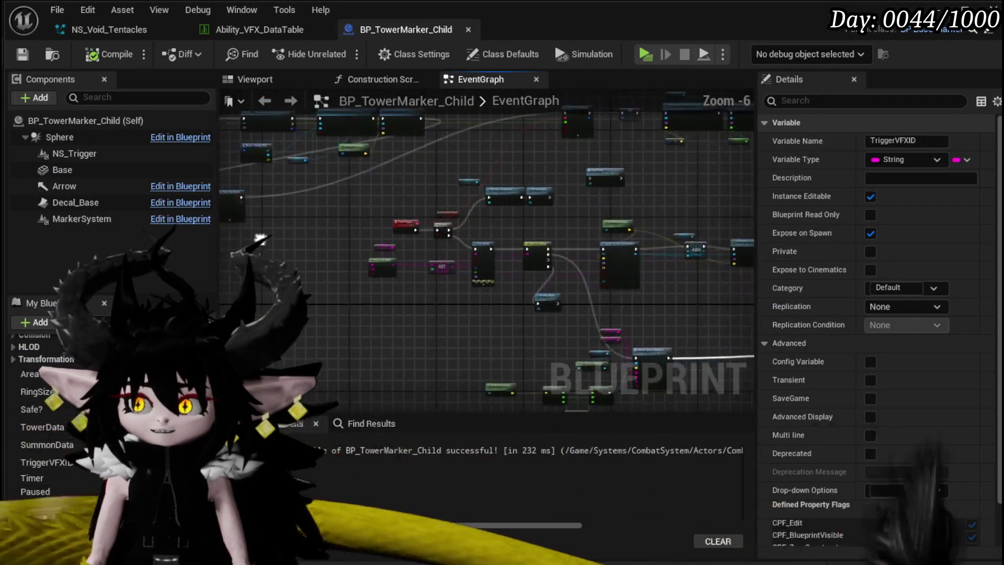
{"action": "scroll", "coordinate": [275, 240], "scroll_direction": "up", "scroll_amount": 3}
{"action": "left_click", "coordinate": [499, 332]}
{"action": "mouse_move", "coordinate": [497, 325]}
{"action": "left_mouse_down"}
{"action": "mouse_move", "coordinate": [308, 285]}
{"action": "mouse_move", "coordinate": [305, 236]}
{"action": "mouse_move", "coordinate": [319, 246]}
{"action": "left_mouse_up"}
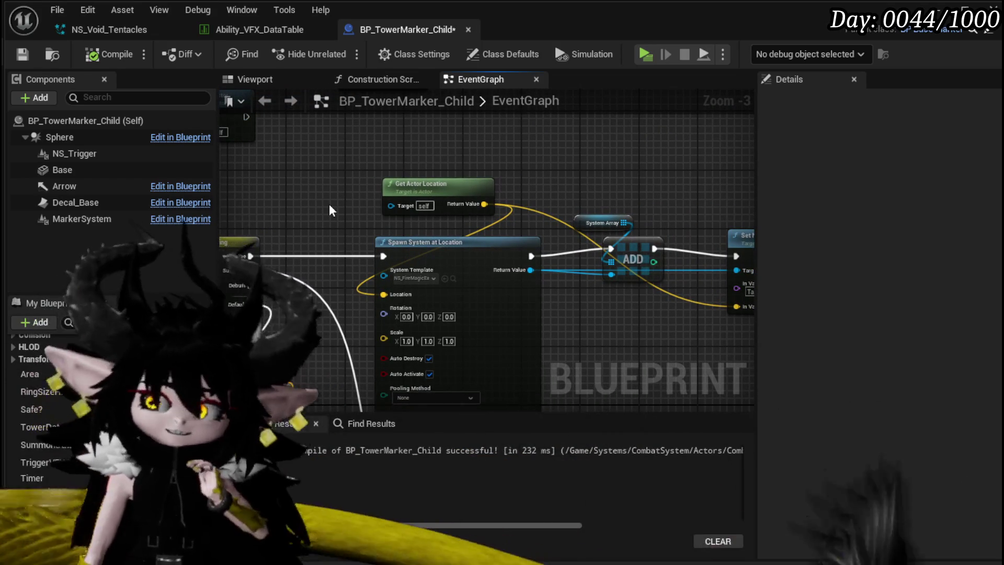
{"action": "mouse_move", "coordinate": [329, 209]}
{"action": "left_mouse_down"}
{"action": "mouse_move", "coordinate": [471, 195]}
{"action": "mouse_move", "coordinate": [341, 169]}
{"action": "mouse_move", "coordinate": [448, 175]}
{"action": "mouse_move", "coordinate": [239, 171]}
{"action": "mouse_move", "coordinate": [251, 223]}
{"action": "left_mouse_up"}
{"action": "scroll", "coordinate": [240, 171], "scroll_direction": "down", "scroll_amount": 2}
{"action": "left_click_drag", "start_coordinate": [520, 273], "coordinate": [251, 238]}
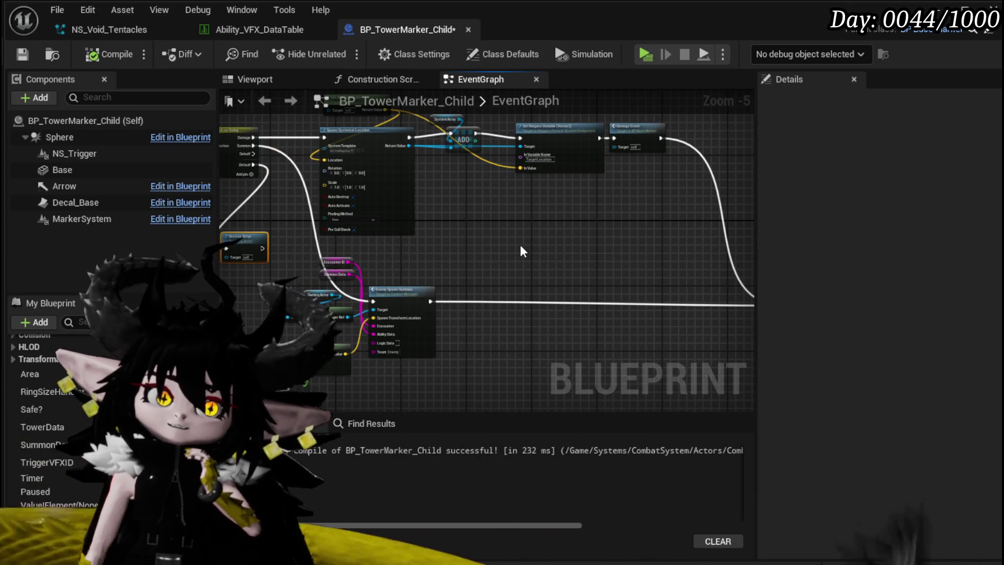
{"action": "left_click_drag", "start_coordinate": [516, 242], "coordinate": [684, 251]}
{"action": "mouse_move", "coordinate": [73, 153]}
{"action": "left_mouse_down"}
{"action": "mouse_move", "coordinate": [337, 212]}
{"action": "mouse_move", "coordinate": [314, 257]}
{"action": "left_mouse_up"}
{"action": "scroll", "coordinate": [337, 209], "scroll_direction": "up", "scroll_amount": 3}
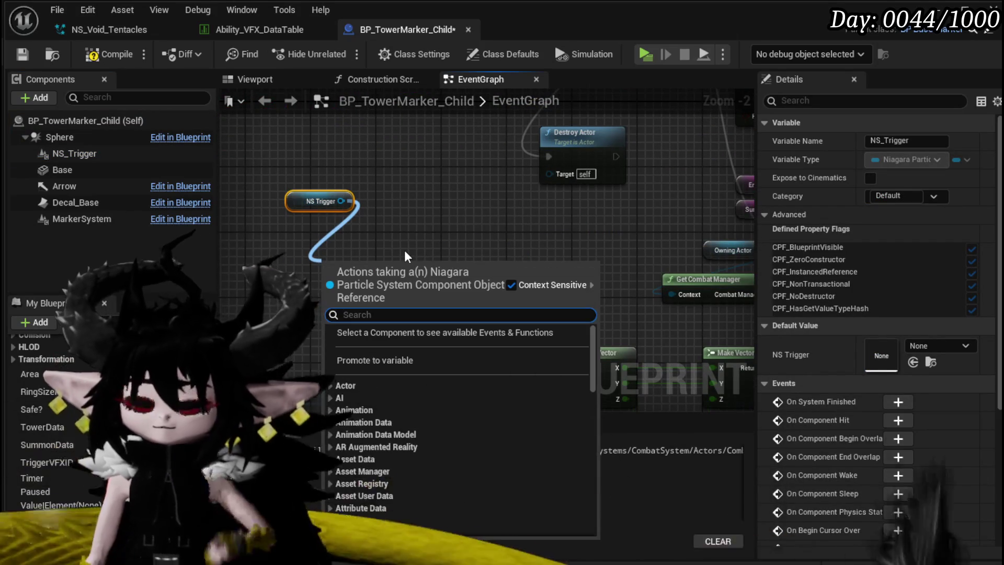
Search NS Trigger's action menu for 'end', browse the results, and close it without choosing
{"action": "type", "text": "end"}
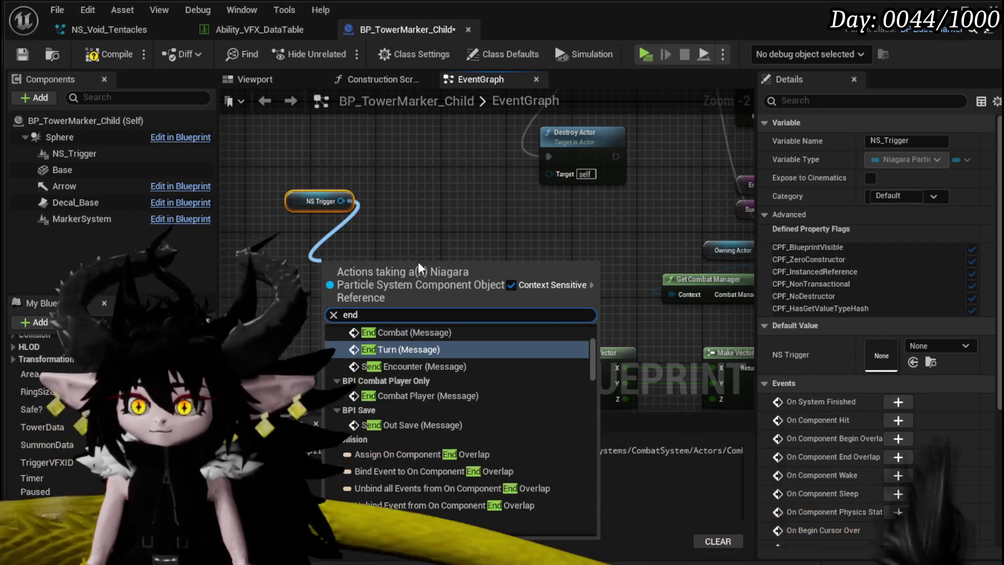
{"action": "scroll", "coordinate": [559, 374], "scroll_direction": "up", "scroll_amount": 3}
{"action": "scroll", "coordinate": [560, 374], "scroll_direction": "up", "scroll_amount": 1}
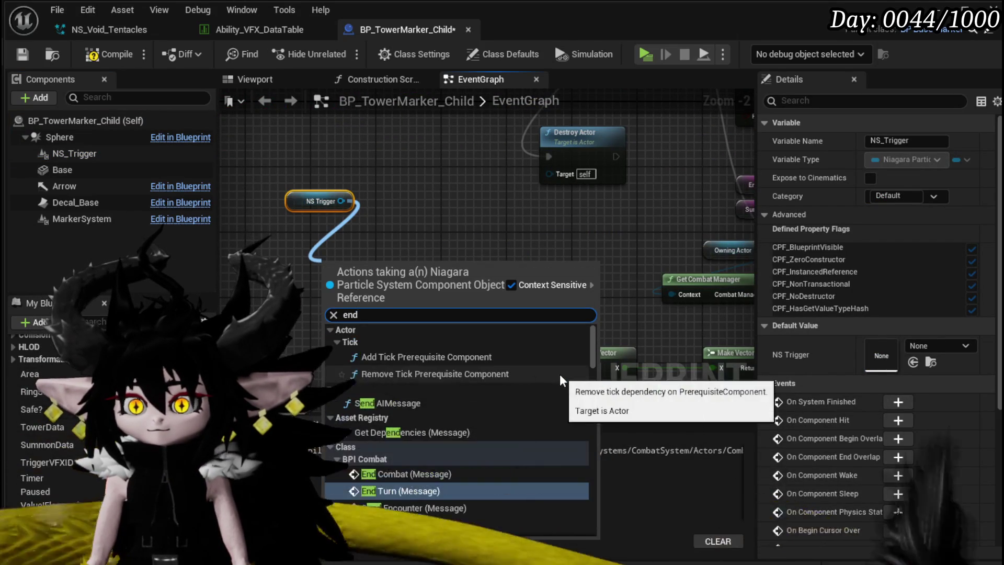
{"action": "scroll", "coordinate": [559, 374], "scroll_direction": "down", "scroll_amount": 4}
{"action": "scroll", "coordinate": [560, 375], "scroll_direction": "down", "scroll_amount": 2}
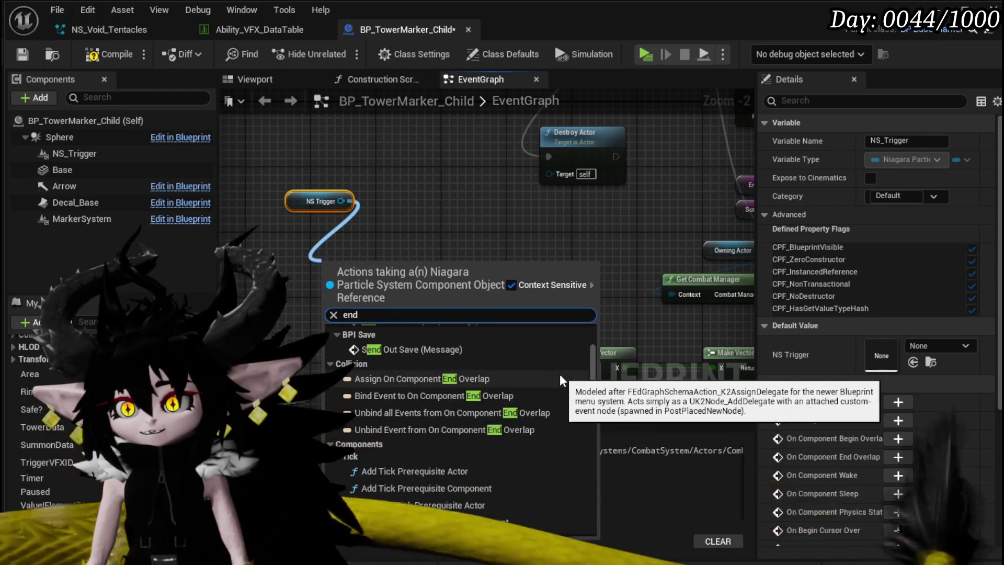
{"action": "scroll", "coordinate": [560, 374], "scroll_direction": "down", "scroll_amount": 5}
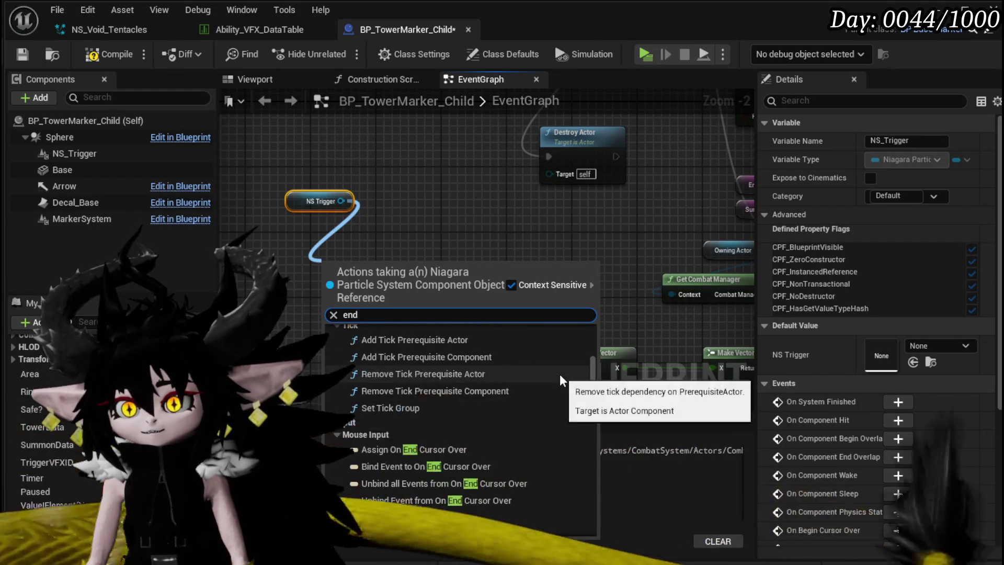
{"action": "scroll", "coordinate": [559, 375], "scroll_direction": "down", "scroll_amount": 5}
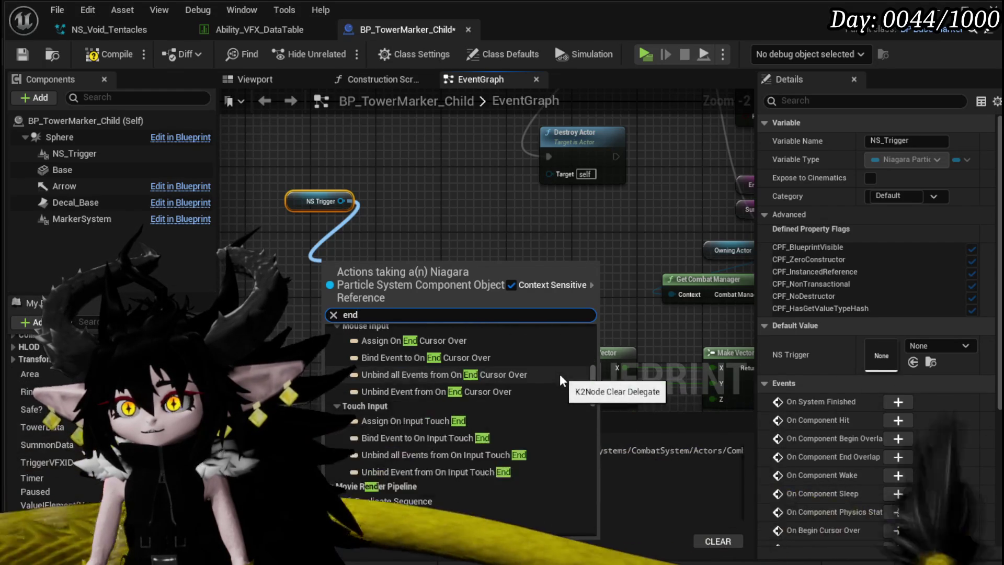
{"action": "scroll", "coordinate": [560, 374], "scroll_direction": "down", "scroll_amount": 5}
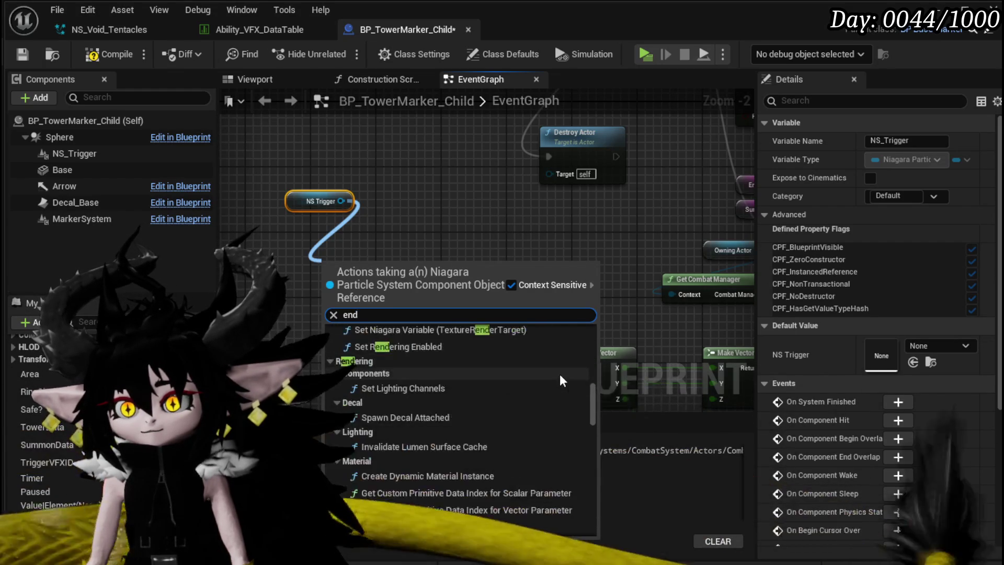
{"action": "scroll", "coordinate": [559, 374], "scroll_direction": "down", "scroll_amount": 10}
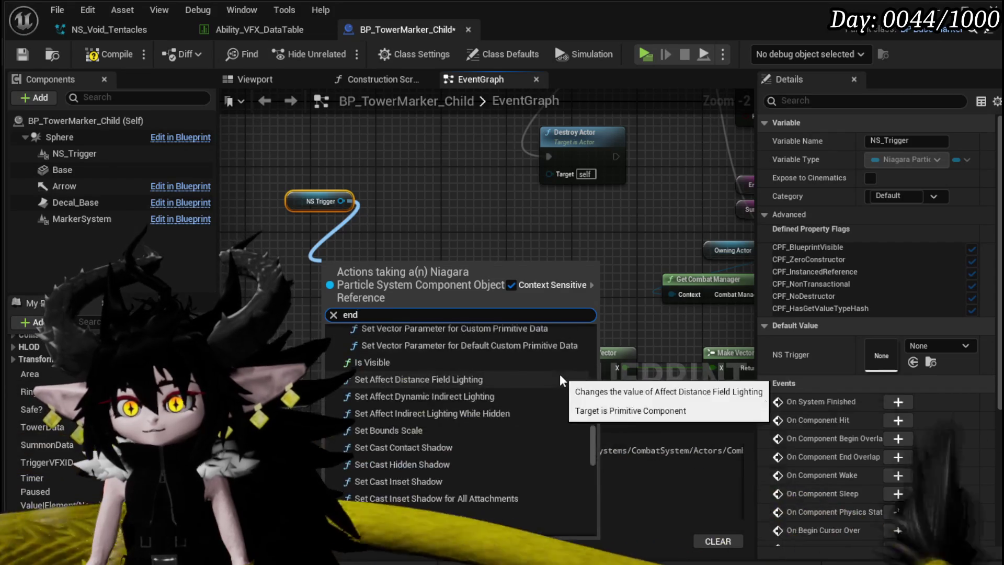
{"action": "scroll", "coordinate": [560, 374], "scroll_direction": "down", "scroll_amount": 15}
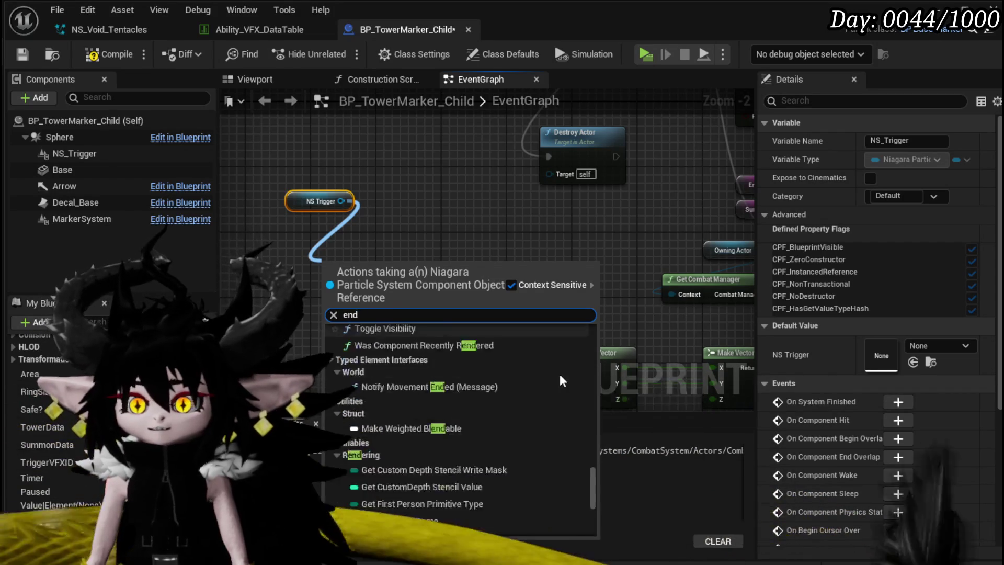
{"action": "scroll", "coordinate": [559, 375], "scroll_direction": "down", "scroll_amount": 2}
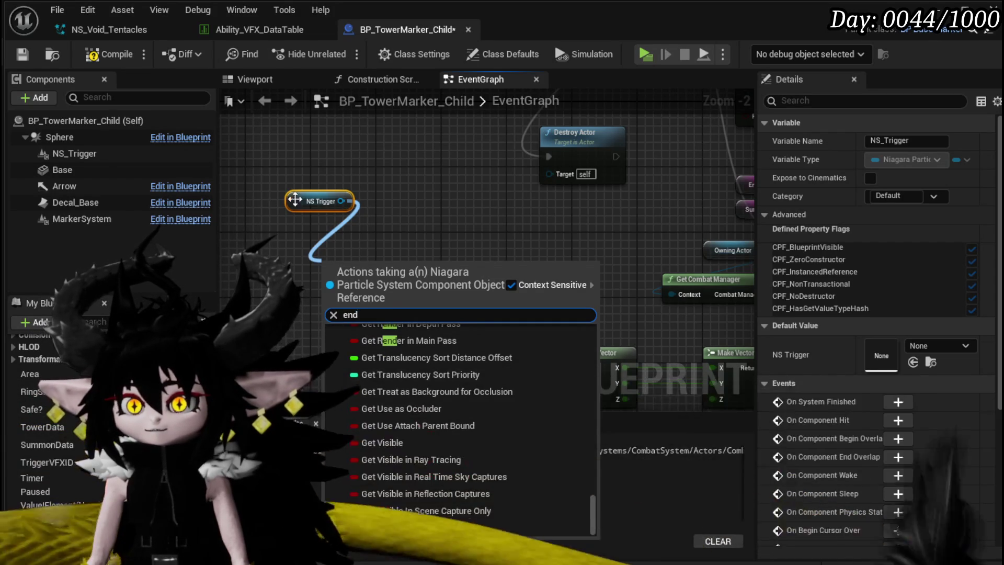
{"action": "scroll", "coordinate": [372, 213], "scroll_direction": "up", "scroll_amount": 2}
{"action": "key", "text": "ctrl+a"}
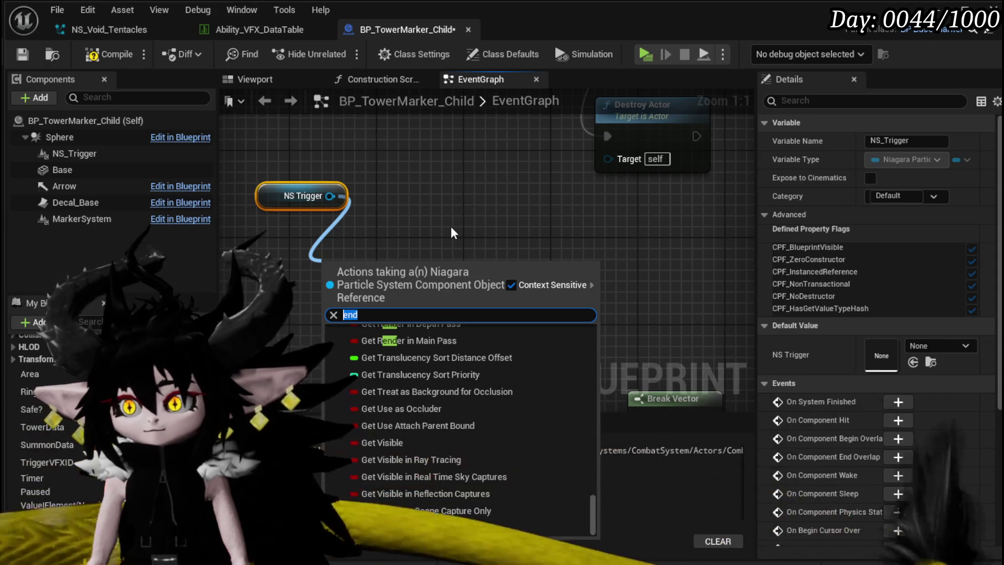
{"action": "left_click", "coordinate": [473, 213]}
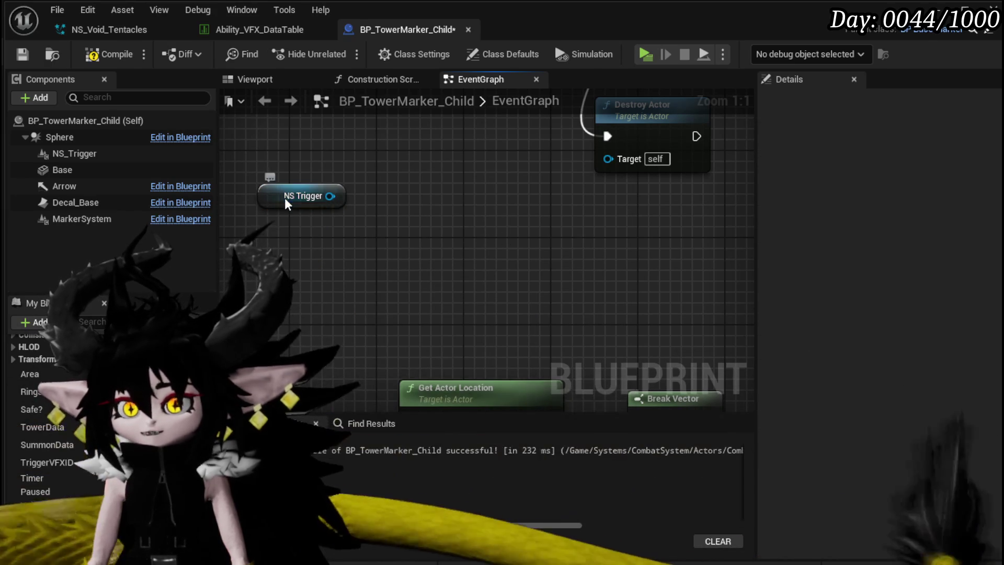
Add an On System Finished event for NS_Trigger and wire it into Destroy Actor
{"action": "left_click", "coordinate": [284, 197]}
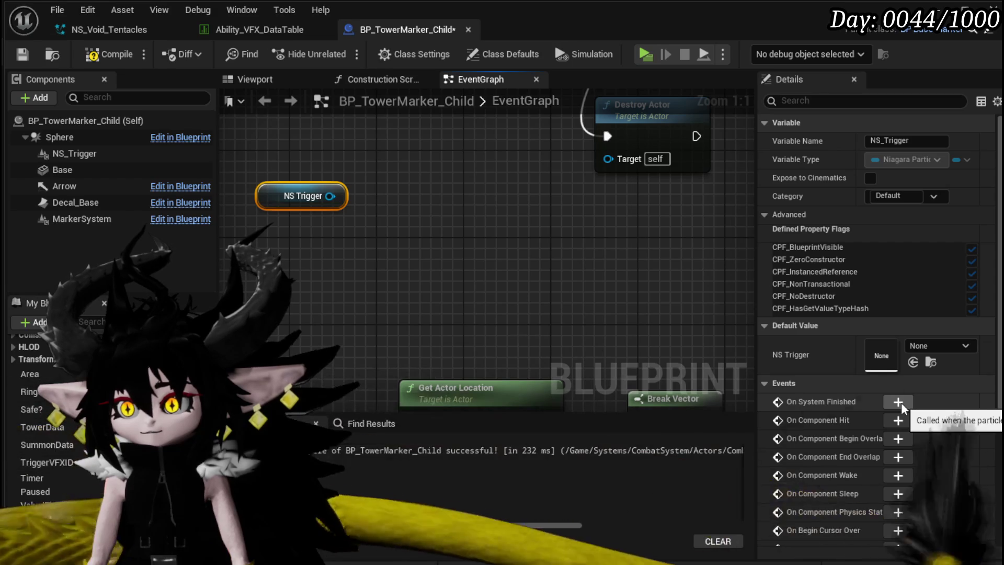
{"action": "left_click", "coordinate": [898, 403]}
{"action": "scroll", "coordinate": [495, 268], "scroll_direction": "down", "scroll_amount": 6}
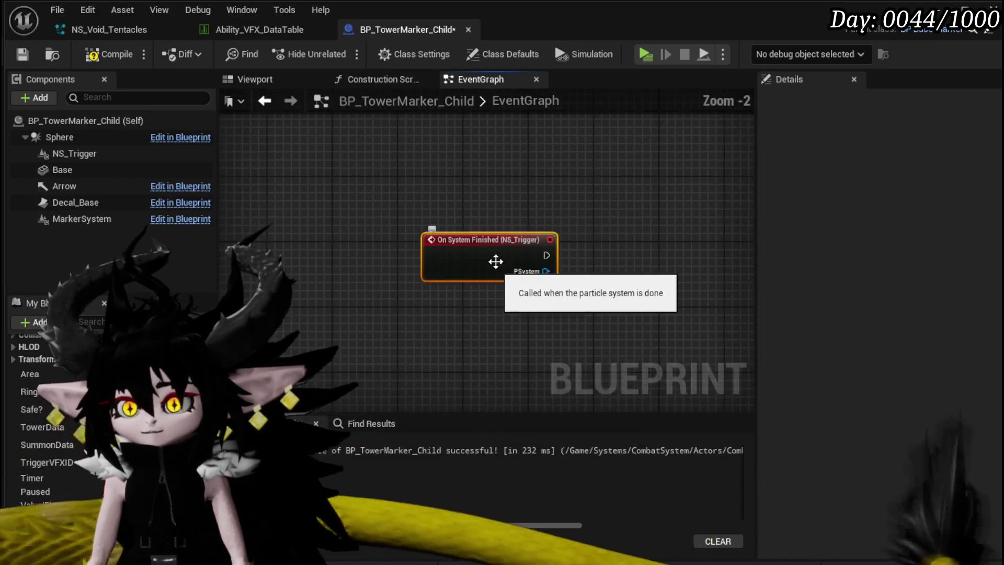
{"action": "left_click_drag", "start_coordinate": [612, 230], "coordinate": [430, 330]}
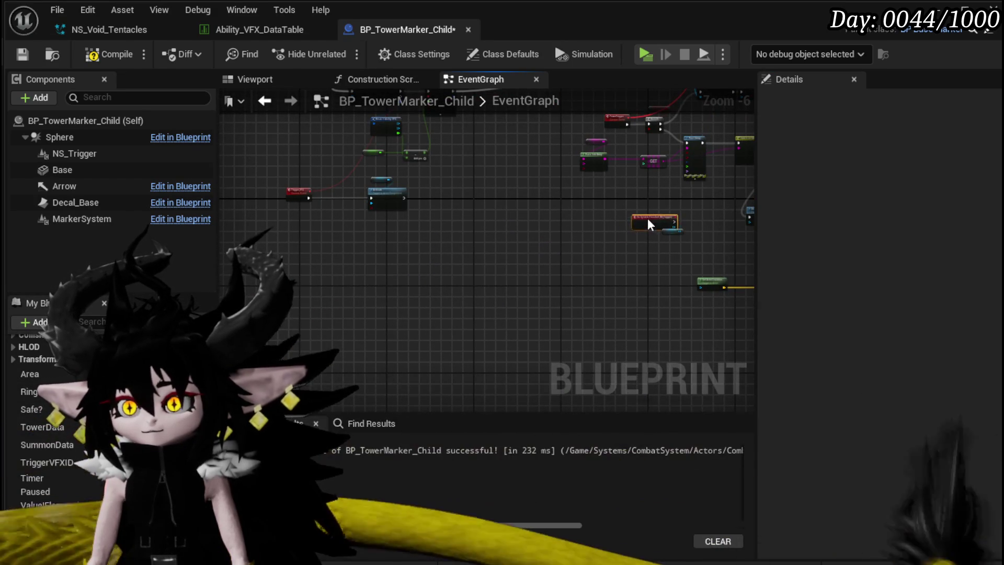
{"action": "scroll", "coordinate": [430, 288], "scroll_direction": "up", "scroll_amount": 3}
{"action": "mouse_move", "coordinate": [259, 306]}
{"action": "left_mouse_down"}
{"action": "mouse_move", "coordinate": [523, 265]}
{"action": "mouse_move", "coordinate": [546, 275]}
{"action": "left_mouse_up"}
{"action": "mouse_move", "coordinate": [558, 278]}
{"action": "left_mouse_down"}
{"action": "mouse_move", "coordinate": [583, 296]}
{"action": "mouse_move", "coordinate": [625, 273]}
{"action": "left_mouse_up"}
Pan the graph to review the TowerTrigger, Branch, timer, Switch on String and Spawn System nodes
{"action": "left_click", "coordinate": [636, 271]}
{"action": "mouse_move", "coordinate": [668, 123]}
{"action": "left_mouse_down"}
{"action": "mouse_move", "coordinate": [559, 171]}
{"action": "mouse_move", "coordinate": [478, 181]}
{"action": "left_mouse_up"}
{"action": "mouse_move", "coordinate": [523, 316]}
{"action": "left_mouse_down"}
{"action": "mouse_move", "coordinate": [500, 255]}
{"action": "mouse_move", "coordinate": [467, 231]}
{"action": "left_mouse_up"}
{"action": "scroll", "coordinate": [467, 230], "scroll_direction": "down", "scroll_amount": 2}
{"action": "left_click_drag", "start_coordinate": [613, 254], "coordinate": [293, 258]}
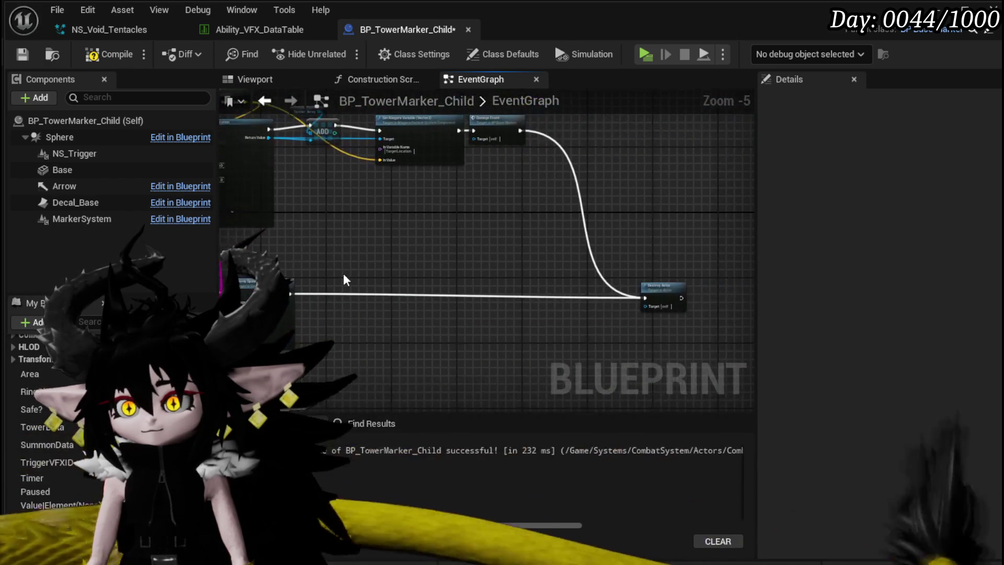
{"action": "scroll", "coordinate": [530, 298], "scroll_direction": "up", "scroll_amount": 1}
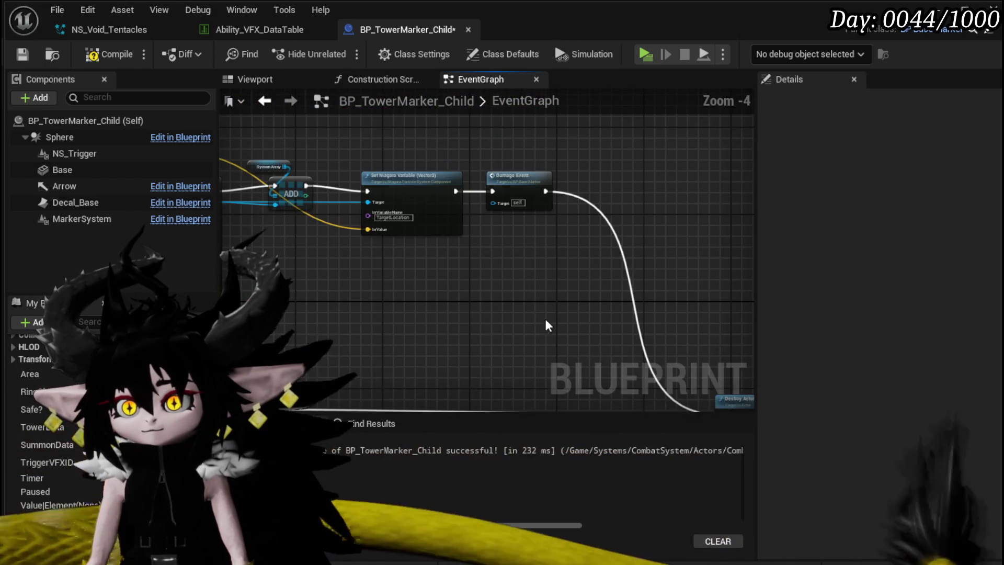
{"action": "scroll", "coordinate": [706, 294], "scroll_direction": "down", "scroll_amount": 2}
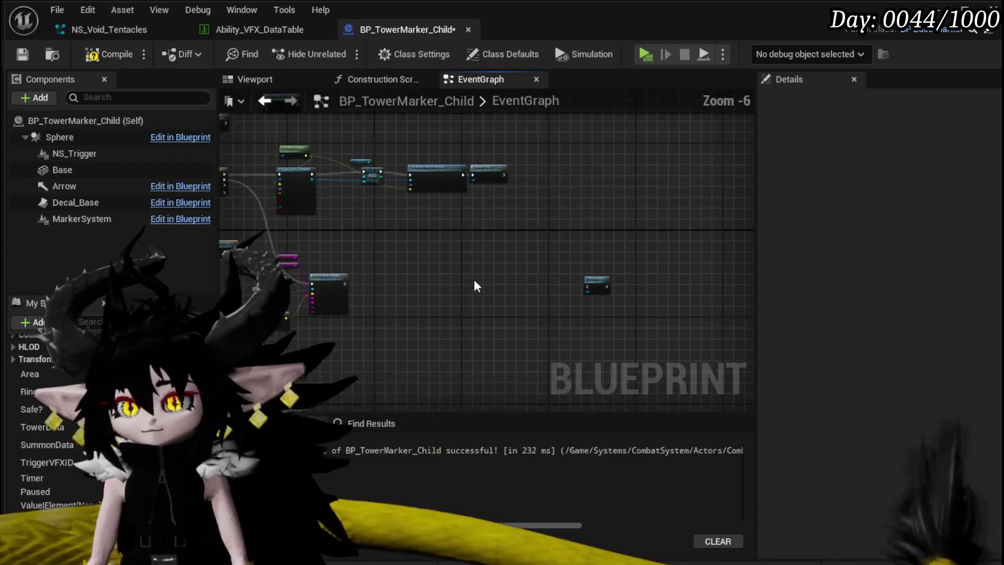
{"action": "scroll", "coordinate": [369, 281], "scroll_direction": "up", "scroll_amount": 2}
{"action": "mouse_move", "coordinate": [430, 255]}
{"action": "left_mouse_down"}
{"action": "mouse_move", "coordinate": [555, 396]}
{"action": "mouse_move", "coordinate": [604, 434]}
{"action": "left_mouse_up"}
{"action": "left_click_drag", "start_coordinate": [561, 265], "coordinate": [393, 377]}
{"action": "mouse_move", "coordinate": [516, 271]}
{"action": "left_mouse_down"}
{"action": "mouse_move", "coordinate": [472, 150]}
{"action": "mouse_move", "coordinate": [444, 127]}
{"action": "left_mouse_up"}
{"action": "scroll", "coordinate": [590, 286], "scroll_direction": "up", "scroll_amount": 2}
{"action": "mouse_move", "coordinate": [589, 286]}
{"action": "left_mouse_down"}
{"action": "mouse_move", "coordinate": [450, 324]}
{"action": "mouse_move", "coordinate": [413, 299]}
{"action": "mouse_move", "coordinate": [332, 407]}
{"action": "left_mouse_up"}
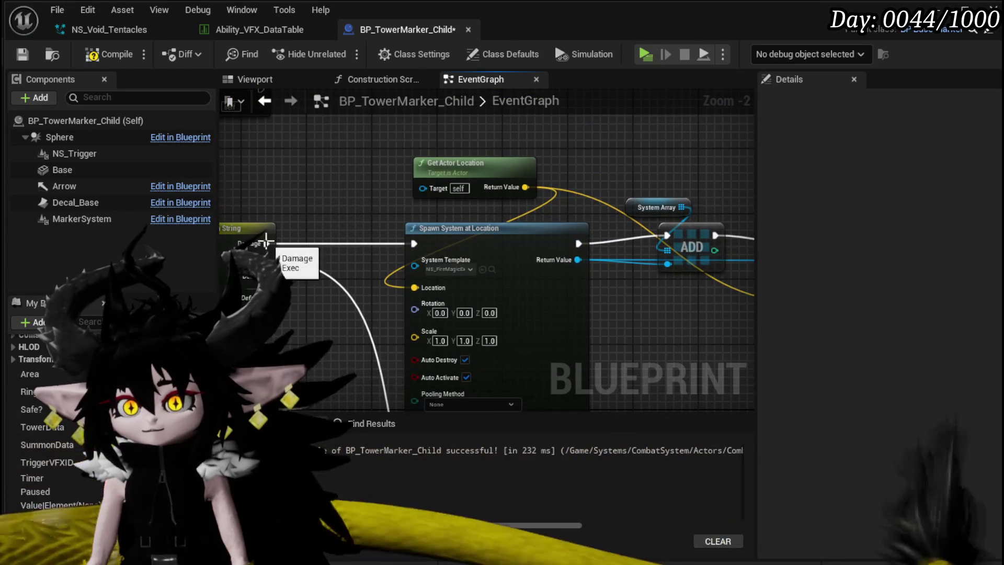
Route Damage straight into ADD and delete Get Actor Location and Spawn System at Location
{"action": "left_click_drag", "start_coordinate": [663, 233], "coordinate": [666, 235]}
{"action": "mouse_move", "coordinate": [344, 238]}
{"action": "left_mouse_down"}
{"action": "mouse_move", "coordinate": [350, 224]}
{"action": "mouse_move", "coordinate": [385, 226]}
{"action": "left_mouse_up"}
{"action": "left_click_drag", "start_coordinate": [443, 146], "coordinate": [512, 239]}
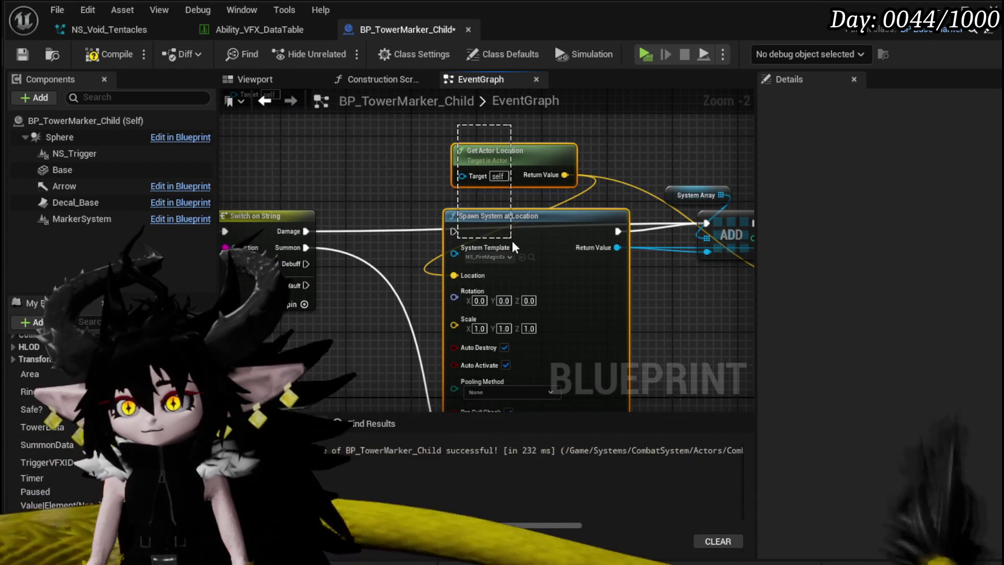
{"action": "key", "text": "Delete"}
Connect an NS_Trigger component reference into the ADD node's item pin
{"action": "left_click_drag", "start_coordinate": [656, 282], "coordinate": [364, 276]}
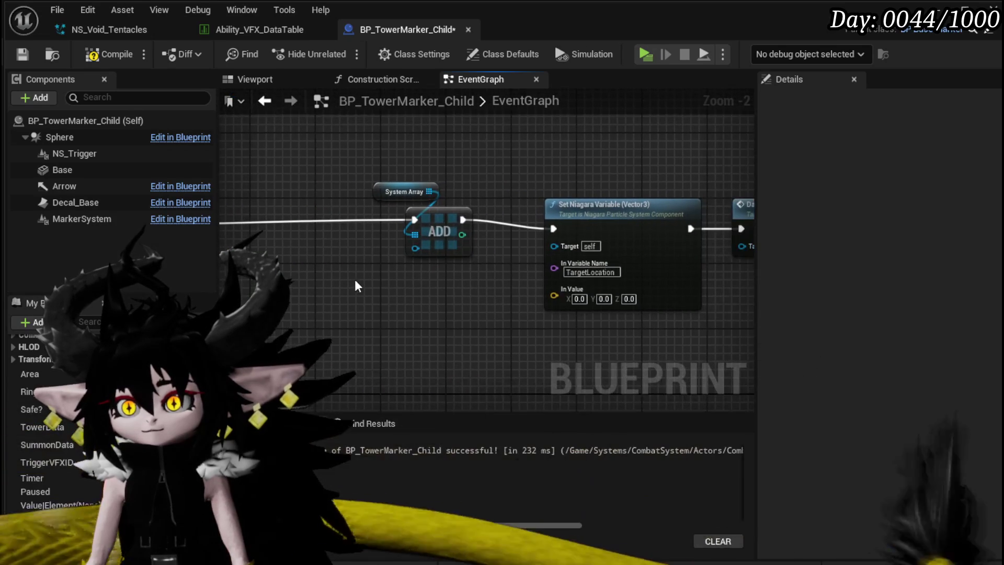
{"action": "left_click", "coordinate": [406, 191]}
{"action": "left_click", "coordinate": [439, 230], "text": "ctrl"}
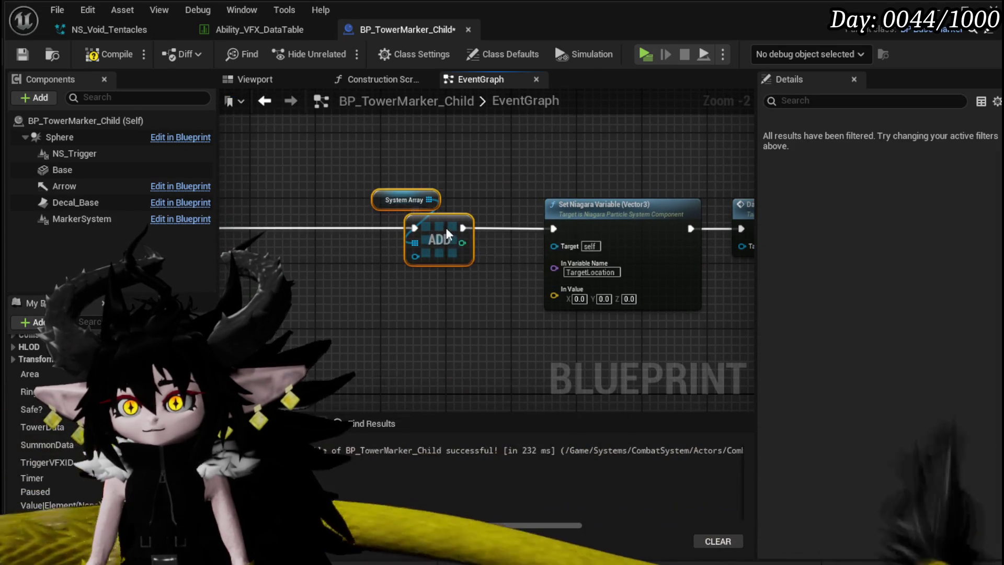
{"action": "left_click_drag", "start_coordinate": [301, 268], "coordinate": [490, 293]}
{"action": "left_click", "coordinate": [367, 322]}
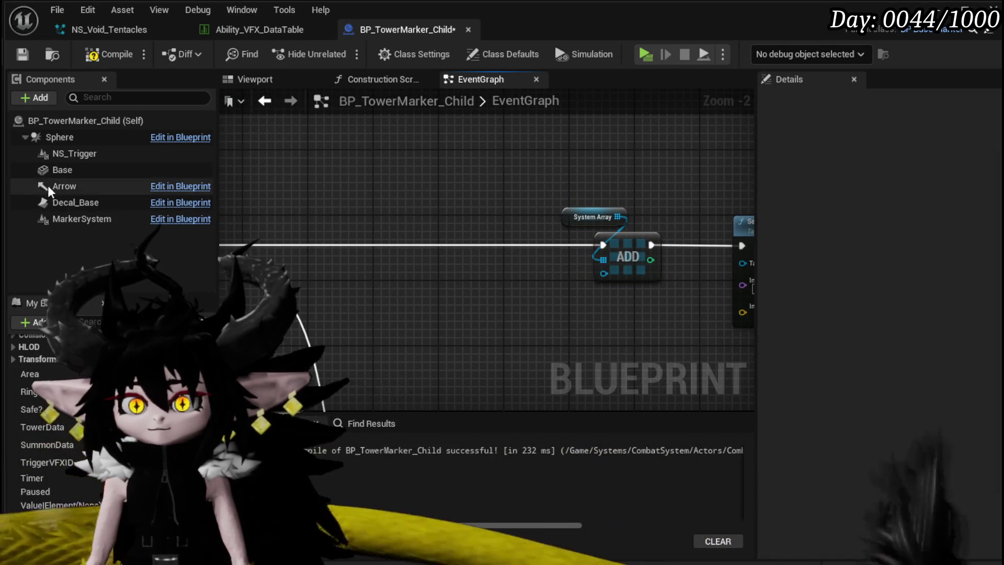
{"action": "left_click_drag", "start_coordinate": [79, 153], "coordinate": [648, 270]}
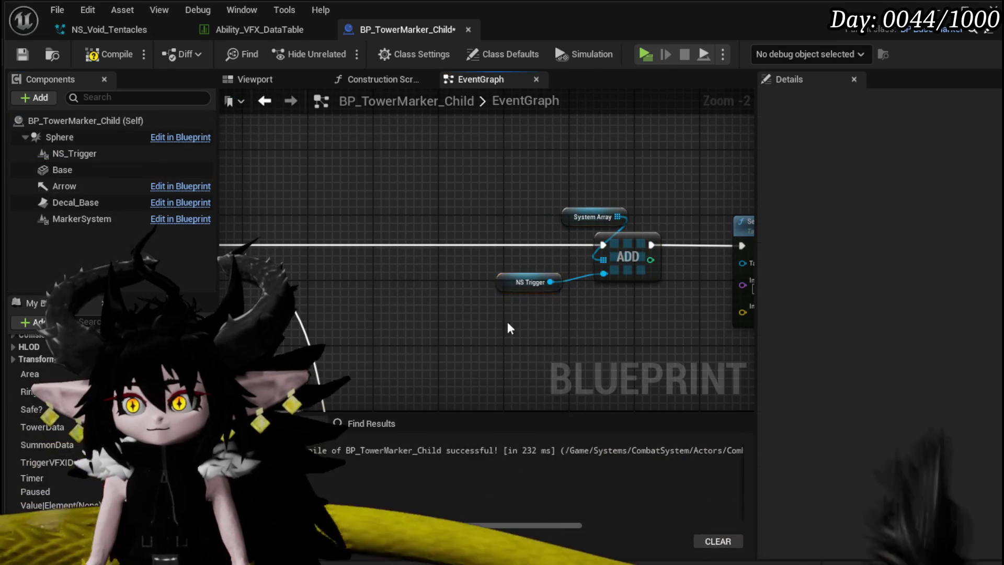
{"action": "scroll", "coordinate": [598, 341], "scroll_direction": "down", "scroll_amount": 3}
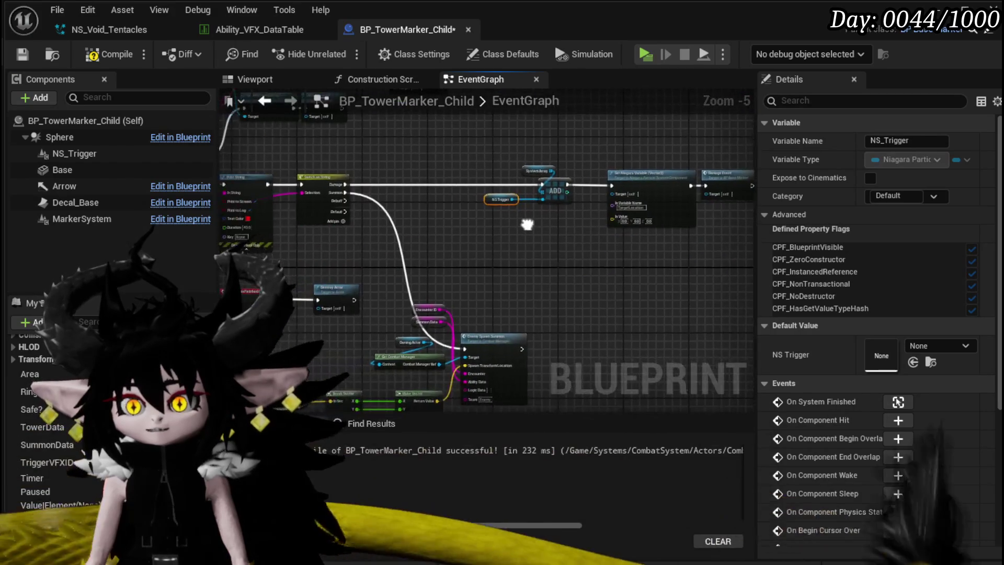
Try duplicating the array nodes for the Summon branch, then undo and restore Summon's wiring
{"action": "left_click_drag", "start_coordinate": [531, 204], "coordinate": [605, 152]}
{"action": "key", "text": "ctrl+c"}
{"action": "key", "text": "ctrl+v"}
{"action": "mouse_move", "coordinate": [391, 185]}
{"action": "left_mouse_down"}
{"action": "mouse_move", "coordinate": [492, 218]}
{"action": "mouse_move", "coordinate": [512, 347]}
{"action": "mouse_move", "coordinate": [536, 331]}
{"action": "mouse_move", "coordinate": [513, 341]}
{"action": "left_mouse_up"}
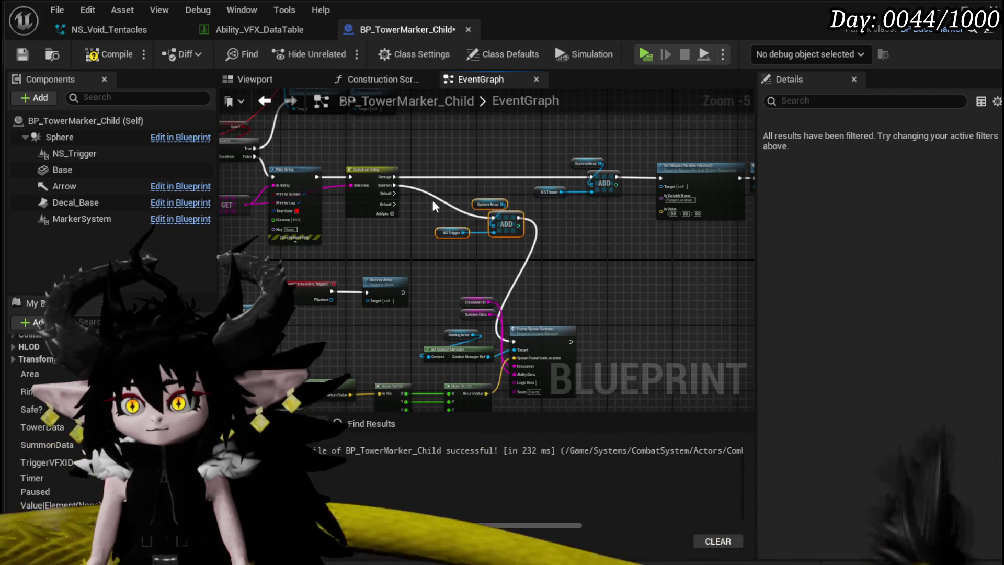
{"action": "left_click_drag", "start_coordinate": [515, 340], "coordinate": [514, 341]}
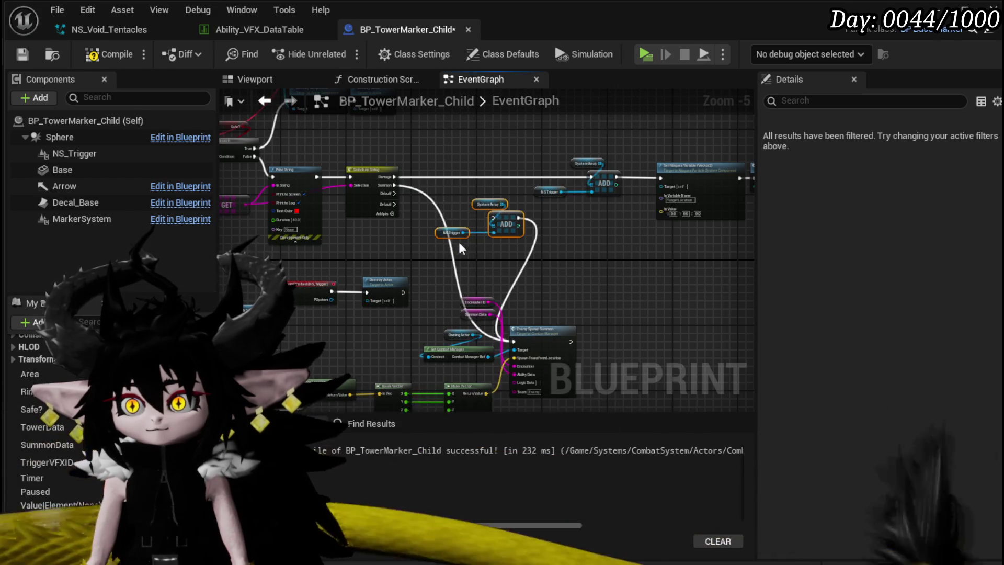
{"action": "key", "text": "Delete"}
{"action": "key", "text": "ctrl+z"}
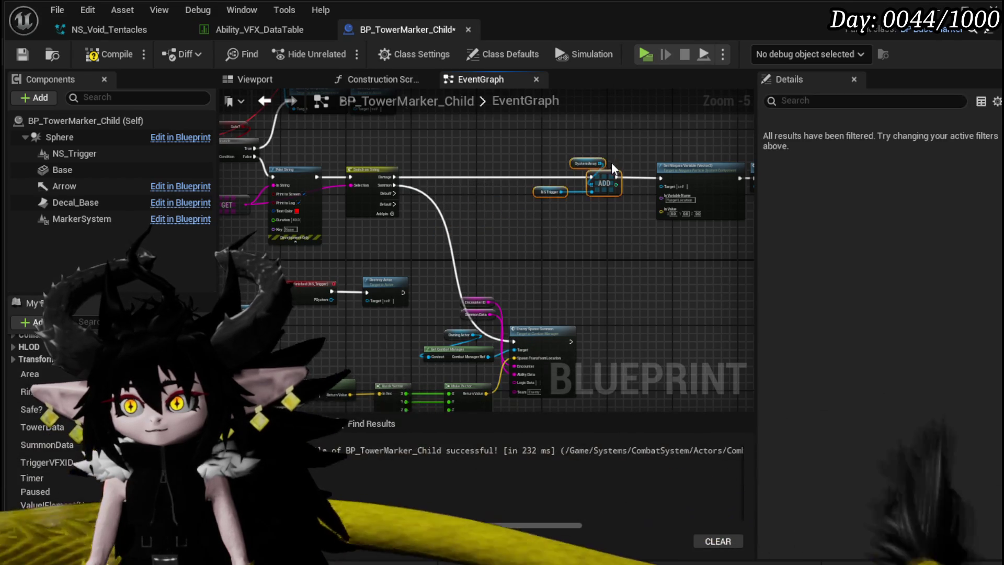
{"action": "left_click_drag", "start_coordinate": [420, 202], "coordinate": [475, 202]}
{"action": "mouse_move", "coordinate": [573, 183]}
{"action": "left_mouse_down"}
{"action": "mouse_move", "coordinate": [669, 230]}
{"action": "mouse_move", "coordinate": [417, 205]}
{"action": "mouse_move", "coordinate": [393, 215]}
{"action": "mouse_move", "coordinate": [418, 213]}
{"action": "left_mouse_up"}
Wire Print String into Switch on String and connect Damage directly to Damage Event
{"action": "scroll", "coordinate": [392, 214], "scroll_direction": "up", "scroll_amount": 2}
{"action": "mouse_move", "coordinate": [485, 212]}
{"action": "left_mouse_down"}
{"action": "mouse_move", "coordinate": [673, 209]}
{"action": "mouse_move", "coordinate": [369, 195]}
{"action": "left_mouse_up"}
{"action": "left_click", "coordinate": [661, 175]}
{"action": "left_click", "coordinate": [639, 193], "text": "shift"}
{"action": "mouse_move", "coordinate": [313, 216]}
{"action": "left_mouse_down"}
{"action": "mouse_move", "coordinate": [602, 221]}
{"action": "mouse_move", "coordinate": [423, 203]}
{"action": "left_mouse_up"}
Delete Set Niagara Variable, compile, and close the Blueprint editor
{"action": "left_click", "coordinate": [462, 260]}
{"action": "key", "text": "Delete"}
{"action": "mouse_move", "coordinate": [393, 248]}
{"action": "left_mouse_down"}
{"action": "mouse_move", "coordinate": [431, 228]}
{"action": "mouse_move", "coordinate": [356, 187]}
{"action": "mouse_move", "coordinate": [486, 130]}
{"action": "mouse_move", "coordinate": [553, 299]}
{"action": "mouse_move", "coordinate": [523, 320]}
{"action": "mouse_move", "coordinate": [460, 311]}
{"action": "left_mouse_up"}
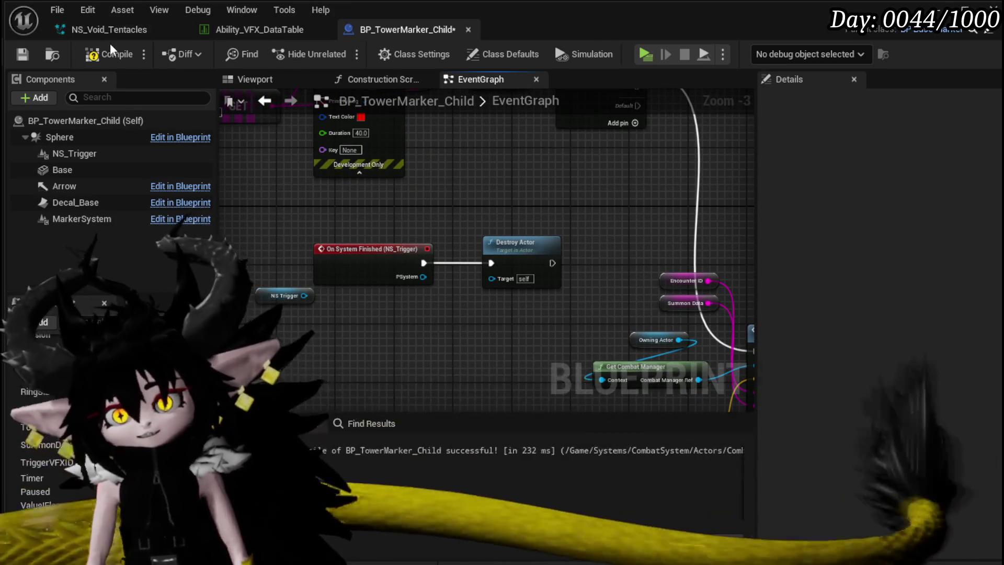
{"action": "left_click", "coordinate": [108, 51]}
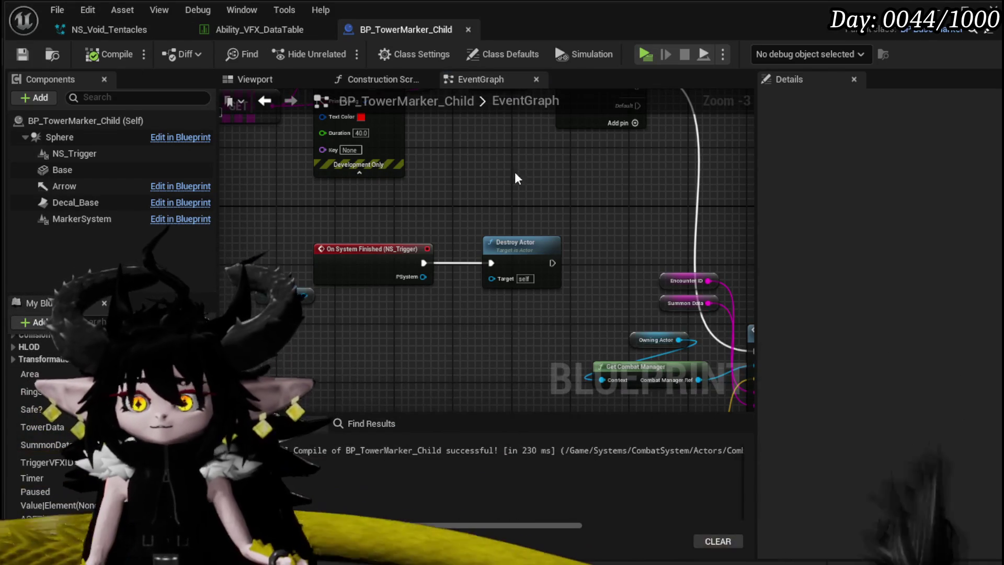
{"action": "left_click", "coordinate": [936, 11]}
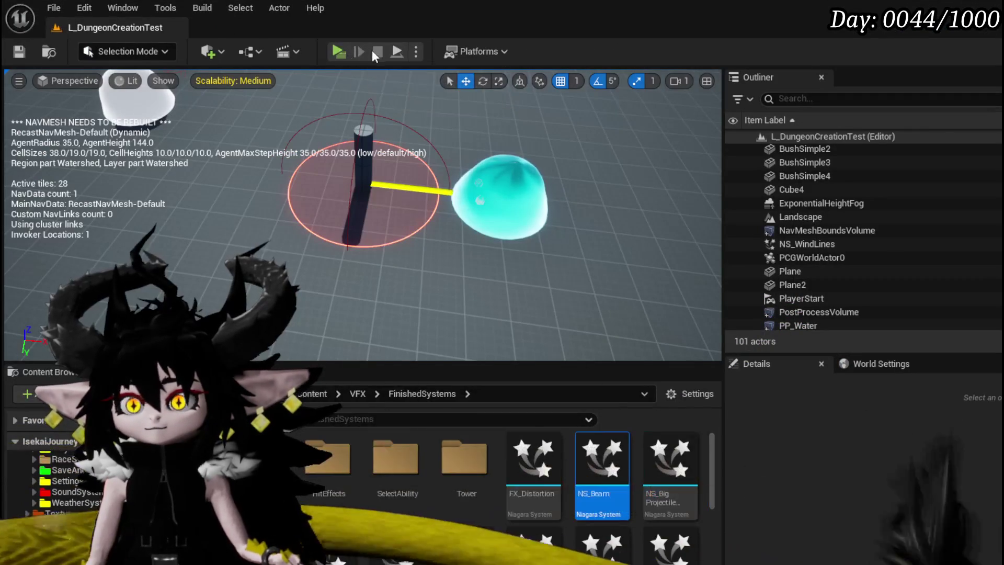
Start Play in the level editor and run forward with W toward the tower marker
{"action": "left_click", "coordinate": [342, 50]}
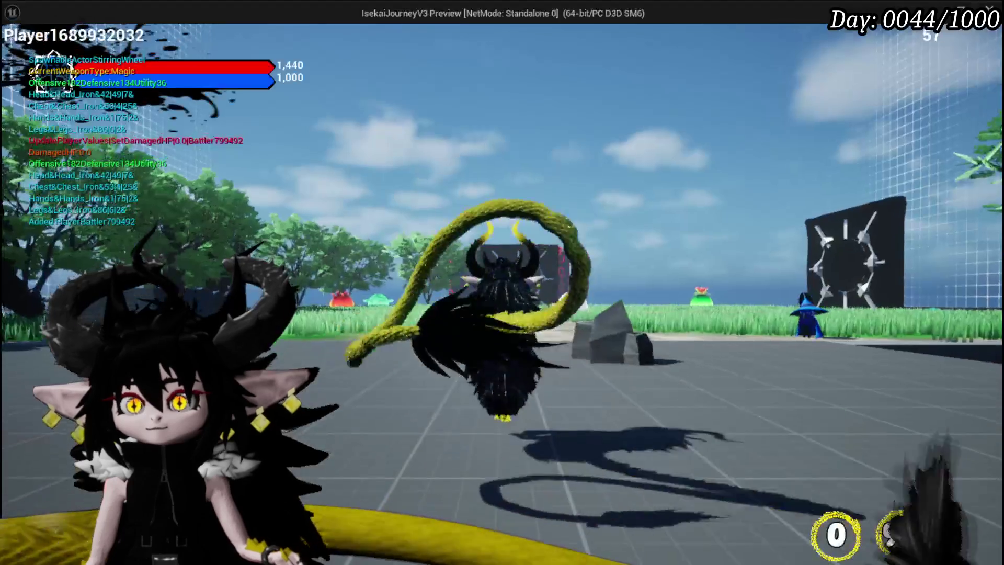
{"action": "key", "text": "w"}
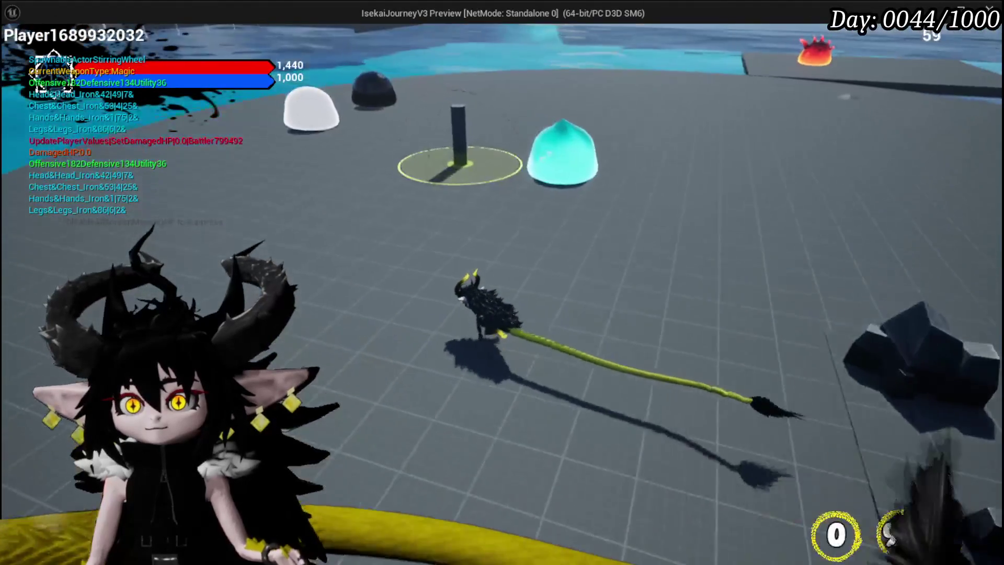
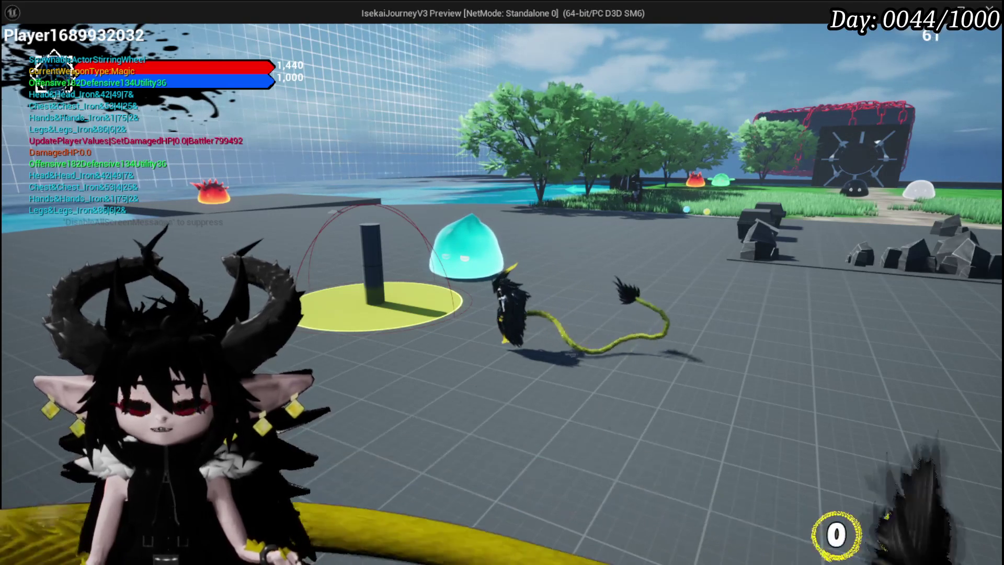
Stop the play test, save the level, and select the NS Trigger component in BP_TowerMarker_Child
{"action": "key", "text": "Escape"}
{"action": "left_click", "coordinate": [20, 48]}
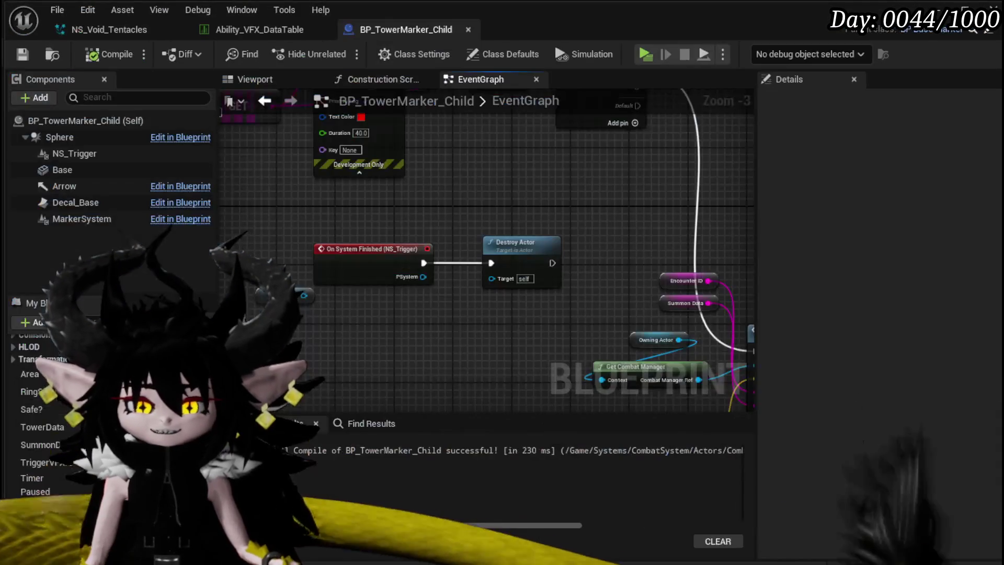
{"action": "mouse_move", "coordinate": [410, 281]}
{"action": "left_mouse_down"}
{"action": "mouse_move", "coordinate": [385, 343]}
{"action": "mouse_move", "coordinate": [330, 397]}
{"action": "mouse_move", "coordinate": [344, 321]}
{"action": "left_mouse_up"}
{"action": "left_click", "coordinate": [332, 303]}
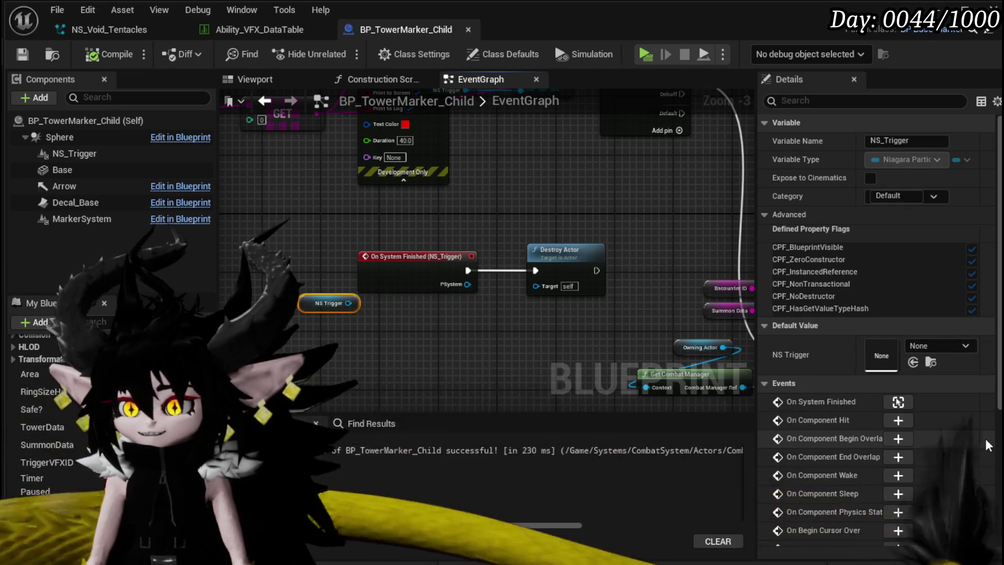
Add an On Component Deactivated event for NS_Trigger and place it beside the other events
{"action": "scroll", "coordinate": [988, 445], "scroll_direction": "down", "scroll_amount": 4}
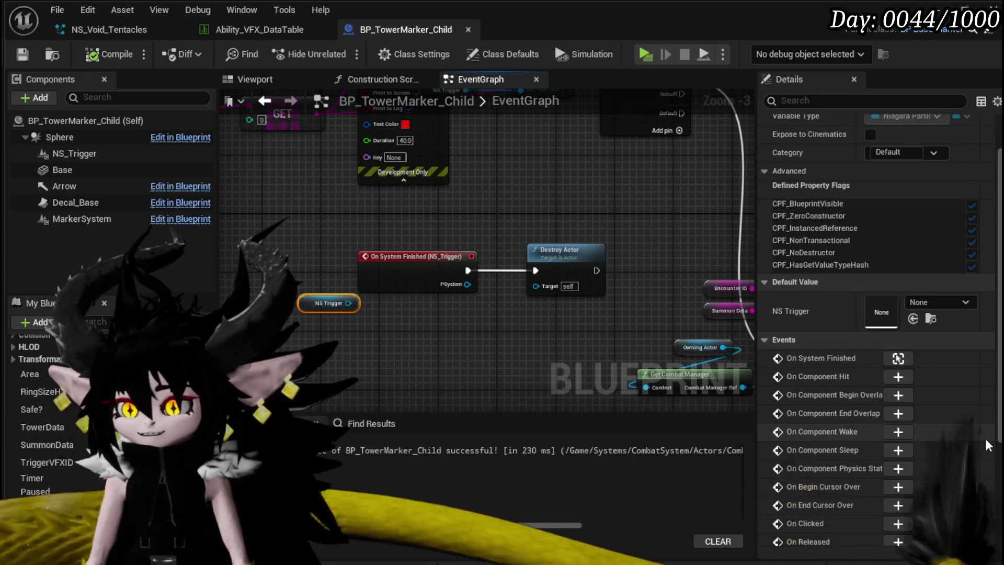
{"action": "scroll", "coordinate": [987, 445], "scroll_direction": "down", "scroll_amount": 3}
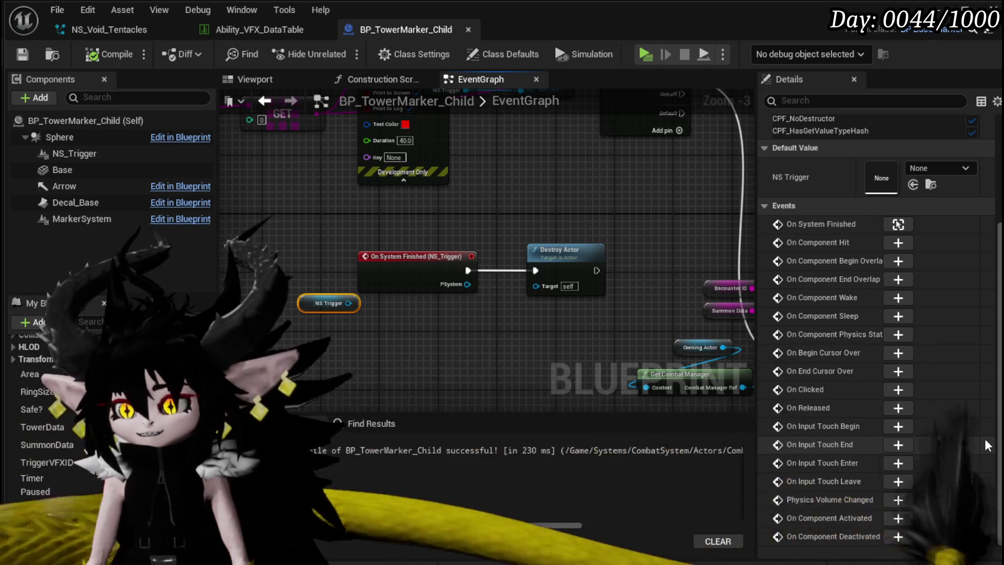
{"action": "scroll", "coordinate": [987, 445], "scroll_direction": "up", "scroll_amount": 1}
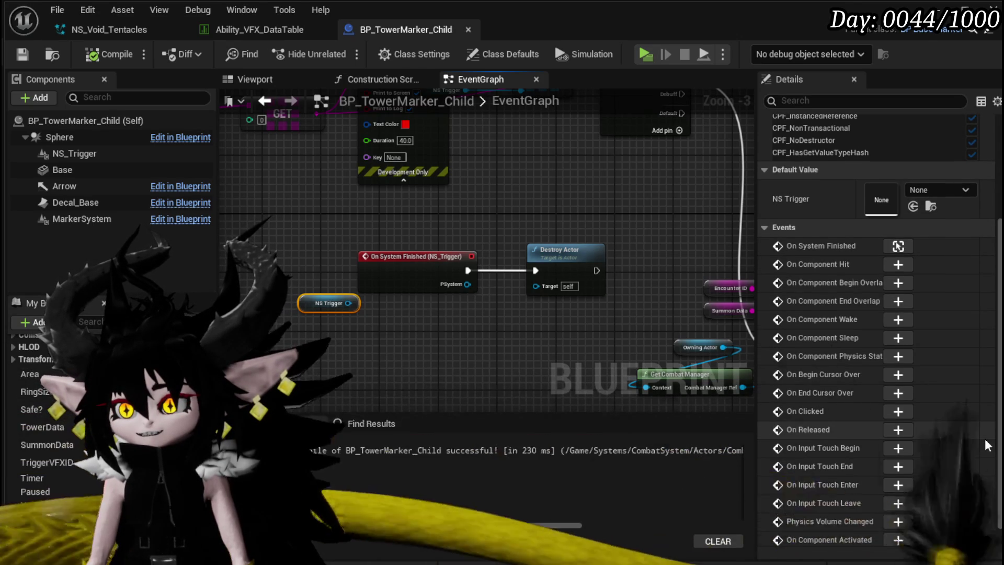
{"action": "scroll", "coordinate": [986, 447], "scroll_direction": "down", "scroll_amount": 1}
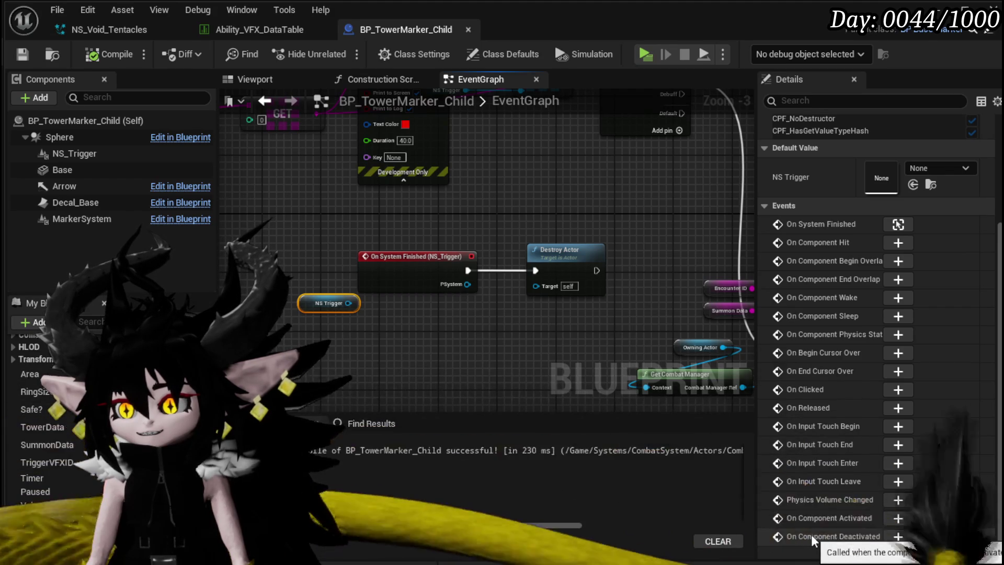
{"action": "left_click", "coordinate": [898, 536]}
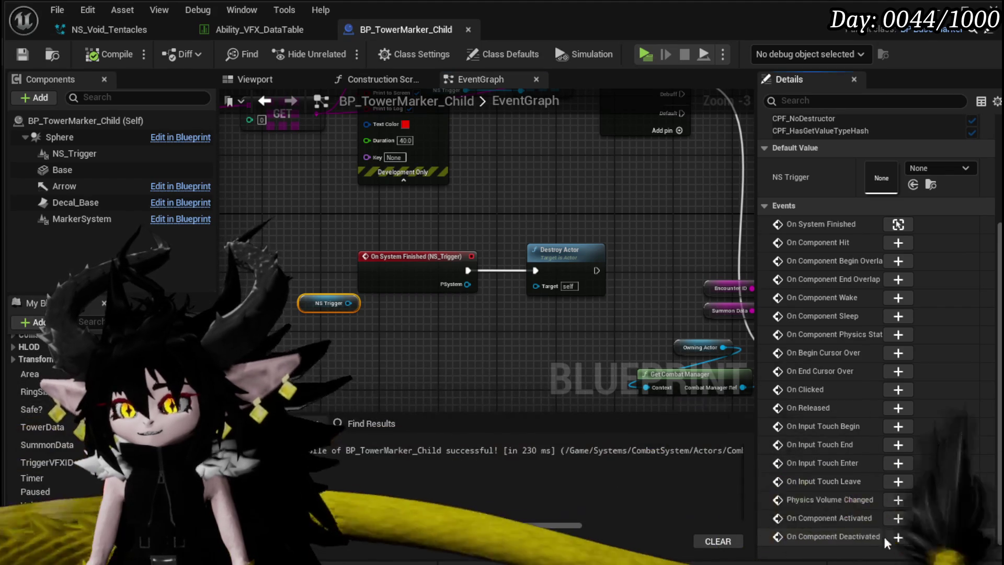
{"action": "scroll", "coordinate": [666, 345], "scroll_direction": "down", "scroll_amount": 7}
{"action": "mouse_move", "coordinate": [344, 364]}
{"action": "left_mouse_down"}
{"action": "mouse_move", "coordinate": [590, 240]}
{"action": "mouse_move", "coordinate": [559, 278]}
{"action": "mouse_move", "coordinate": [401, 266]}
{"action": "mouse_move", "coordinate": [407, 256]}
{"action": "left_mouse_up"}
{"action": "scroll", "coordinate": [407, 256], "scroll_direction": "up", "scroll_amount": 4}
Wire On Component Deactivated into Destroy Actor and put breakpoints on both NS_Trigger events
{"action": "mouse_move", "coordinate": [388, 210]}
{"action": "left_mouse_down"}
{"action": "mouse_move", "coordinate": [460, 219]}
{"action": "mouse_move", "coordinate": [454, 210]}
{"action": "left_mouse_up"}
{"action": "right_click", "coordinate": [325, 215]}
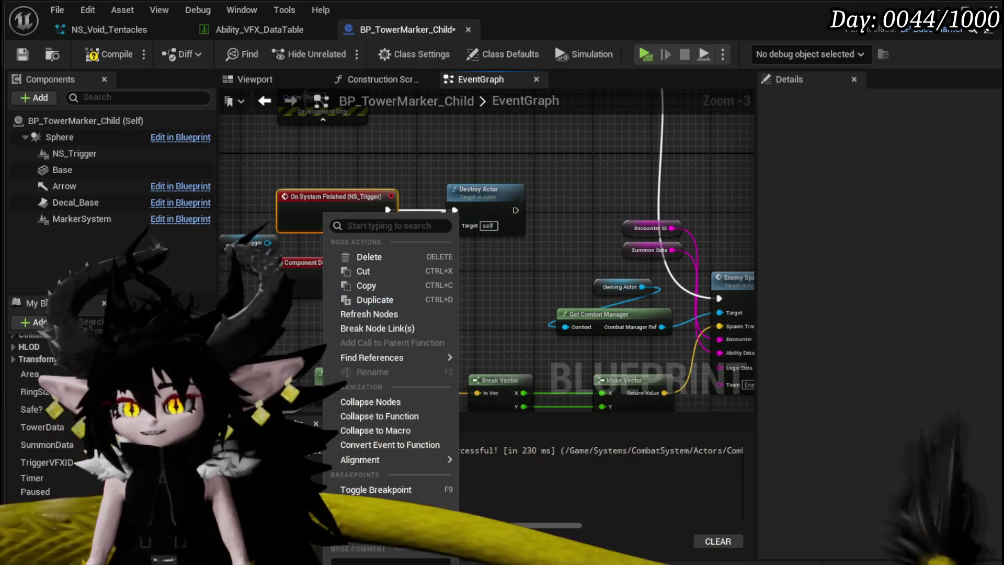
{"action": "left_click", "coordinate": [375, 490]}
{"action": "left_click_drag", "start_coordinate": [393, 275], "coordinate": [454, 209]}
{"action": "right_click", "coordinate": [316, 279]}
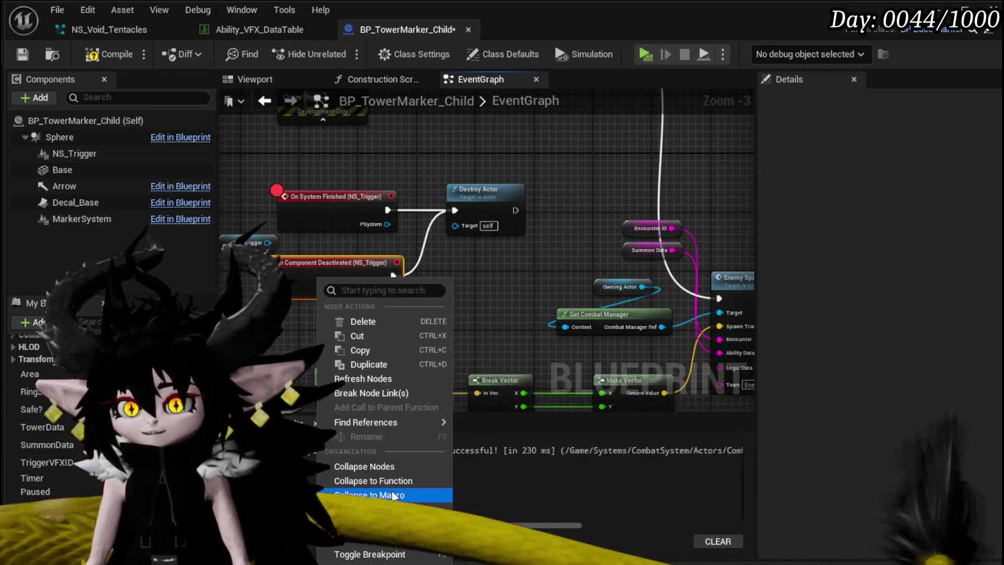
{"action": "left_click", "coordinate": [366, 467]}
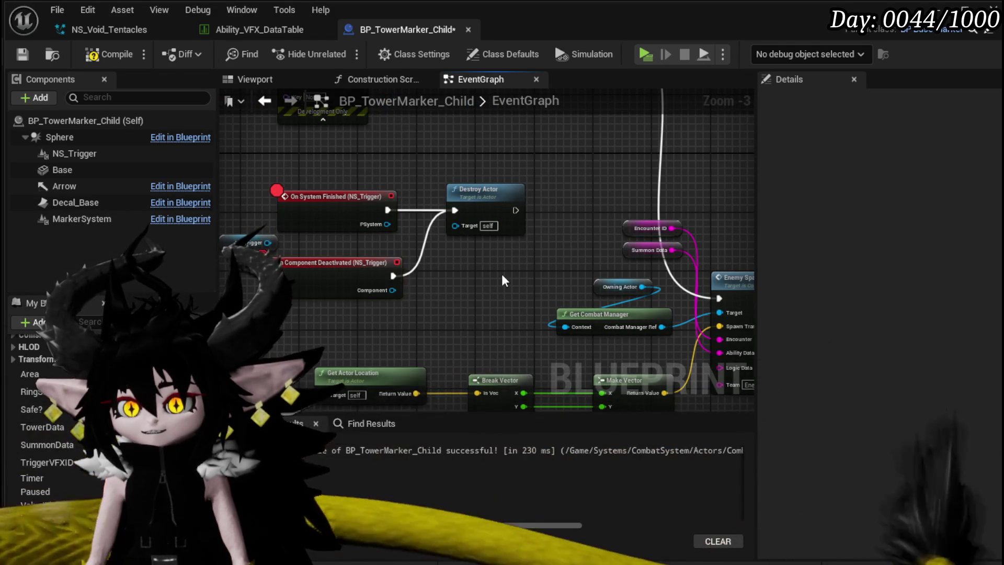
{"action": "left_click_drag", "start_coordinate": [289, 250], "coordinate": [260, 243]}
Compile and save BP_TowerMarker_Child, then start a play test of the level
{"action": "left_click", "coordinate": [110, 54]}
{"action": "left_click", "coordinate": [23, 54]}
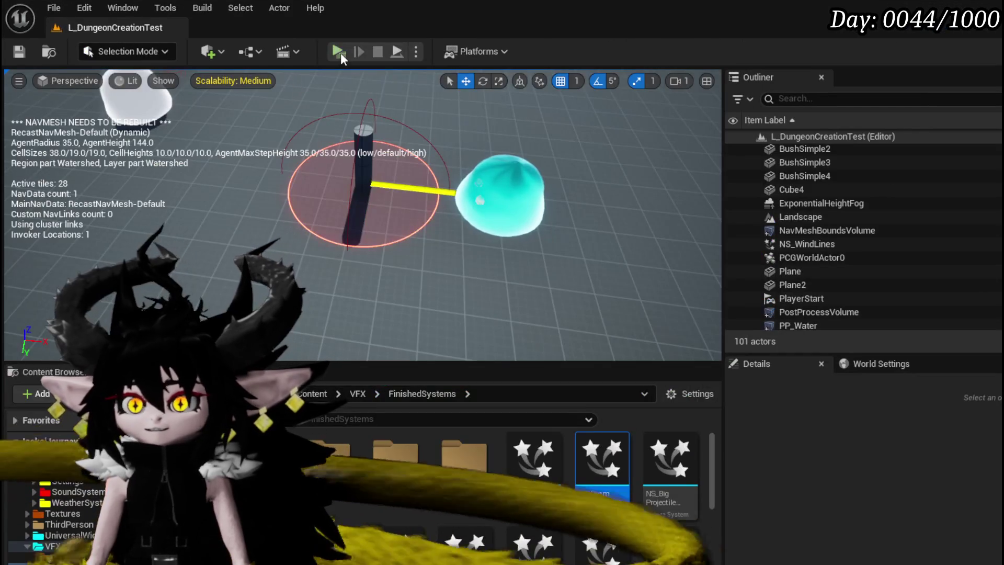
{"action": "left_click", "coordinate": [338, 51]}
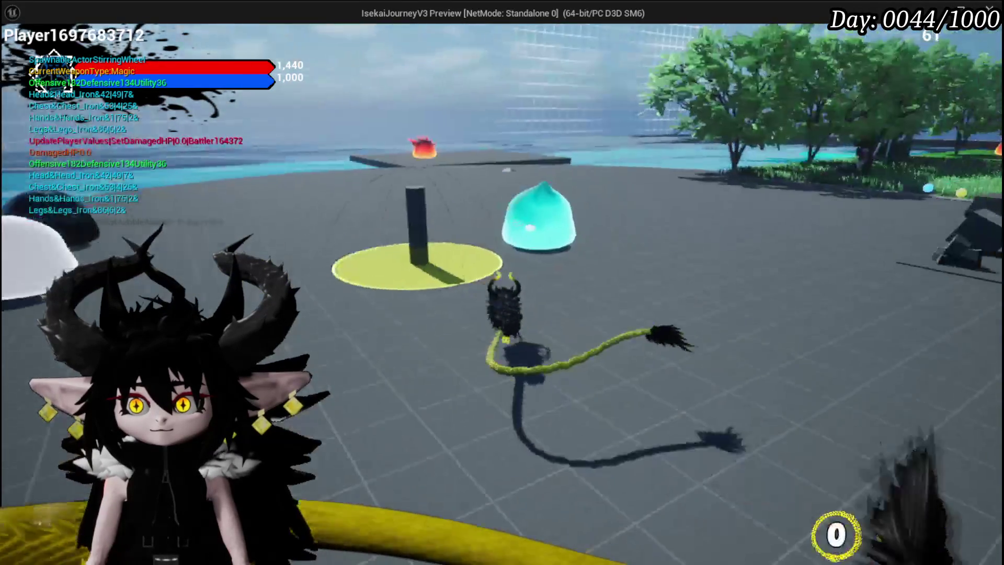
Stop the standalone play session to return to BP_TowerMarker_Child's event graph
{"action": "key", "text": "Escape"}
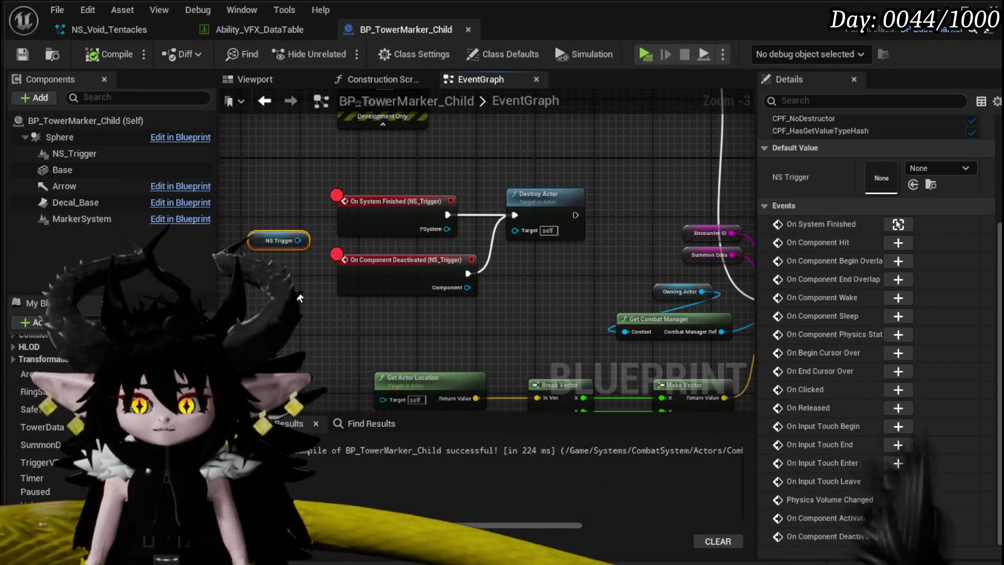
{"action": "mouse_move", "coordinate": [298, 240]}
{"action": "left_mouse_down"}
{"action": "mouse_move", "coordinate": [274, 264]}
{"action": "mouse_move", "coordinate": [272, 307]}
{"action": "left_mouse_up"}
{"action": "type", "text": "get"}
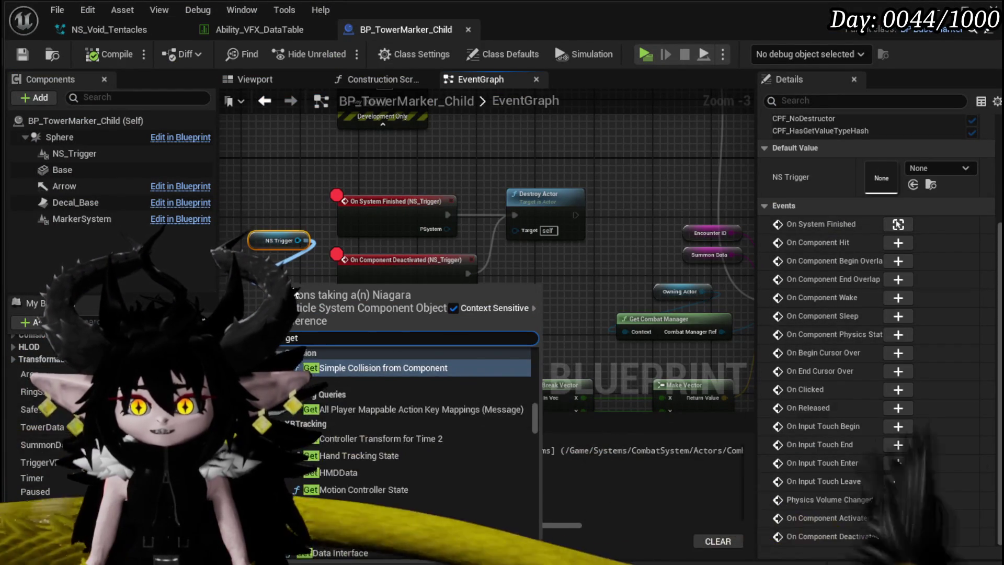
{"action": "type", "text": "play length"}
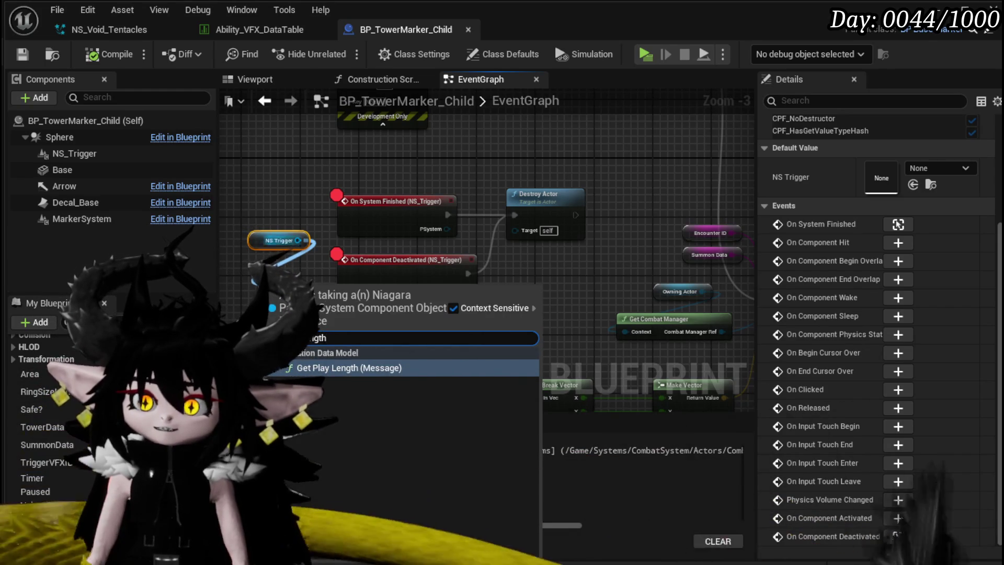
{"action": "key", "text": "Escape"}
{"action": "scroll", "coordinate": [346, 268], "scroll_direction": "up", "scroll_amount": 3}
{"action": "mouse_move", "coordinate": [339, 223]}
{"action": "left_mouse_down"}
{"action": "mouse_move", "coordinate": [306, 211]}
{"action": "mouse_move", "coordinate": [316, 274]}
{"action": "left_mouse_up"}
{"action": "left_click", "coordinate": [360, 287]}
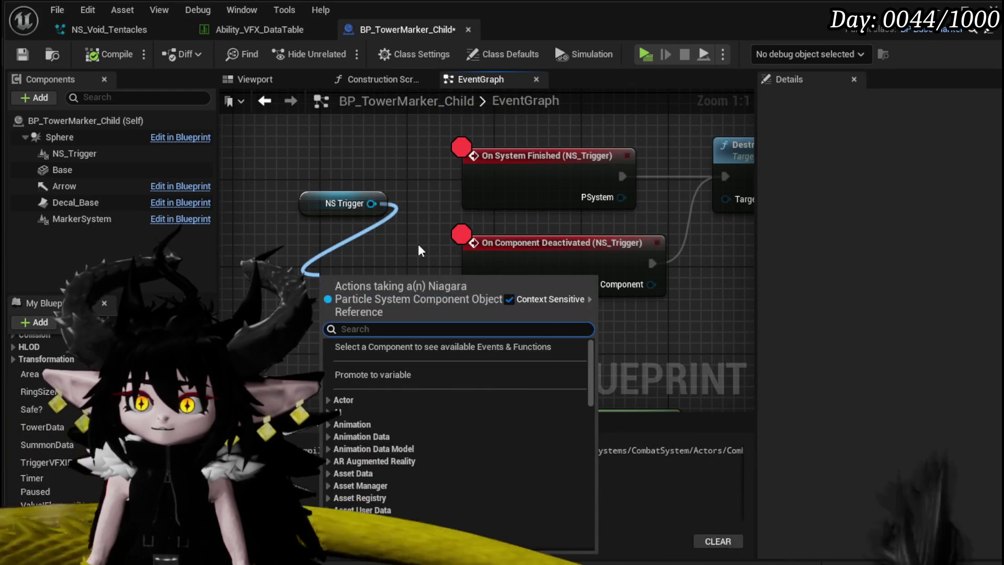
{"action": "type", "text": "Time"}
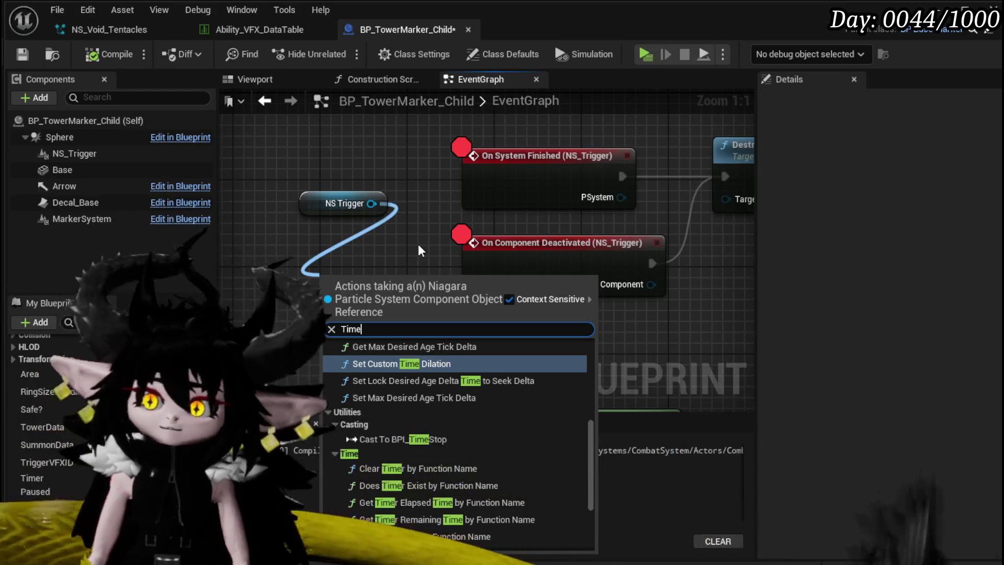
{"action": "scroll", "coordinate": [519, 407], "scroll_direction": "up", "scroll_amount": 3}
{"action": "scroll", "coordinate": [519, 402], "scroll_direction": "up", "scroll_amount": 3}
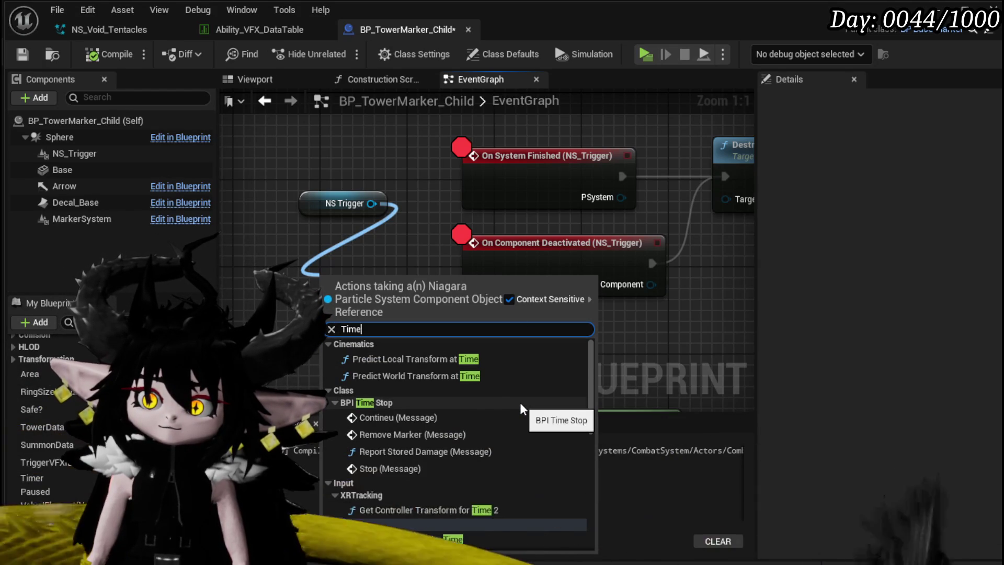
{"action": "scroll", "coordinate": [520, 403], "scroll_direction": "down", "scroll_amount": 5}
{"action": "scroll", "coordinate": [520, 402], "scroll_direction": "down", "scroll_amount": 5}
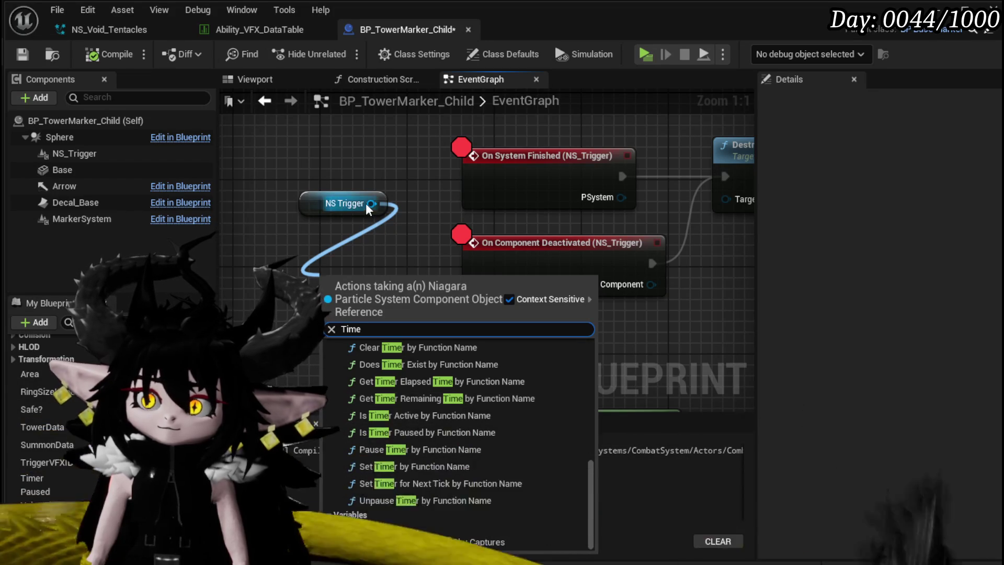
{"action": "left_click_drag", "start_coordinate": [369, 204], "coordinate": [334, 267]}
{"action": "type", "text": "Du"}
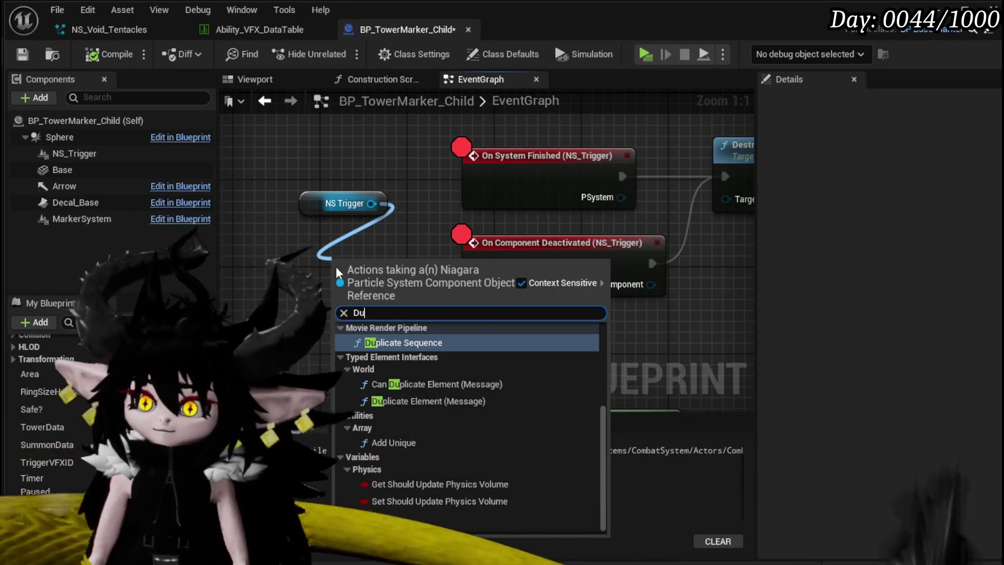
{"action": "key", "text": "Escape"}
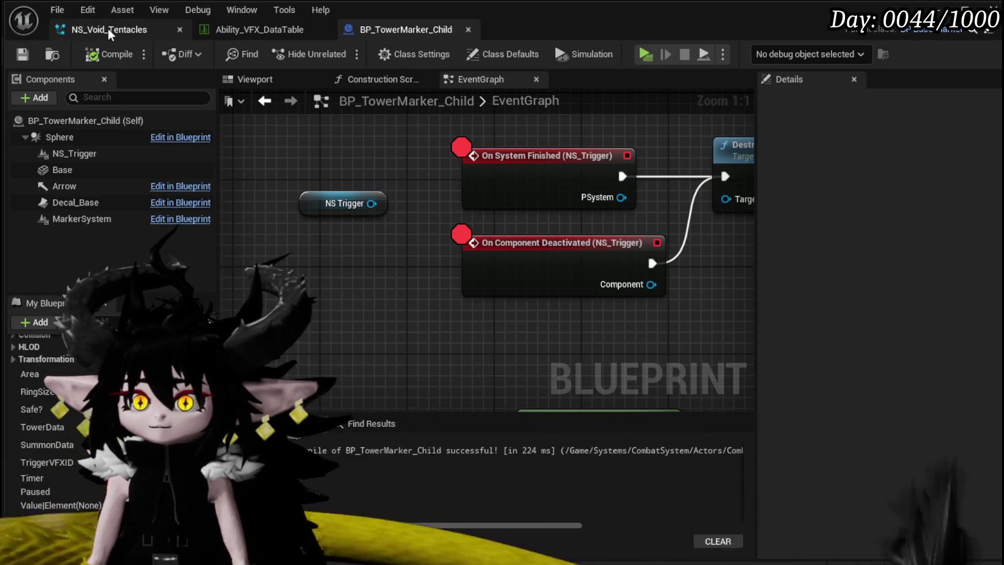
Save the NS_Void_Tentacles system and survey its emitters in the system graph
{"action": "left_click", "coordinate": [108, 29]}
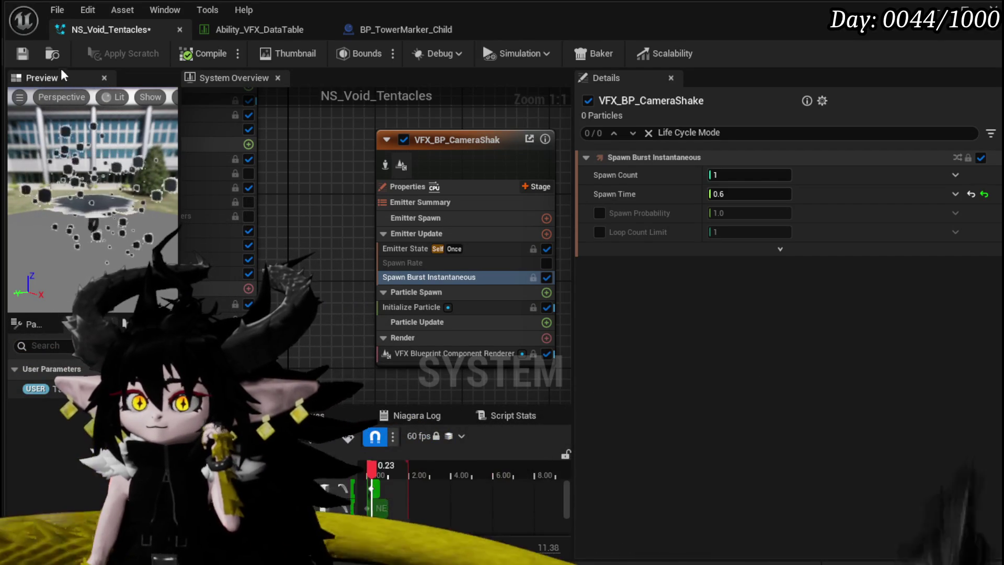
{"action": "key", "text": "ctrl+s"}
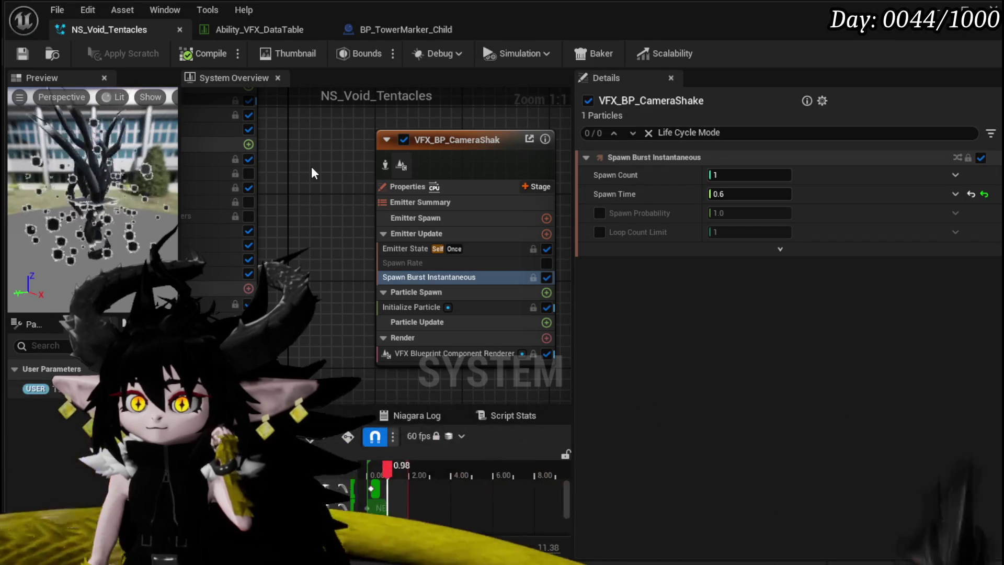
{"action": "scroll", "coordinate": [312, 166], "scroll_direction": "down", "scroll_amount": 4}
{"action": "mouse_move", "coordinate": [309, 166]}
{"action": "left_mouse_down"}
{"action": "mouse_move", "coordinate": [326, 270]}
{"action": "mouse_move", "coordinate": [340, 261]}
{"action": "left_mouse_up"}
{"action": "scroll", "coordinate": [366, 251], "scroll_direction": "up", "scroll_amount": 3}
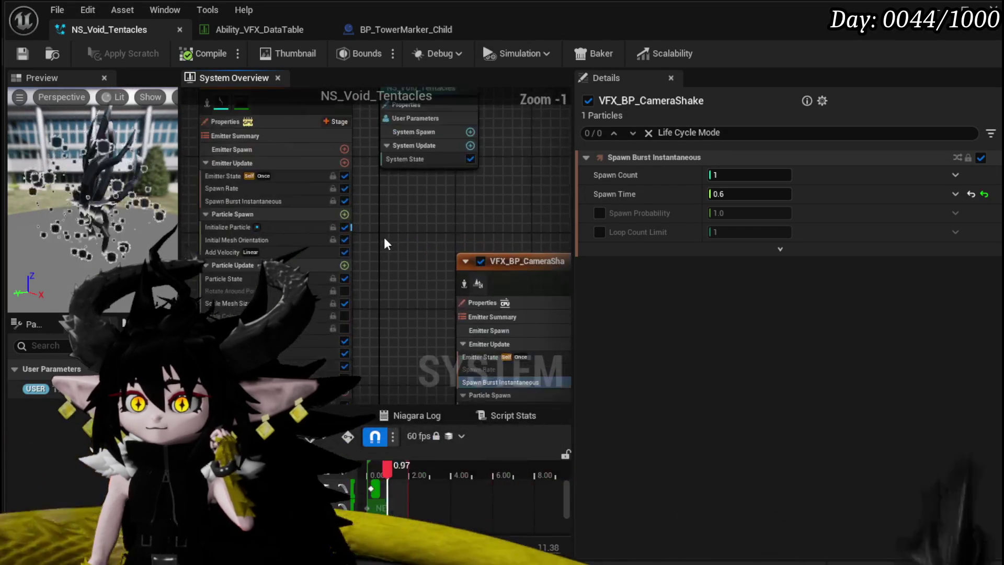
{"action": "left_click_drag", "start_coordinate": [383, 237], "coordinate": [189, 108]}
{"action": "scroll", "coordinate": [453, 251], "scroll_direction": "down", "scroll_amount": 2}
{"action": "mouse_move", "coordinate": [508, 363]}
{"action": "left_mouse_down"}
{"action": "mouse_move", "coordinate": [379, 224]}
{"action": "mouse_move", "coordinate": [195, 127]}
{"action": "left_mouse_up"}
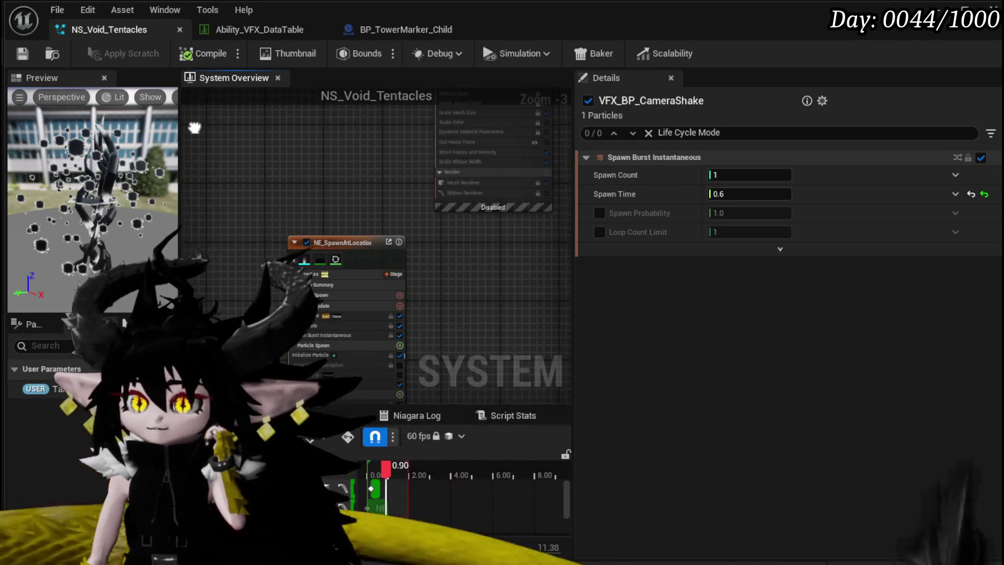
Delete the disabled NE_SpawnAtLocation emitter from NS_Void_Tentacles
{"action": "scroll", "coordinate": [303, 190], "scroll_direction": "up", "scroll_amount": 3}
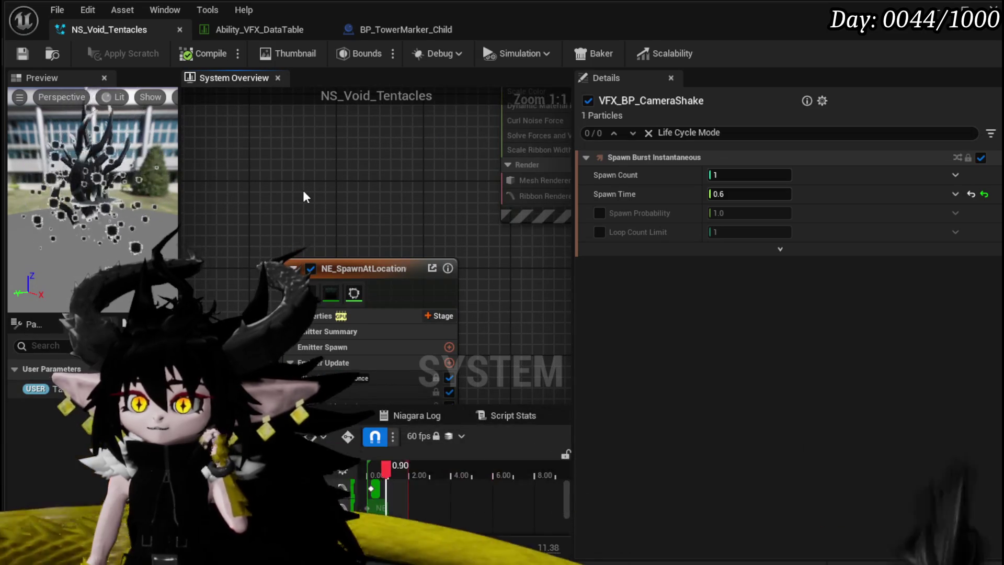
{"action": "scroll", "coordinate": [303, 189], "scroll_direction": "down", "scroll_amount": 3}
{"action": "left_click_drag", "start_coordinate": [304, 189], "coordinate": [478, 53]}
{"action": "scroll", "coordinate": [298, 258], "scroll_direction": "down", "scroll_amount": 1}
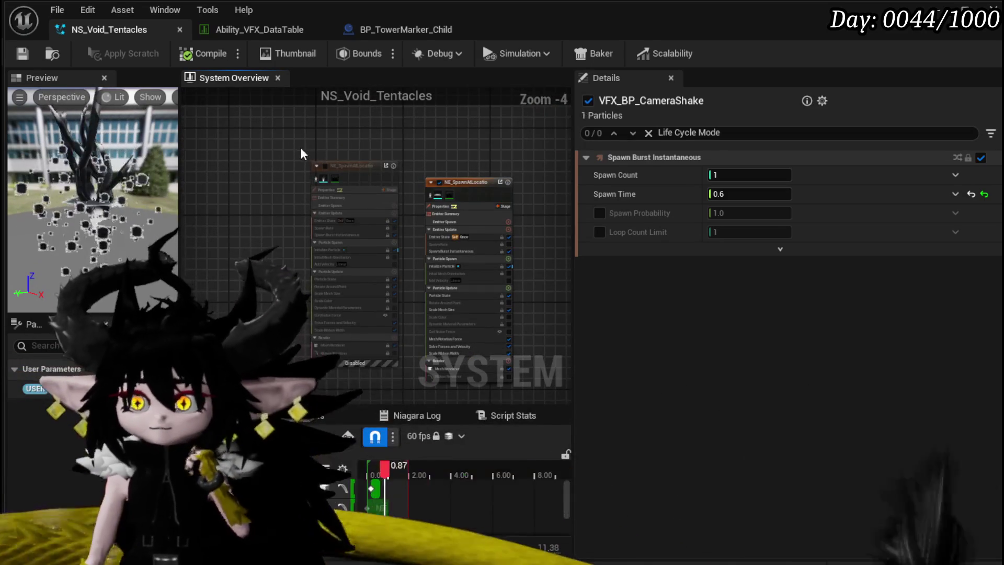
{"action": "left_click", "coordinate": [355, 166]}
{"action": "key", "text": "Delete"}
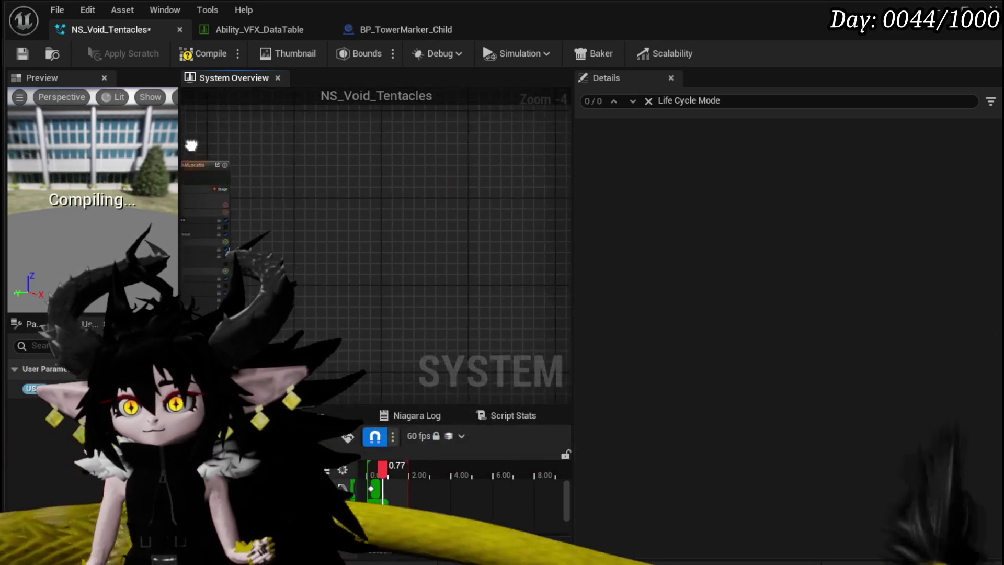
Duplicate the NE_SpawnAtLocation001 emitter
{"action": "left_click", "coordinate": [295, 152]}
{"action": "mouse_move", "coordinate": [295, 152]}
{"action": "left_mouse_down"}
{"action": "mouse_move", "coordinate": [342, 194]}
{"action": "mouse_move", "coordinate": [391, 197]}
{"action": "left_mouse_up"}
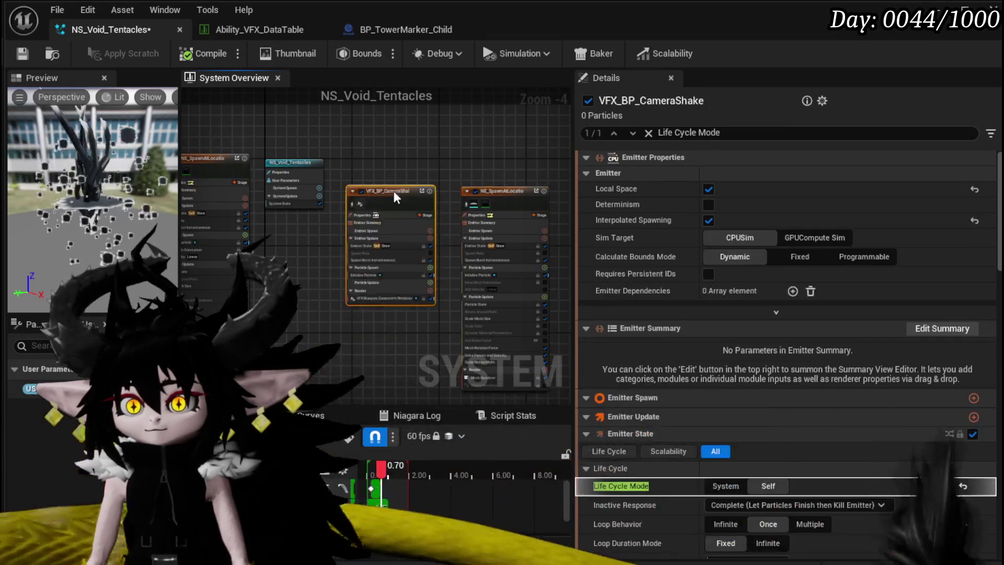
{"action": "left_click", "coordinate": [356, 275]}
{"action": "key", "text": "ctrl+d"}
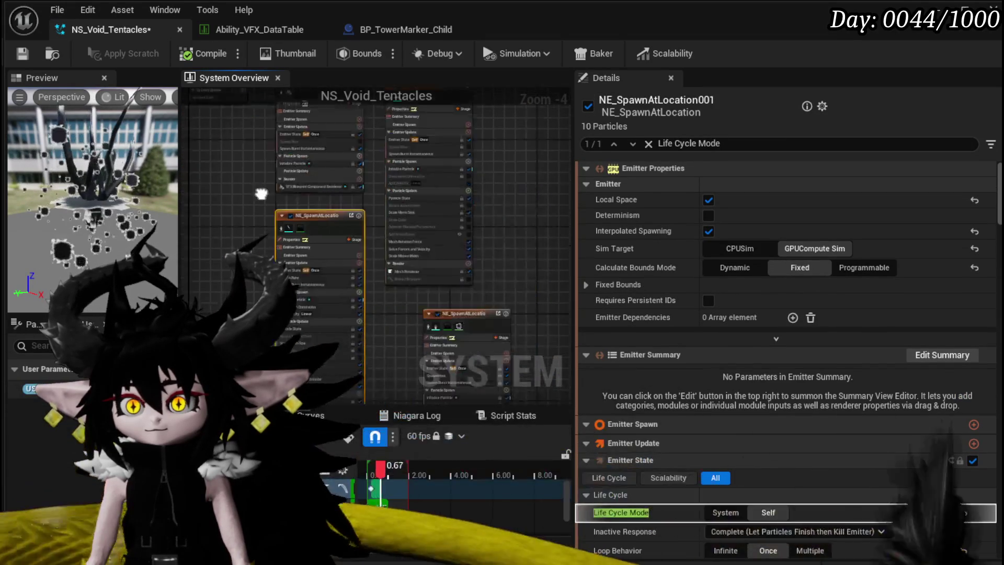
{"action": "left_click", "coordinate": [327, 206]}
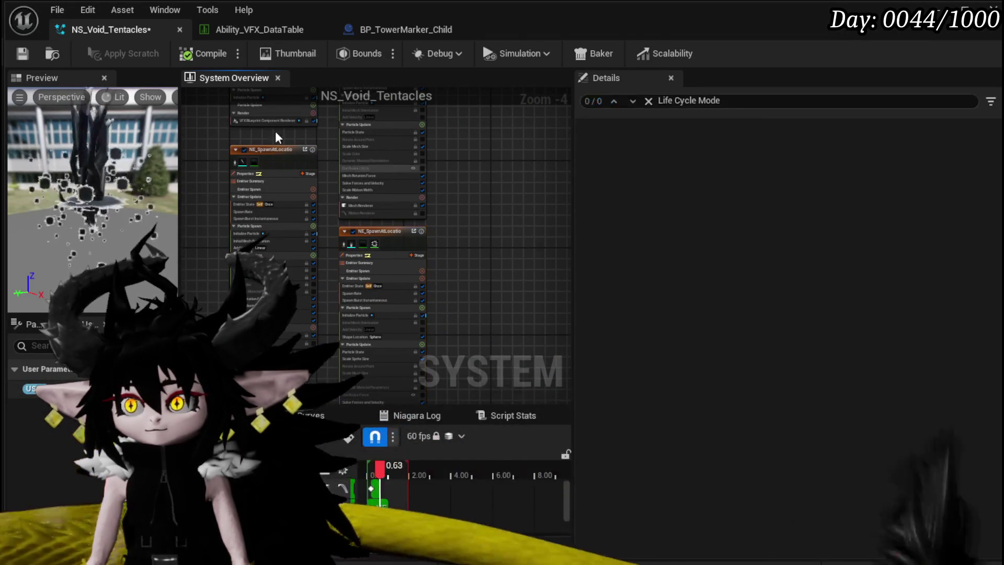
Save the Niagara system and switch to the BP_TowerMarker_Child event graph
{"action": "left_click", "coordinate": [23, 56]}
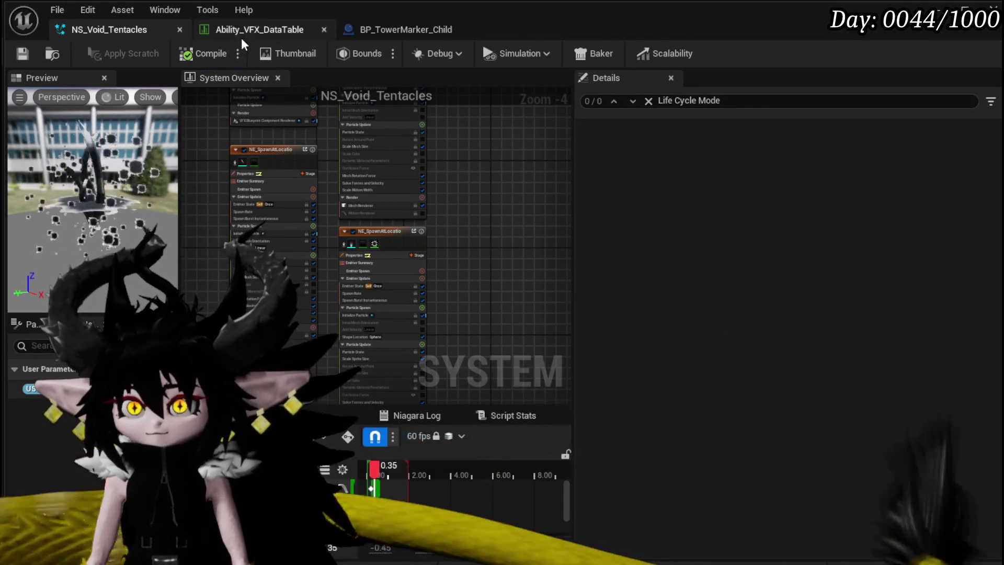
{"action": "left_click", "coordinate": [398, 37]}
{"action": "scroll", "coordinate": [390, 160], "scroll_direction": "down", "scroll_amount": 5}
{"action": "scroll", "coordinate": [335, 255], "scroll_direction": "up", "scroll_amount": 3}
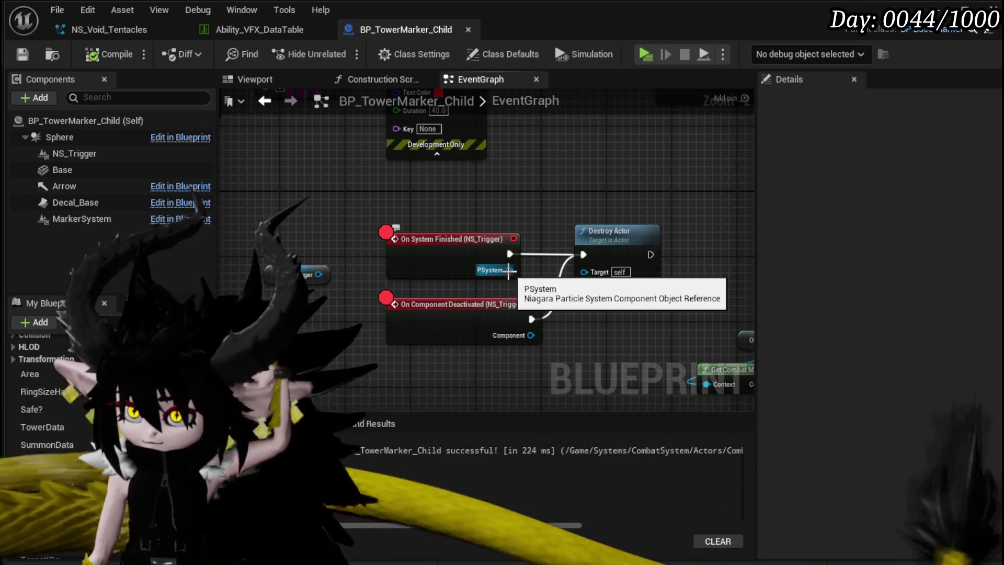
Box-select the On System Finished and On Component Deactivated nodes, then switch to NS_Void_Tentacles
{"action": "left_click_drag", "start_coordinate": [355, 201], "coordinate": [465, 353]}
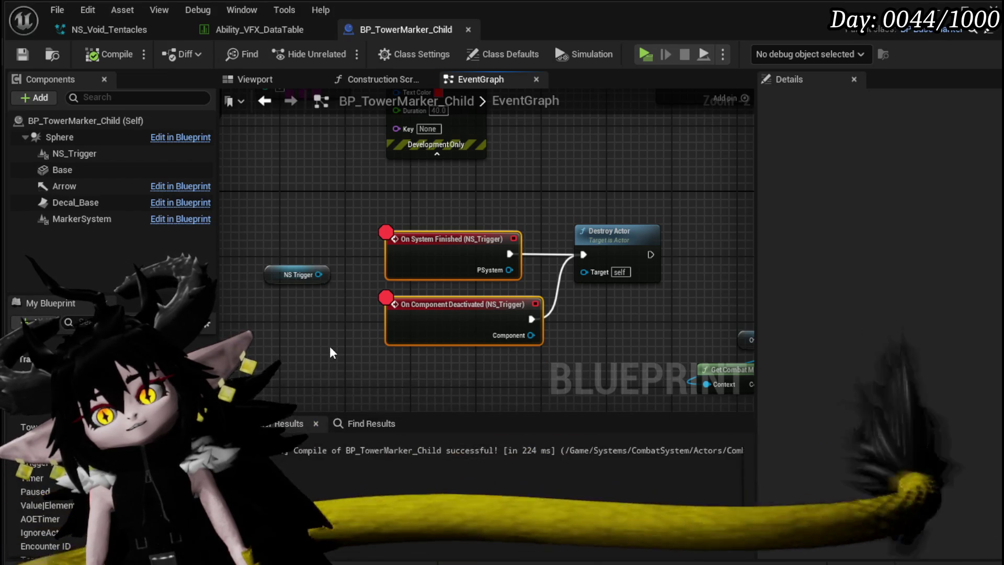
{"action": "double_click", "coordinate": [507, 102]}
{"action": "left_click", "coordinate": [129, 31]}
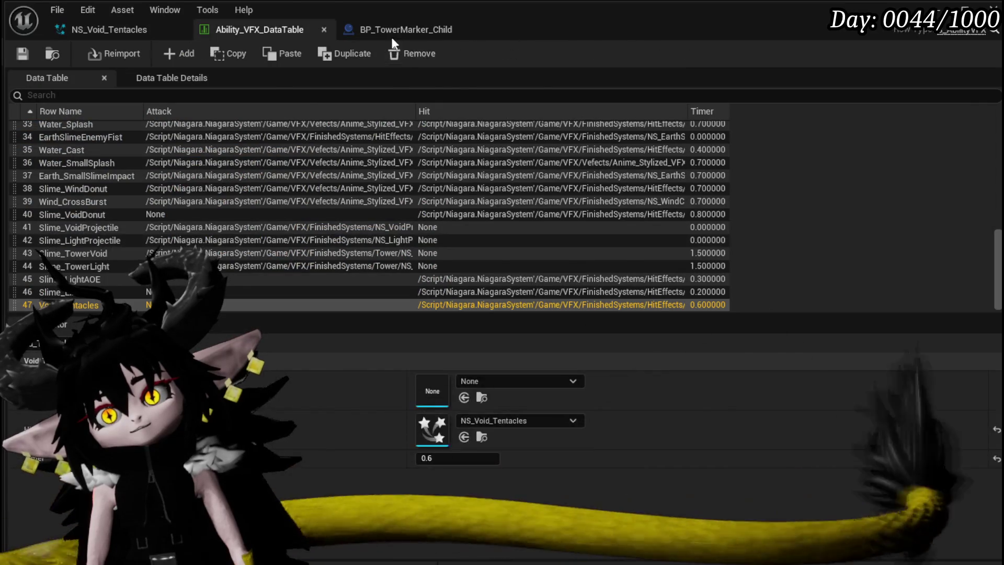
Back in BP_TowerMarker_Child, drag from NS Trigger to browse its action list
{"action": "left_click", "coordinate": [375, 28]}
{"action": "mouse_move", "coordinate": [365, 255]}
{"action": "left_mouse_down"}
{"action": "mouse_move", "coordinate": [266, 230]}
{"action": "mouse_move", "coordinate": [311, 233]}
{"action": "mouse_move", "coordinate": [309, 262]}
{"action": "left_mouse_up"}
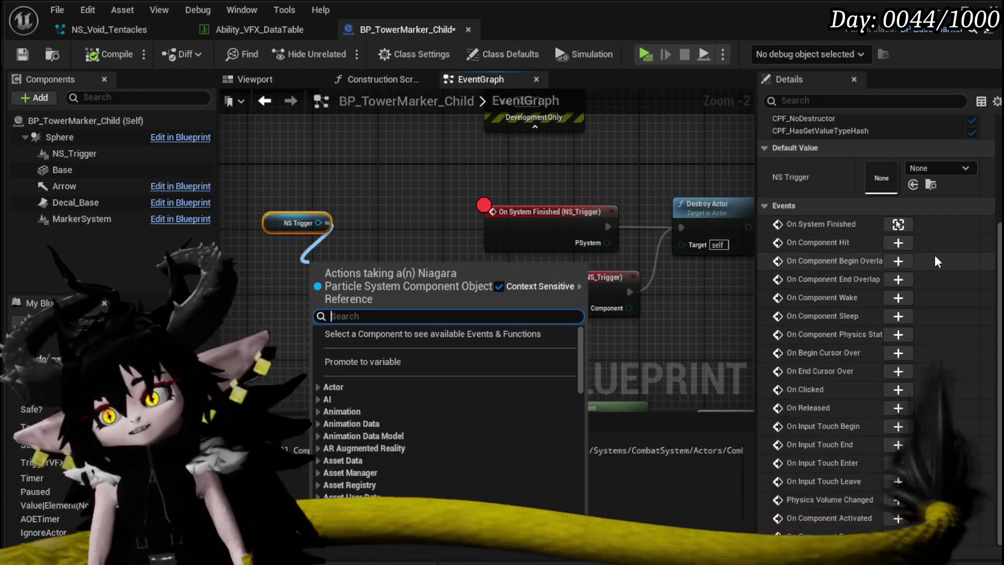
{"action": "scroll", "coordinate": [934, 255], "scroll_direction": "up", "scroll_amount": 5}
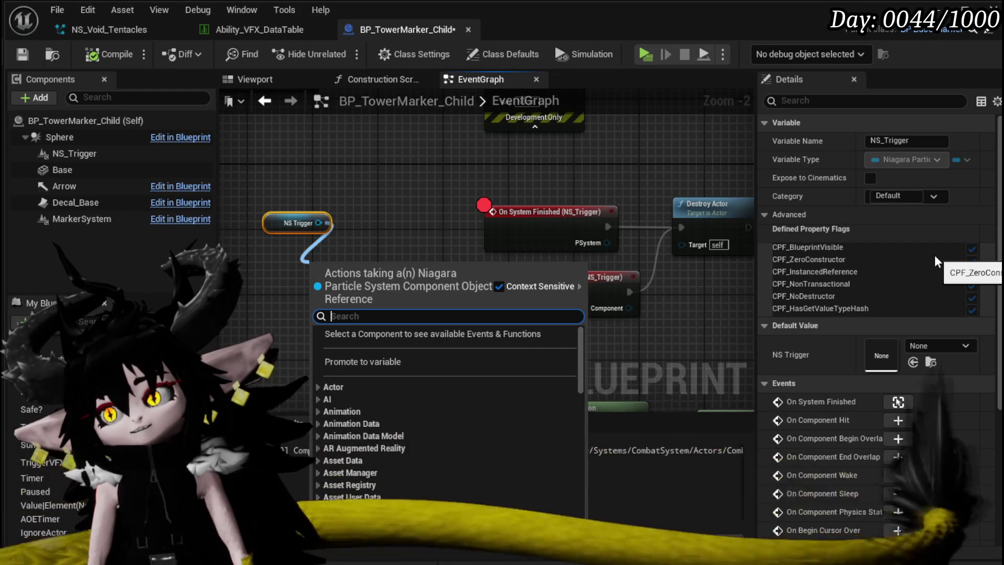
{"action": "scroll", "coordinate": [934, 255], "scroll_direction": "down", "scroll_amount": 2}
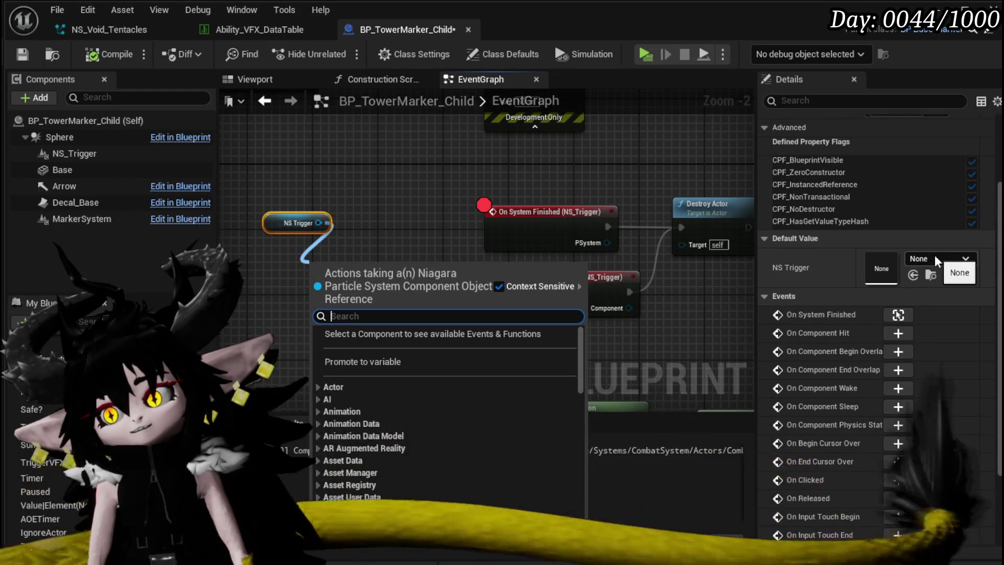
{"action": "scroll", "coordinate": [933, 255], "scroll_direction": "down", "scroll_amount": 1}
{"action": "scroll", "coordinate": [933, 255], "scroll_direction": "down", "scroll_amount": 1}
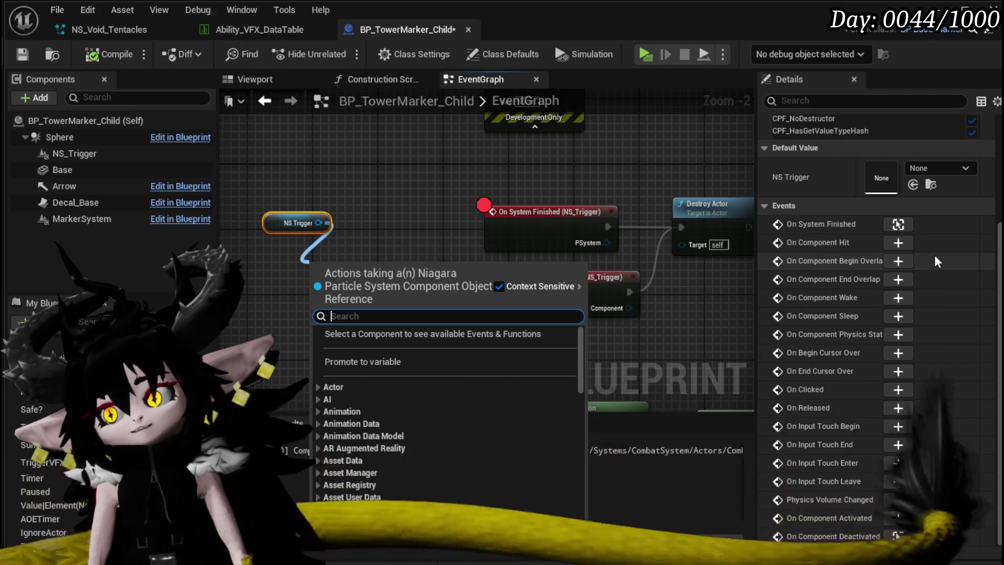
{"action": "scroll", "coordinate": [415, 368], "scroll_direction": "down", "scroll_amount": 2}
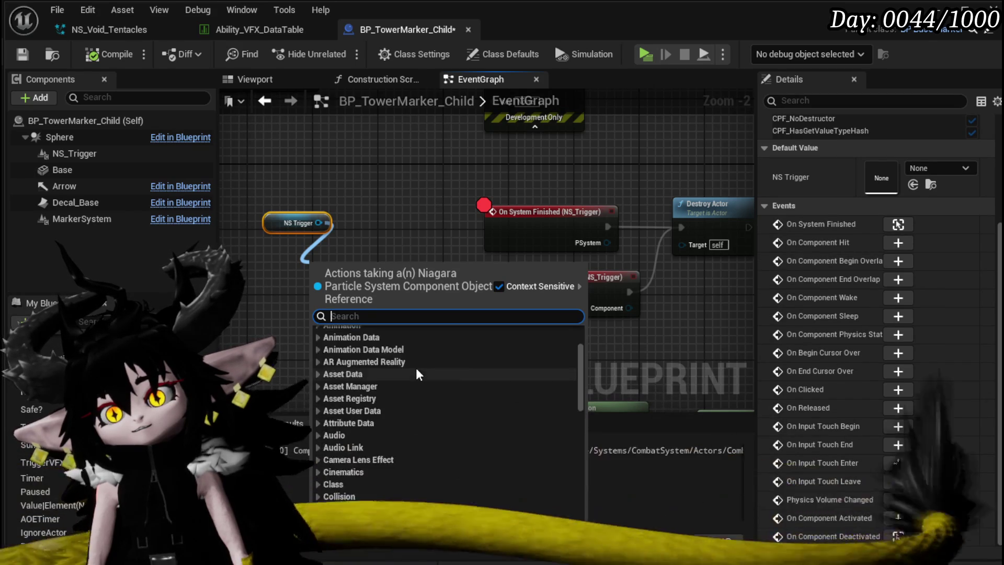
{"action": "scroll", "coordinate": [416, 368], "scroll_direction": "up", "scroll_amount": 2}
Filter the NS Trigger action menu by 'get' and scroll through the Niagara component functions
{"action": "left_click_drag", "start_coordinate": [313, 226], "coordinate": [262, 295]}
{"action": "type", "text": "get"}
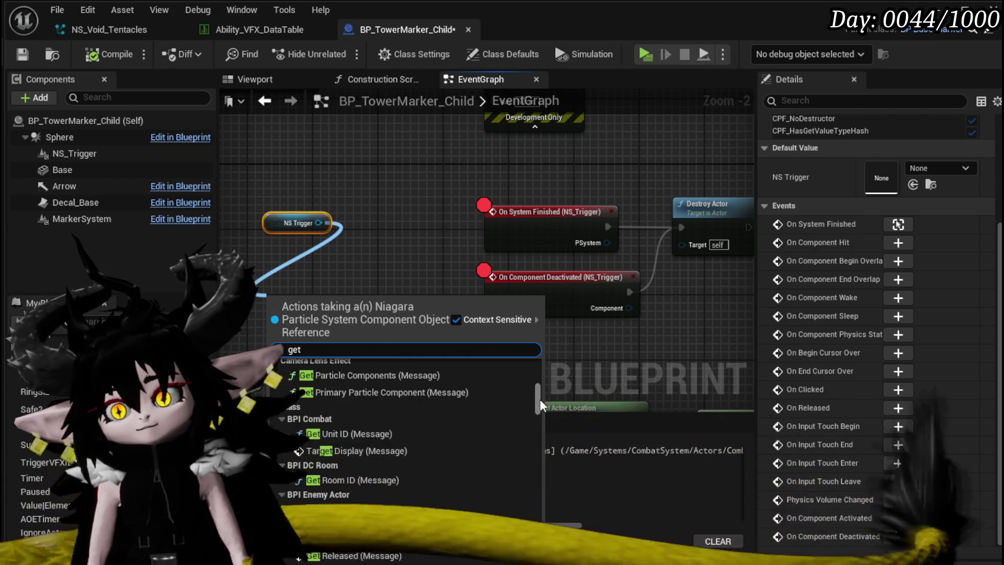
{"action": "left_click_drag", "start_coordinate": [539, 400], "coordinate": [541, 361]}
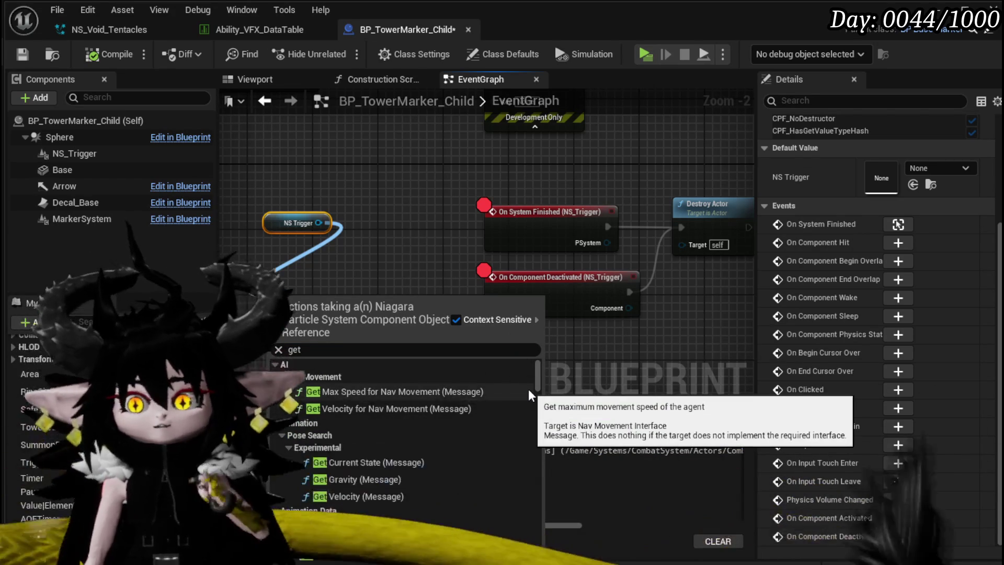
{"action": "scroll", "coordinate": [529, 395], "scroll_direction": "down", "scroll_amount": 3}
{"action": "scroll", "coordinate": [529, 393], "scroll_direction": "down", "scroll_amount": 10}
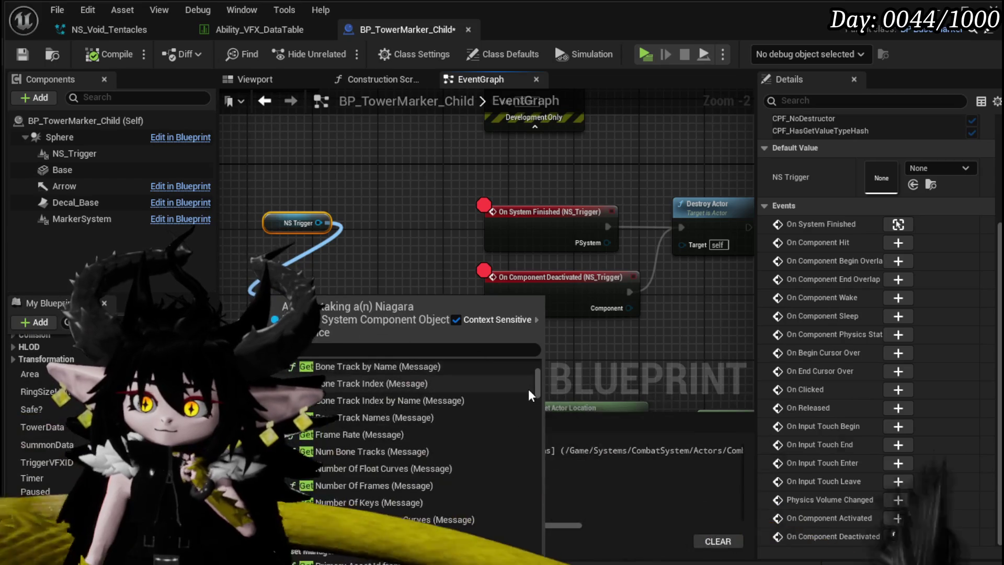
{"action": "scroll", "coordinate": [528, 388], "scroll_direction": "down", "scroll_amount": 5}
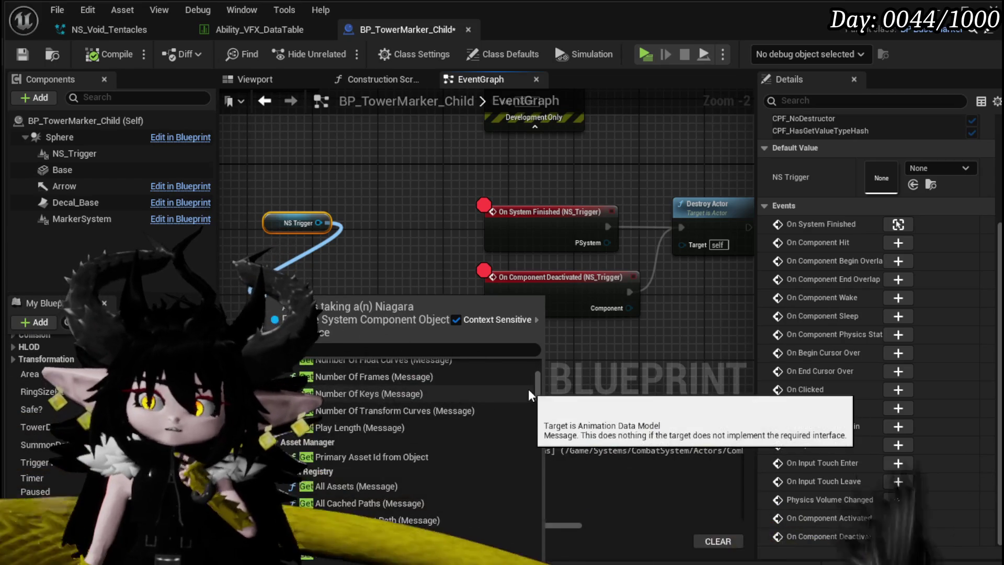
{"action": "scroll", "coordinate": [529, 392], "scroll_direction": "down", "scroll_amount": 6}
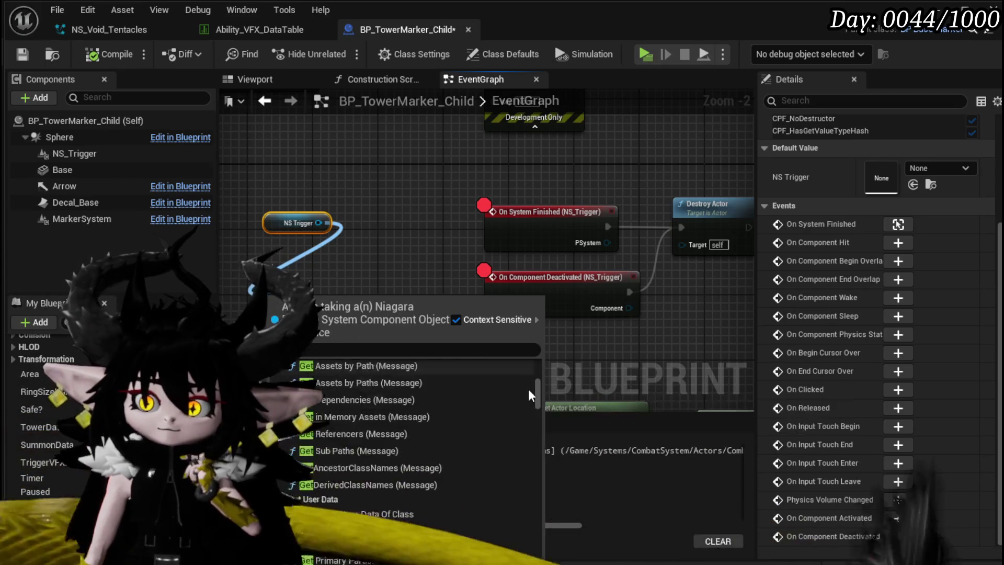
{"action": "scroll", "coordinate": [528, 388], "scroll_direction": "down", "scroll_amount": 3}
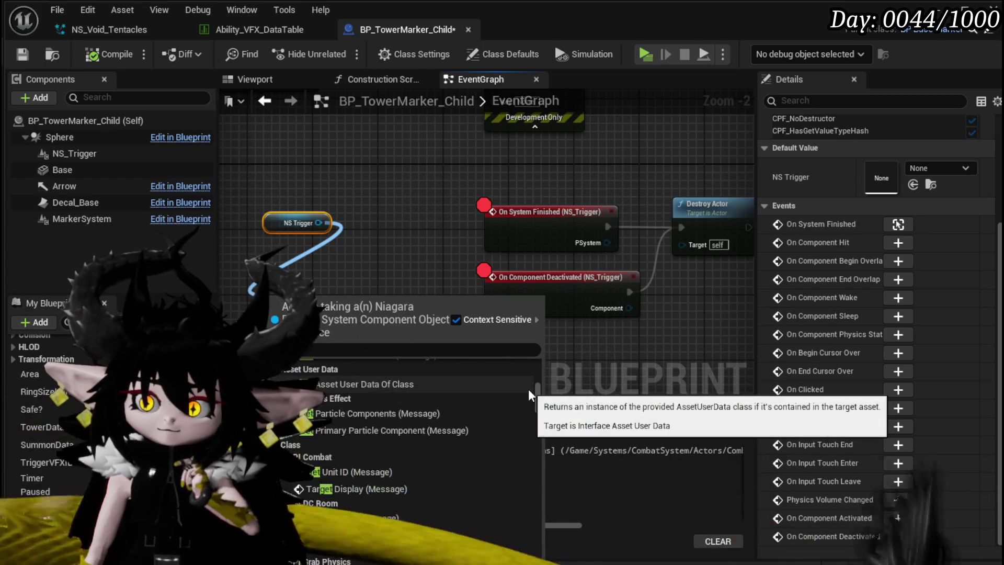
{"action": "scroll", "coordinate": [528, 388], "scroll_direction": "down", "scroll_amount": 3}
{"action": "scroll", "coordinate": [528, 387], "scroll_direction": "down", "scroll_amount": 5}
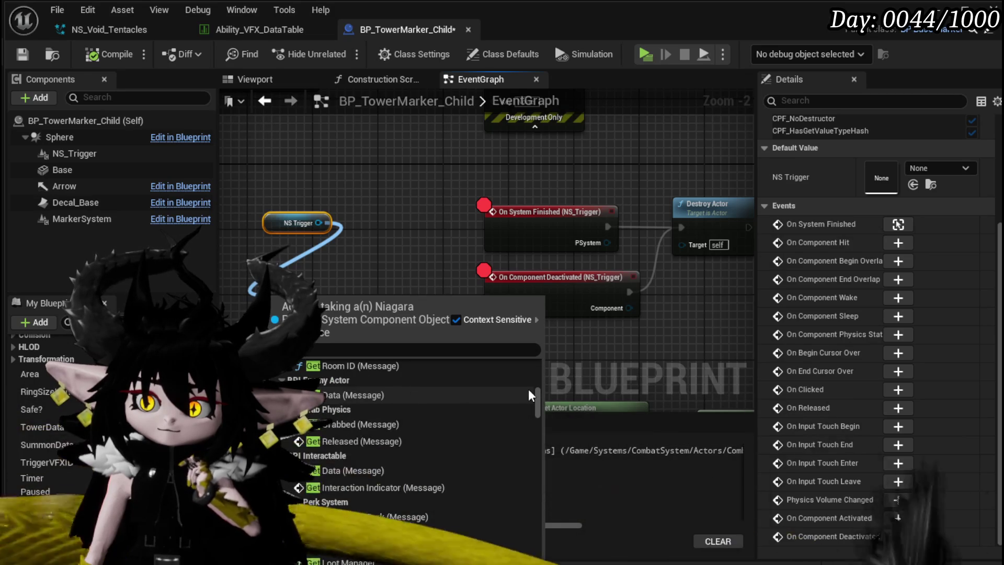
{"action": "scroll", "coordinate": [528, 392], "scroll_direction": "down", "scroll_amount": 4}
{"action": "scroll", "coordinate": [528, 389], "scroll_direction": "down", "scroll_amount": 8}
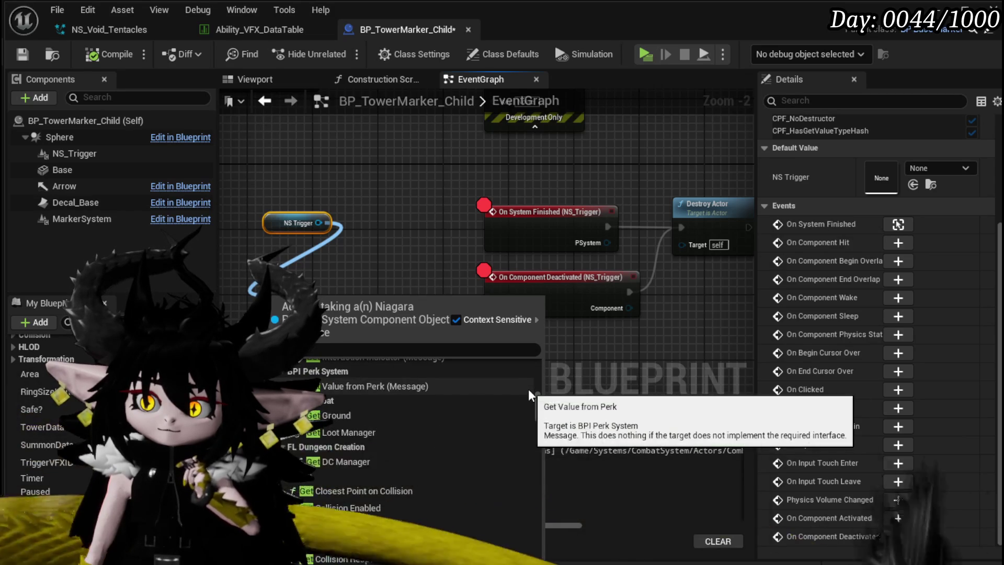
{"action": "scroll", "coordinate": [528, 390], "scroll_direction": "down", "scroll_amount": 6}
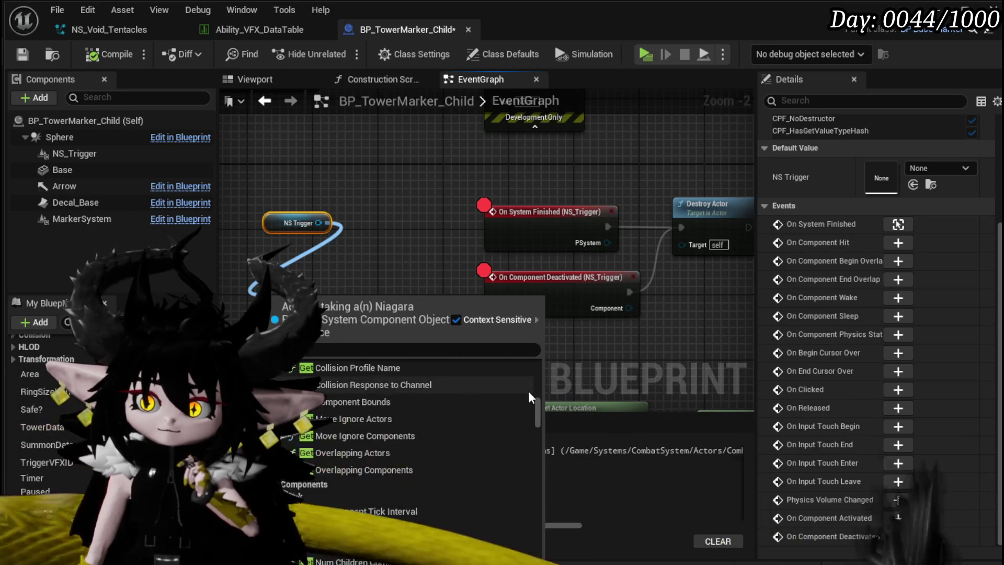
{"action": "scroll", "coordinate": [528, 391], "scroll_direction": "down", "scroll_amount": 5}
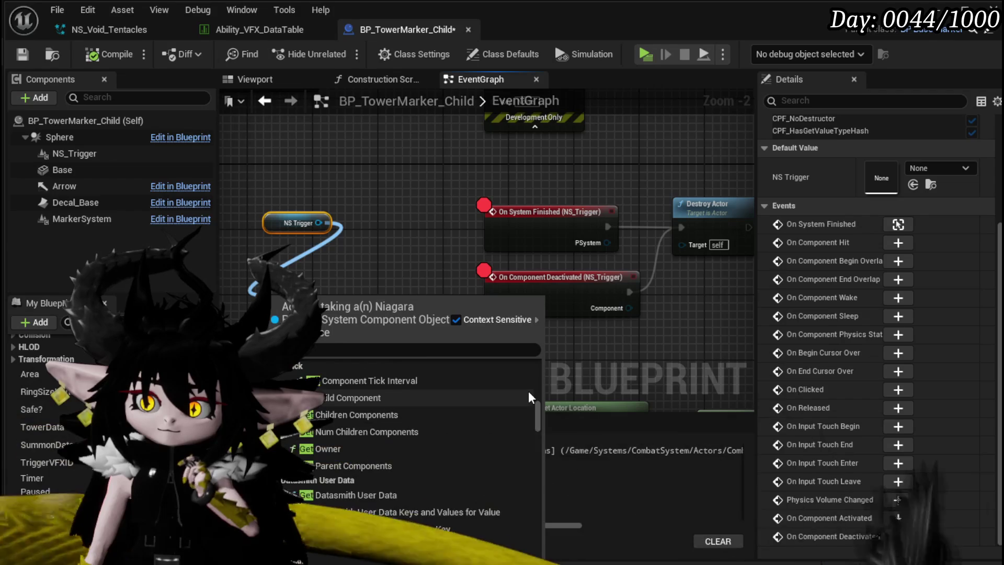
{"action": "scroll", "coordinate": [528, 391], "scroll_direction": "down", "scroll_amount": 8}
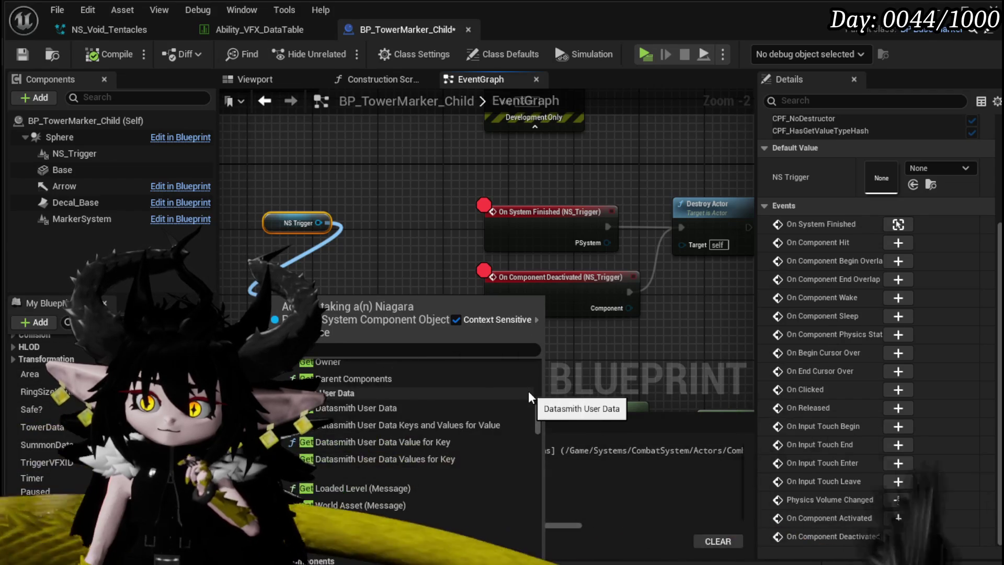
{"action": "scroll", "coordinate": [528, 390], "scroll_direction": "down", "scroll_amount": 5}
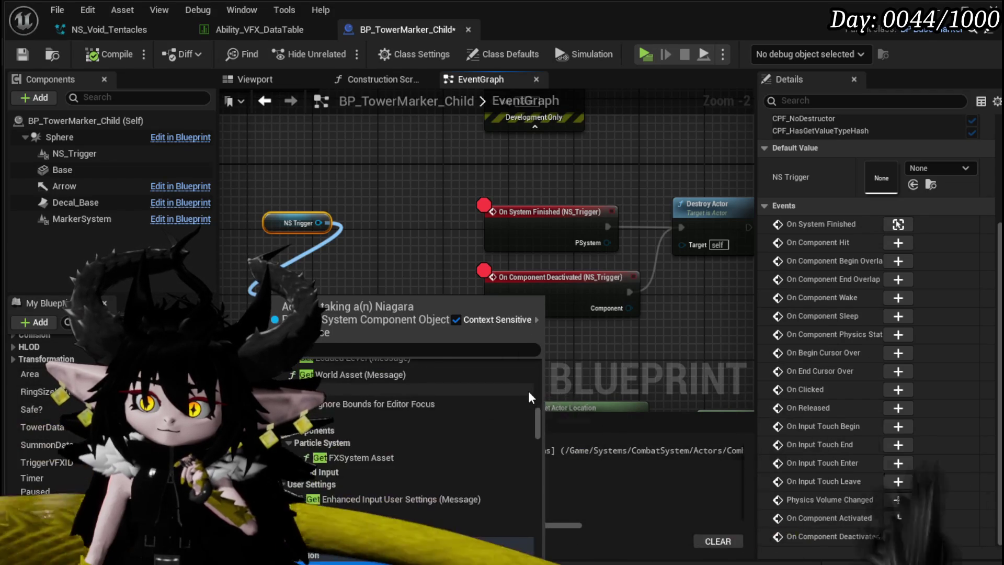
{"action": "scroll", "coordinate": [528, 390], "scroll_direction": "down", "scroll_amount": 5}
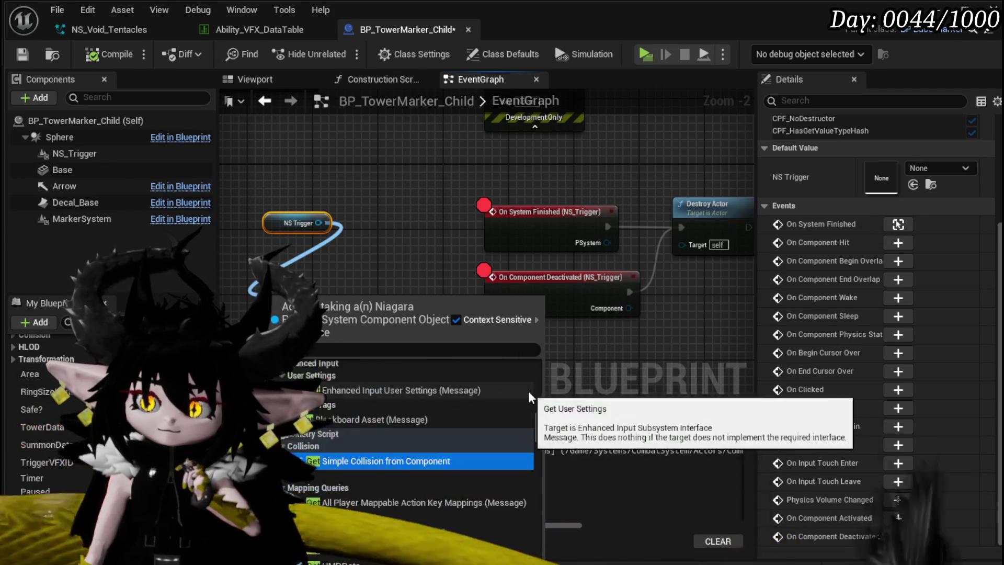
{"action": "scroll", "coordinate": [528, 391], "scroll_direction": "down", "scroll_amount": 5}
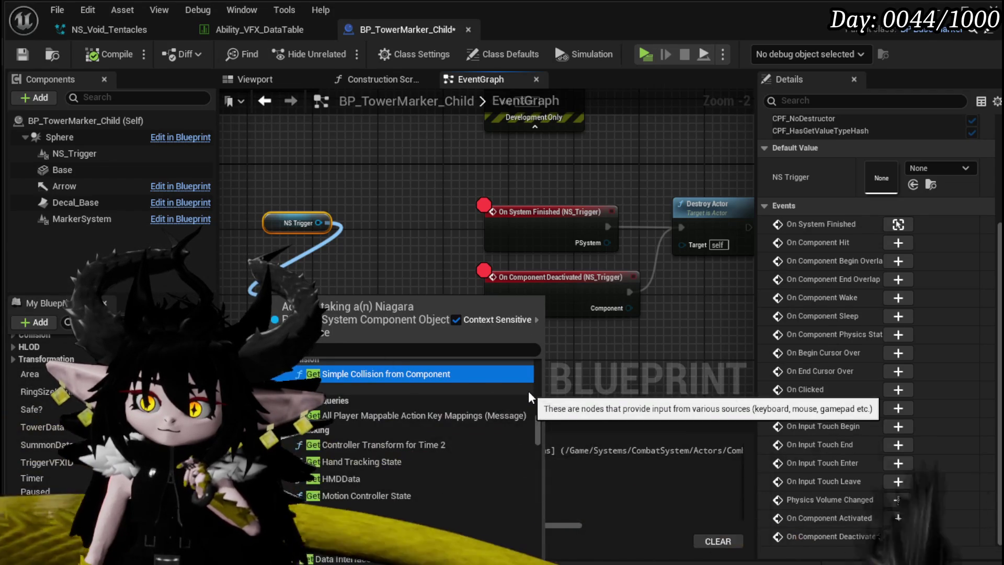
{"action": "scroll", "coordinate": [528, 393], "scroll_direction": "down", "scroll_amount": 3}
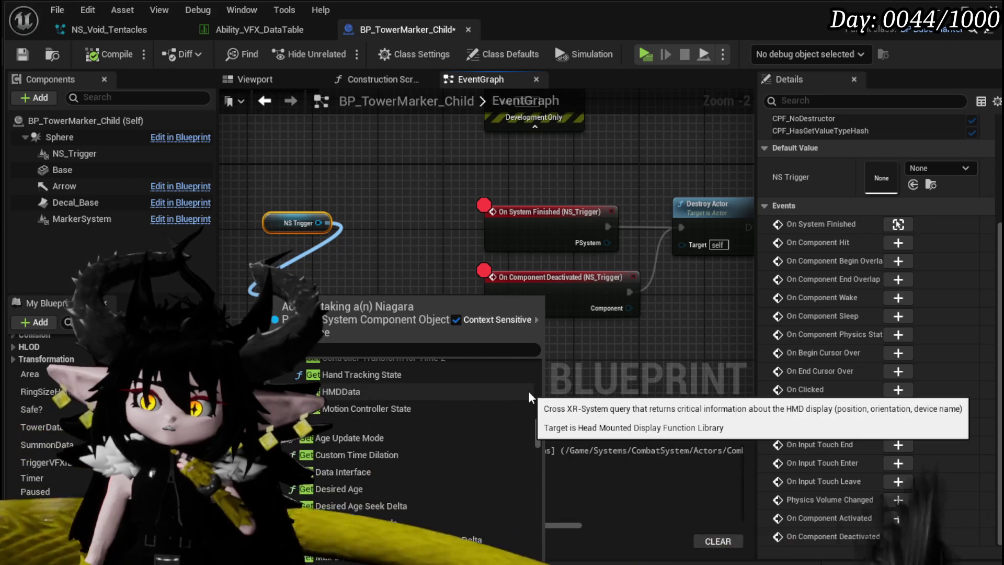
{"action": "scroll", "coordinate": [528, 391], "scroll_direction": "down", "scroll_amount": 1}
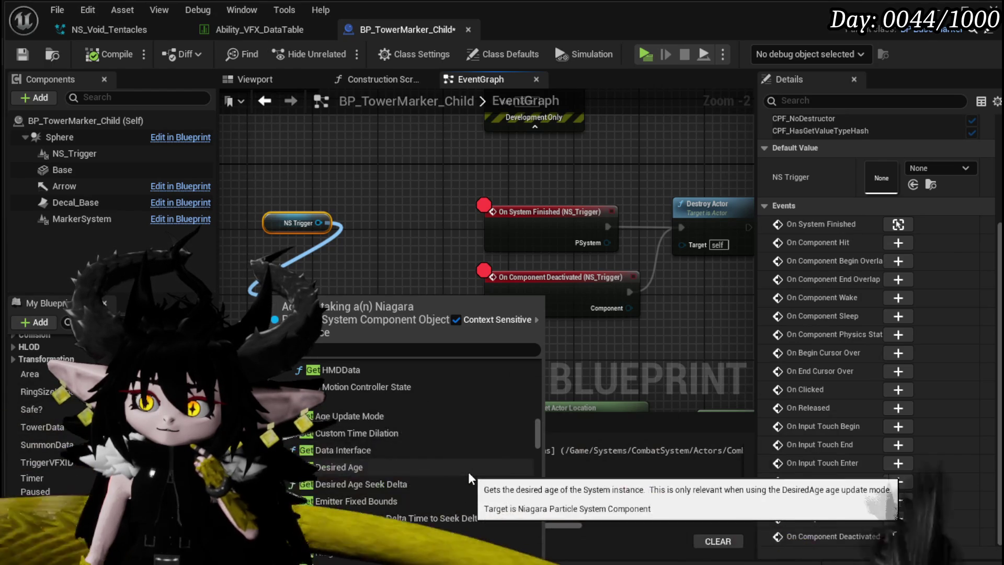
{"action": "scroll", "coordinate": [469, 477], "scroll_direction": "down", "scroll_amount": 1}
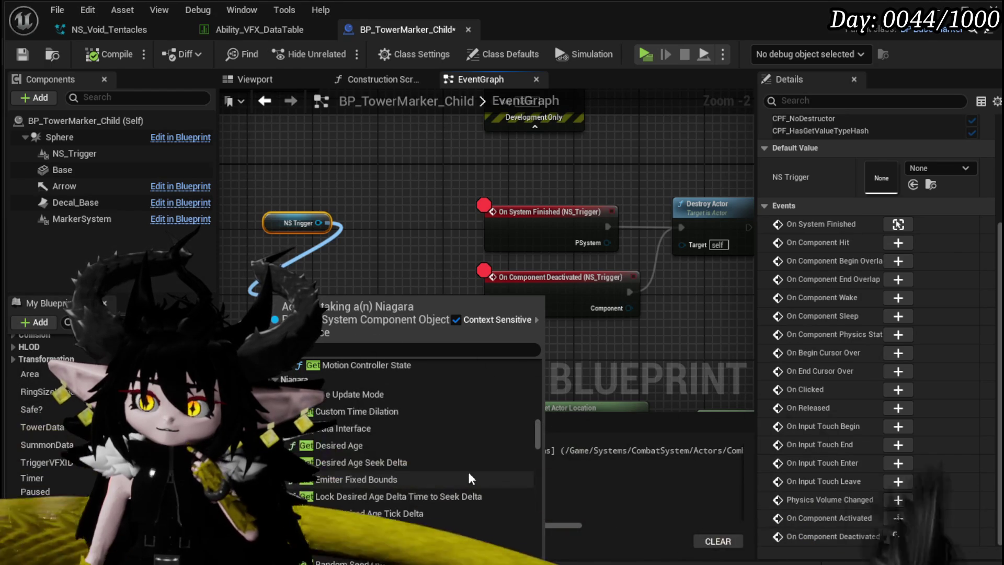
{"action": "scroll", "coordinate": [469, 477], "scroll_direction": "down", "scroll_amount": 3}
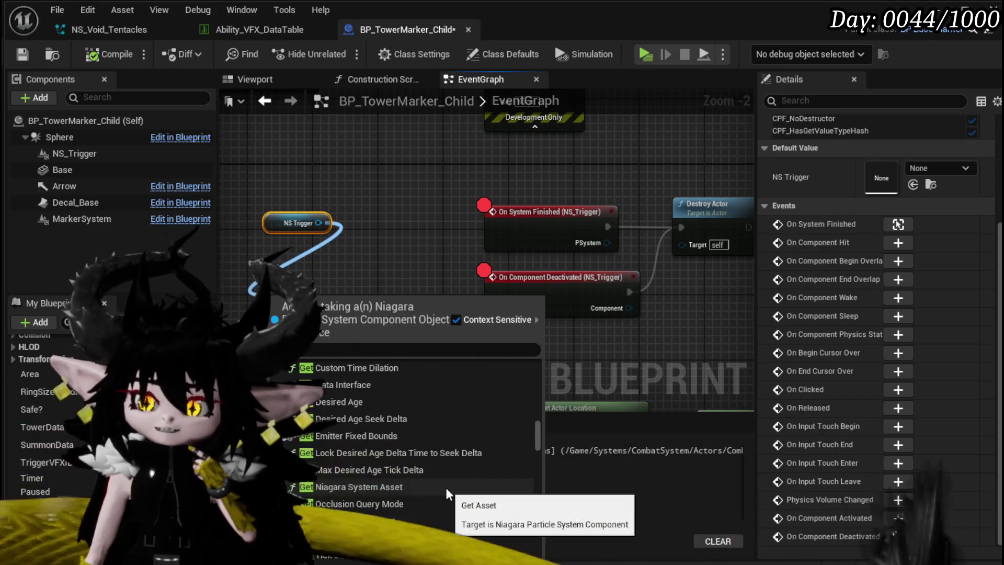
{"action": "scroll", "coordinate": [445, 487], "scroll_direction": "down", "scroll_amount": 1}
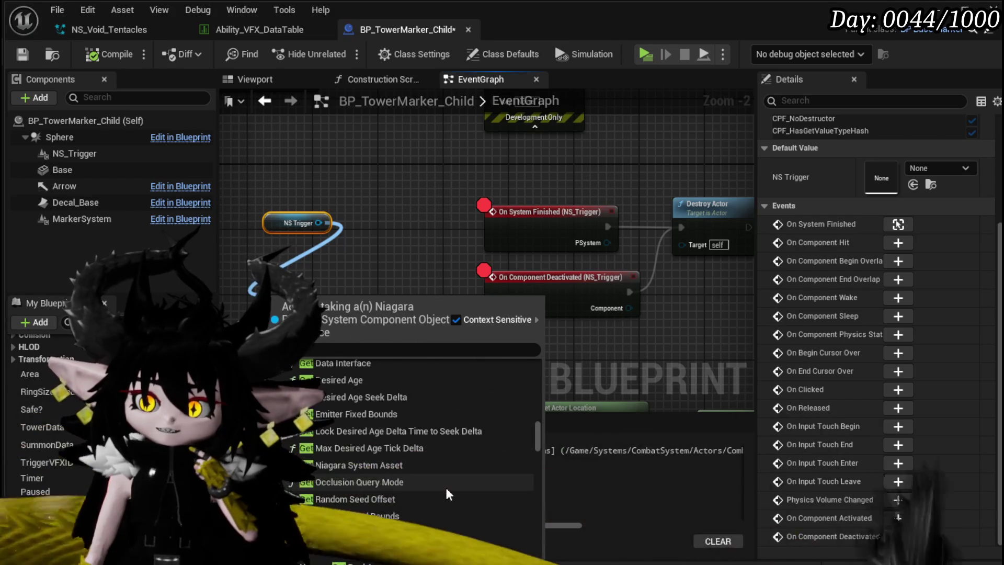
{"action": "scroll", "coordinate": [447, 489], "scroll_direction": "down", "scroll_amount": 1}
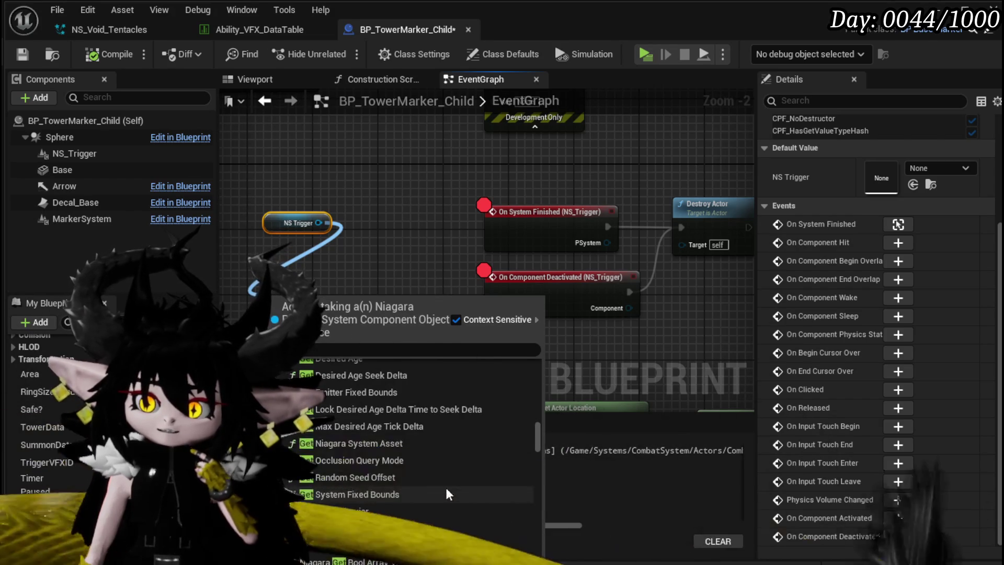
{"action": "scroll", "coordinate": [446, 489], "scroll_direction": "down", "scroll_amount": 1}
{"action": "scroll", "coordinate": [446, 487], "scroll_direction": "down", "scroll_amount": 4}
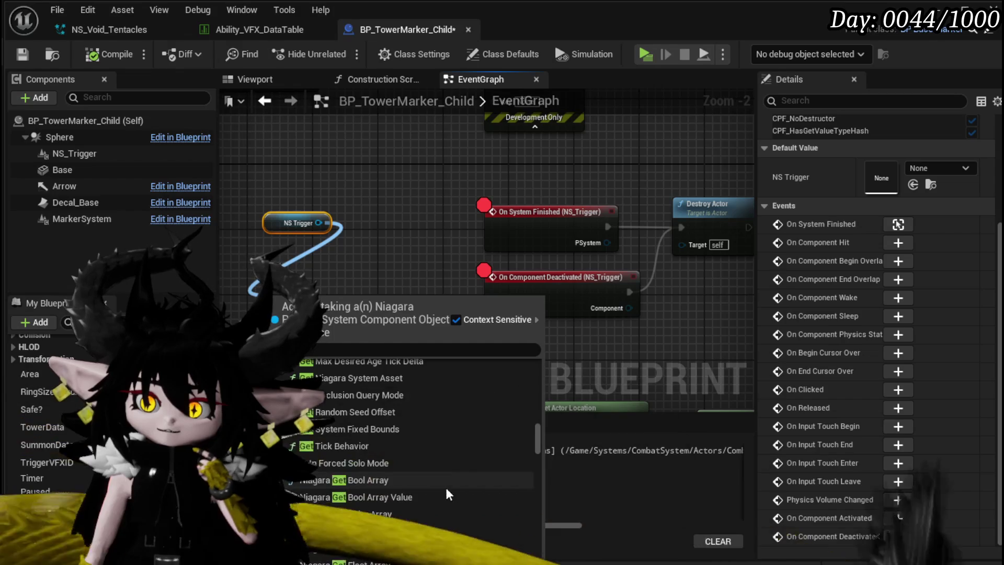
{"action": "scroll", "coordinate": [447, 487], "scroll_direction": "down", "scroll_amount": 7}
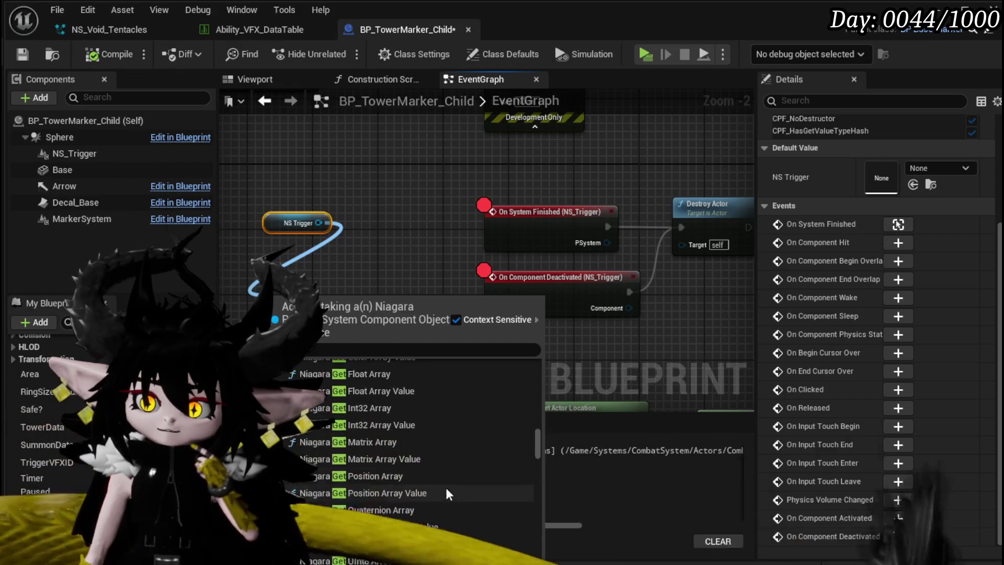
{"action": "scroll", "coordinate": [445, 487], "scroll_direction": "down", "scroll_amount": 7}
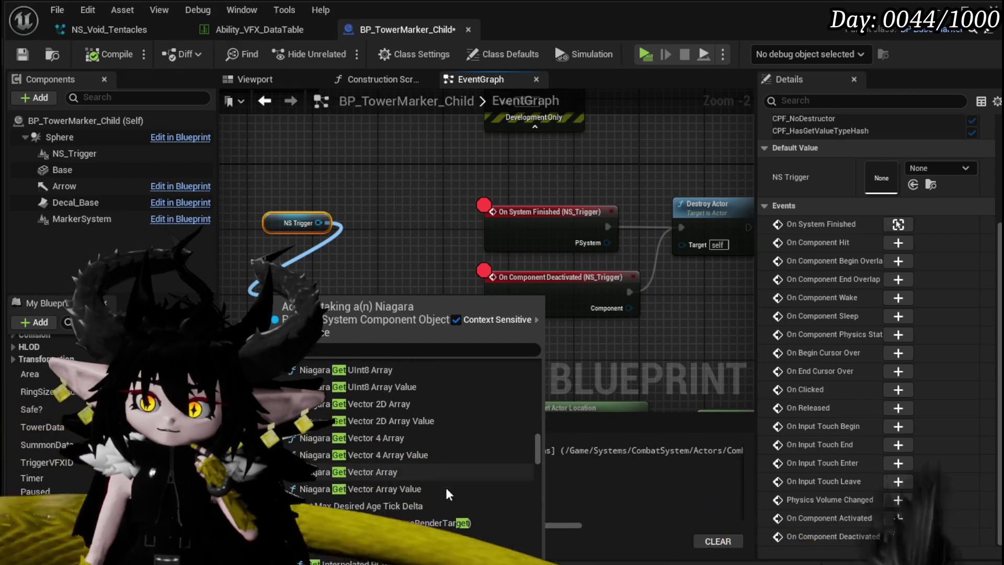
{"action": "scroll", "coordinate": [445, 487], "scroll_direction": "down", "scroll_amount": 4}
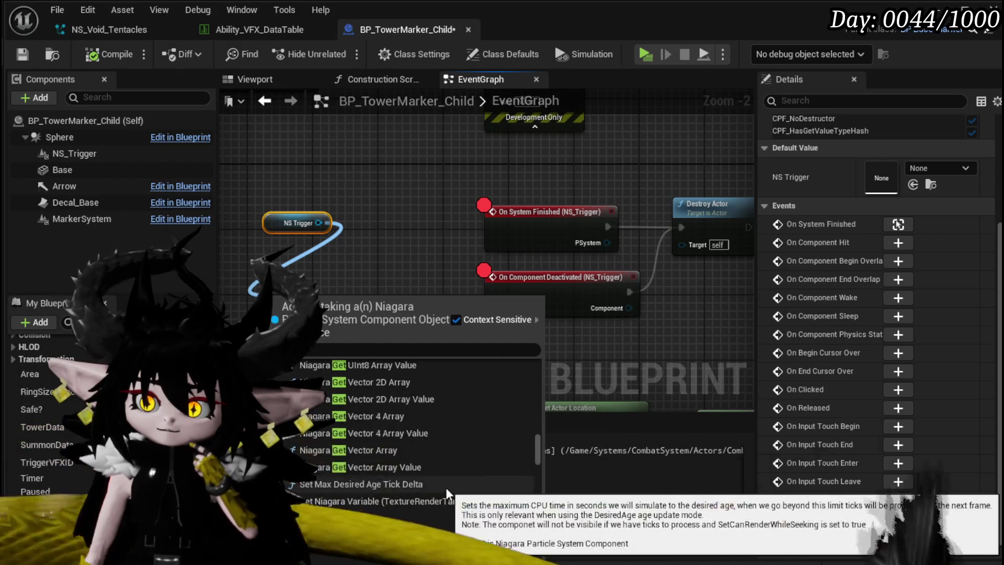
{"action": "scroll", "coordinate": [446, 492], "scroll_direction": "down", "scroll_amount": 15}
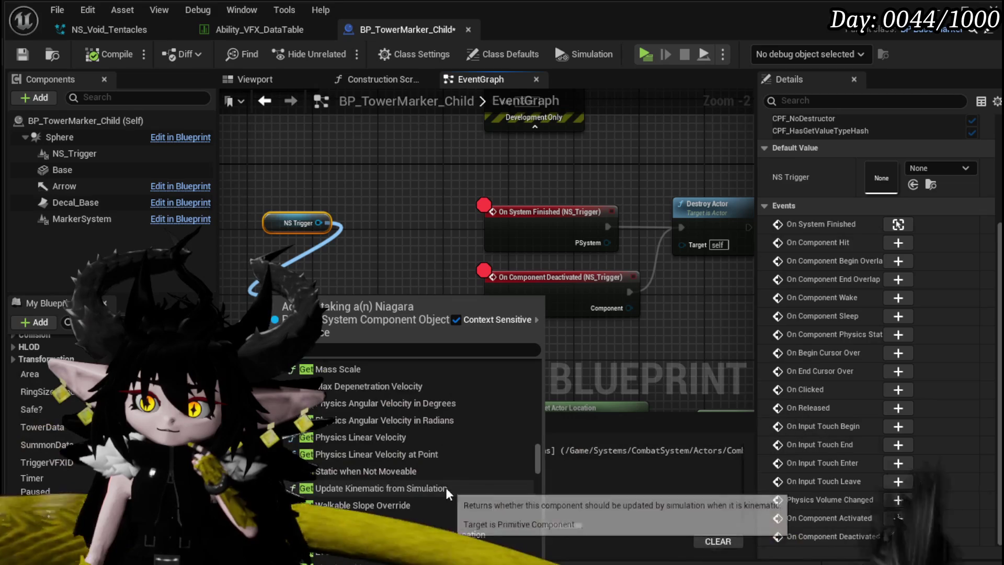
{"action": "scroll", "coordinate": [445, 487], "scroll_direction": "down", "scroll_amount": 6}
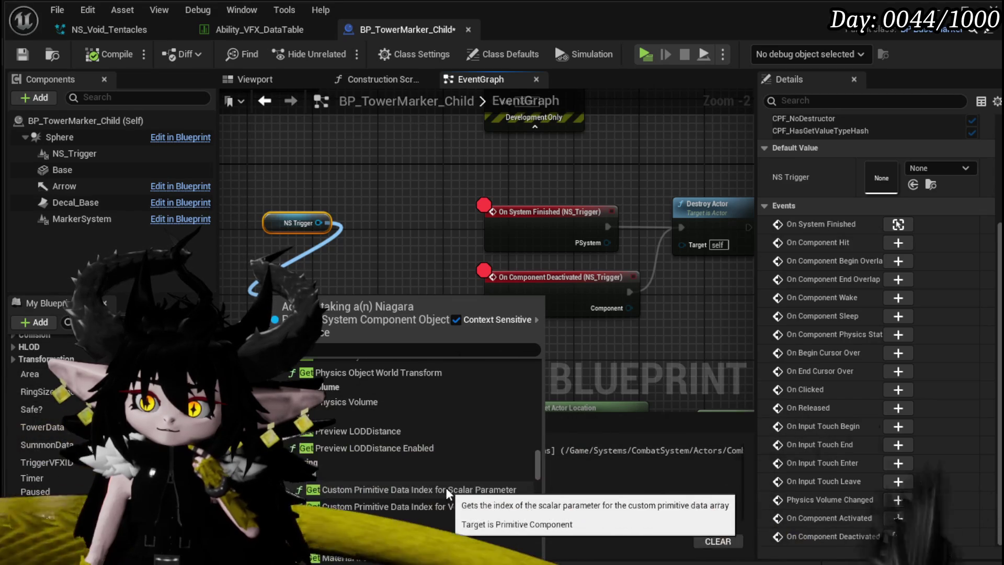
{"action": "scroll", "coordinate": [446, 487], "scroll_direction": "down", "scroll_amount": 8}
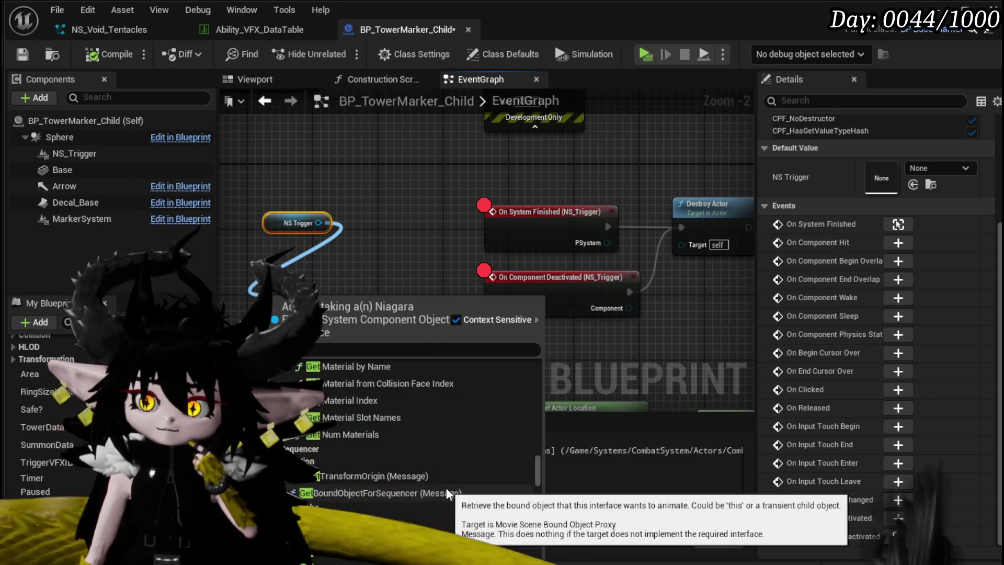
{"action": "scroll", "coordinate": [446, 487], "scroll_direction": "down", "scroll_amount": 6}
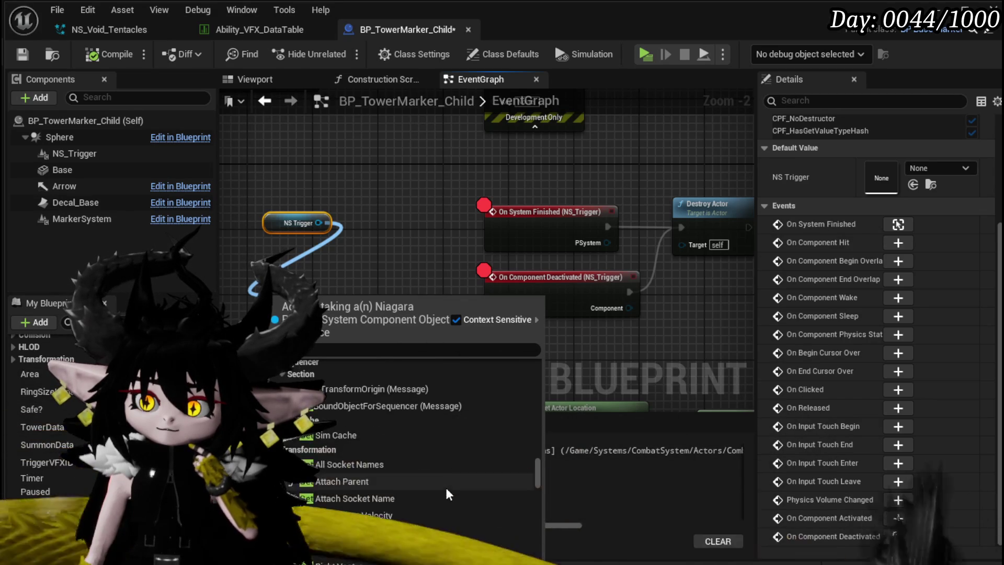
{"action": "scroll", "coordinate": [445, 488], "scroll_direction": "down", "scroll_amount": 8}
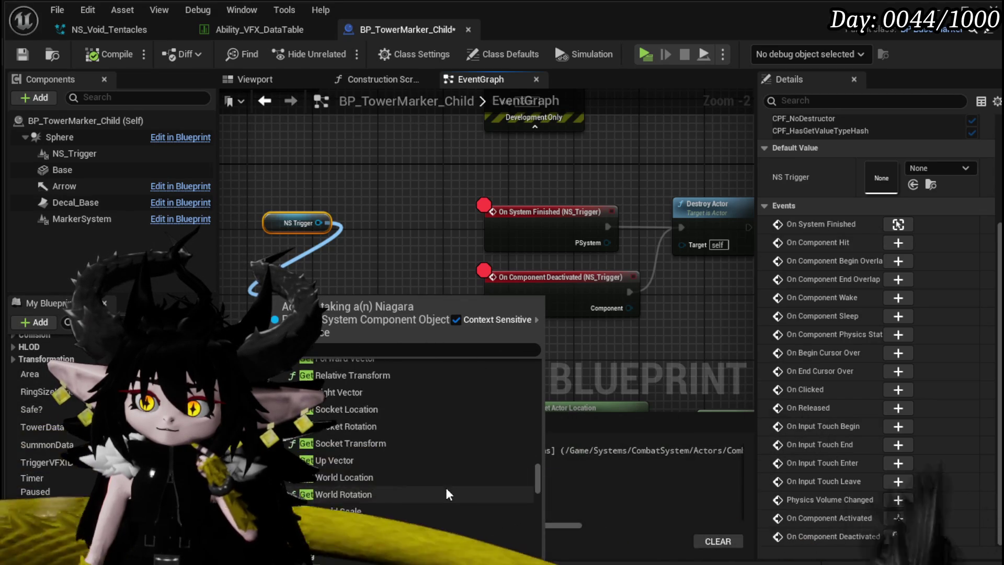
{"action": "scroll", "coordinate": [446, 487], "scroll_direction": "down", "scroll_amount": 7}
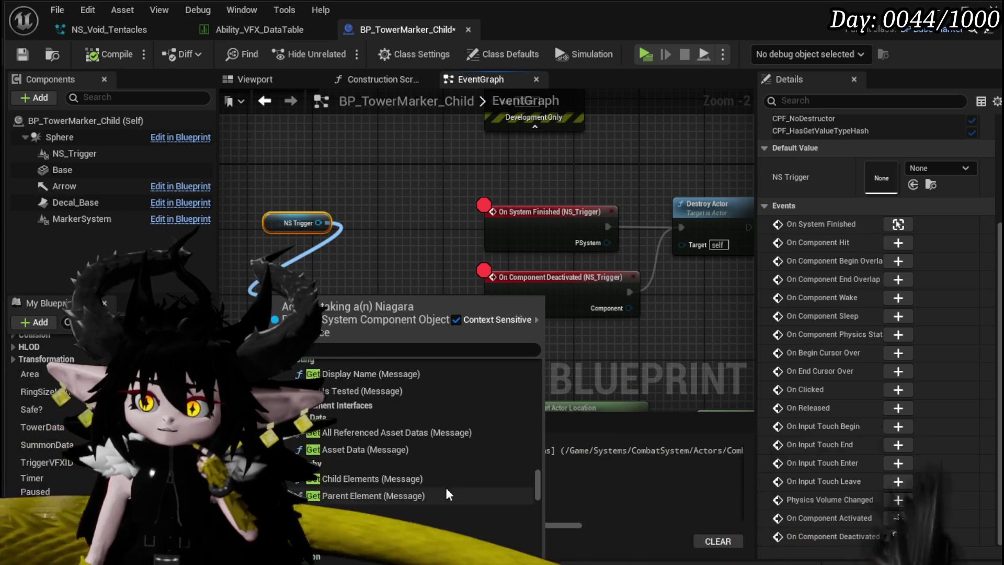
{"action": "scroll", "coordinate": [445, 487], "scroll_direction": "down", "scroll_amount": 8}
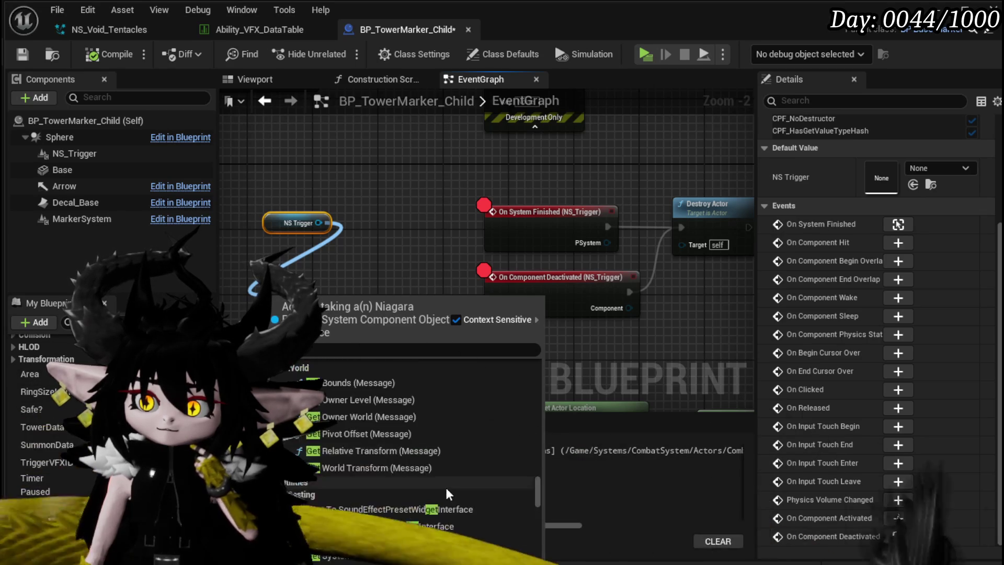
{"action": "scroll", "coordinate": [445, 488], "scroll_direction": "down", "scroll_amount": 4}
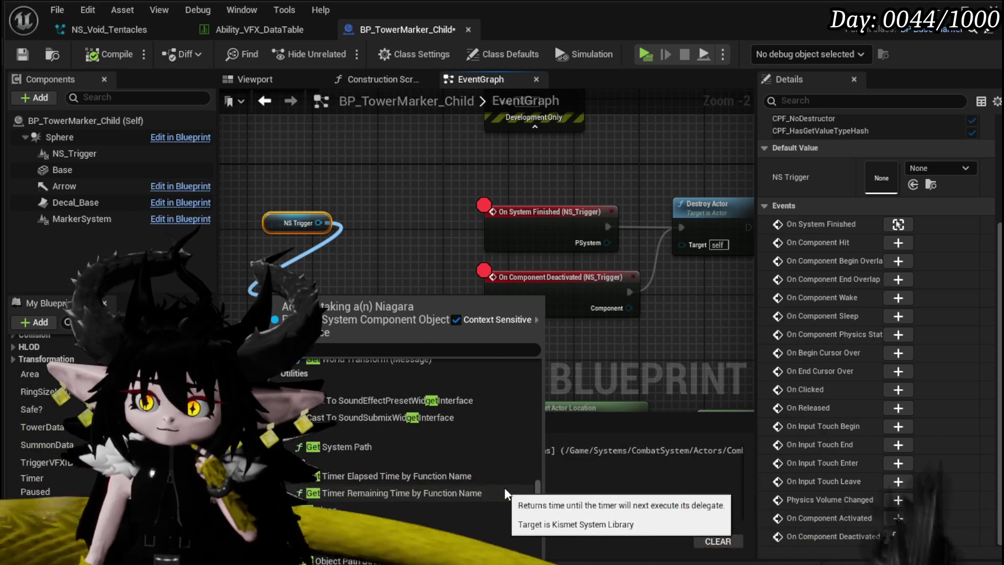
{"action": "scroll", "coordinate": [514, 489], "scroll_direction": "down", "scroll_amount": 4}
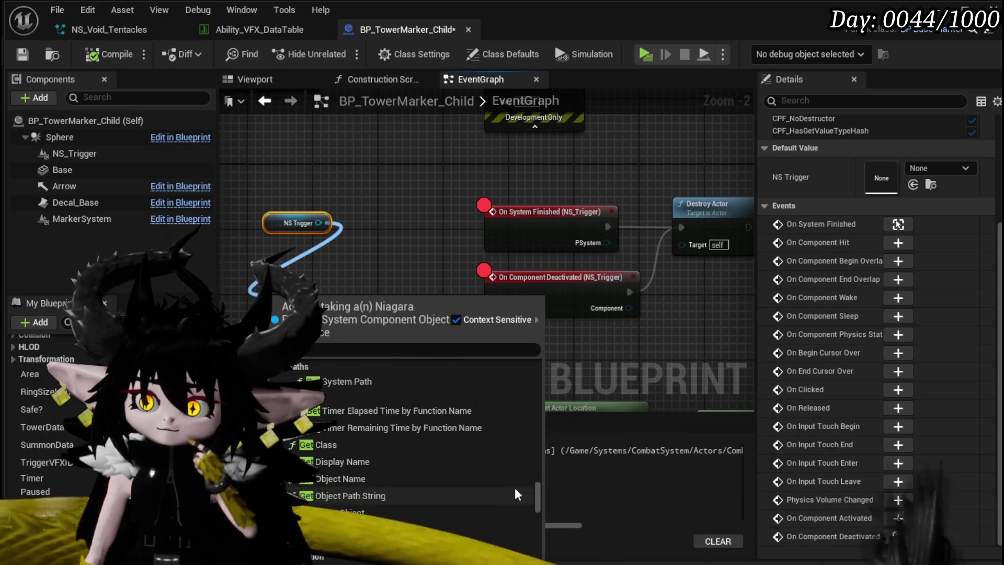
{"action": "scroll", "coordinate": [514, 487], "scroll_direction": "down", "scroll_amount": 5}
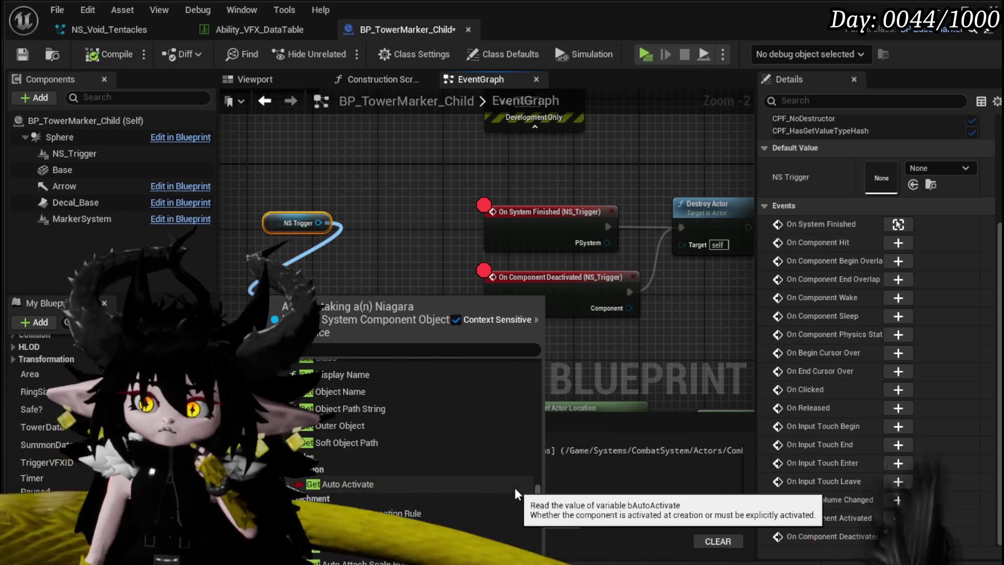
Scroll through the NS Trigger action list looking for a system getter
{"action": "scroll", "coordinate": [514, 488], "scroll_direction": "down", "scroll_amount": 3}
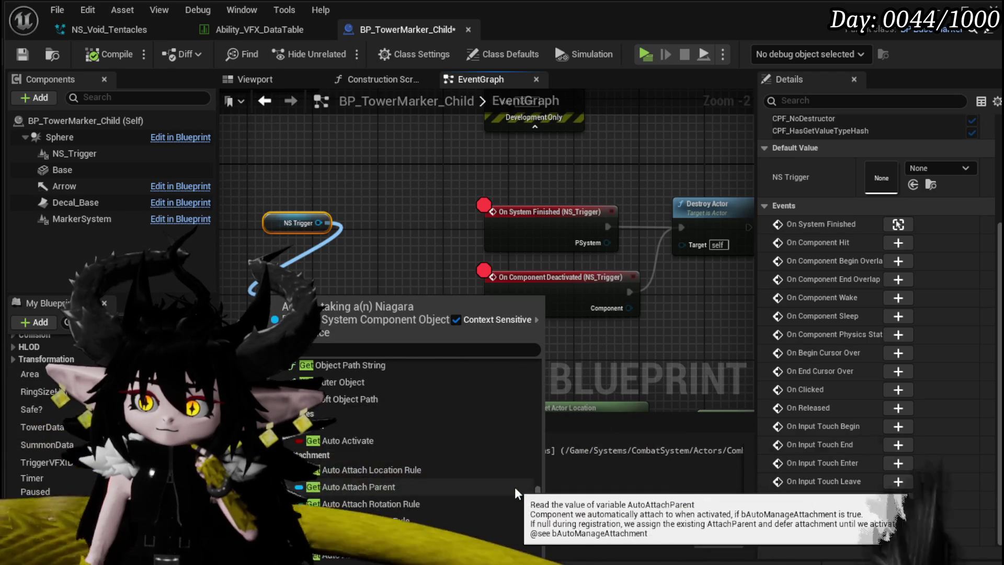
{"action": "scroll", "coordinate": [514, 488], "scroll_direction": "down", "scroll_amount": 5}
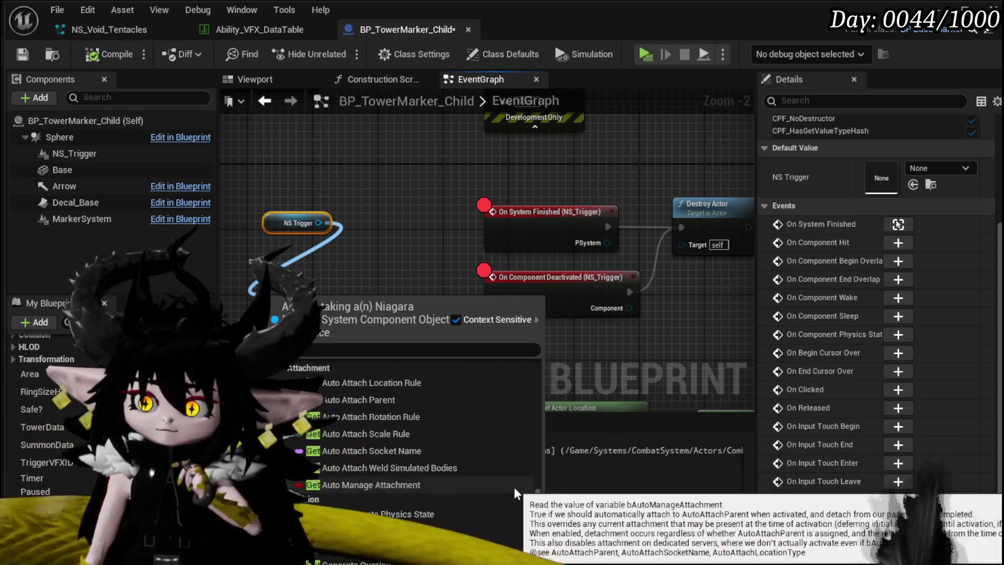
{"action": "scroll", "coordinate": [513, 488], "scroll_direction": "down", "scroll_amount": 4}
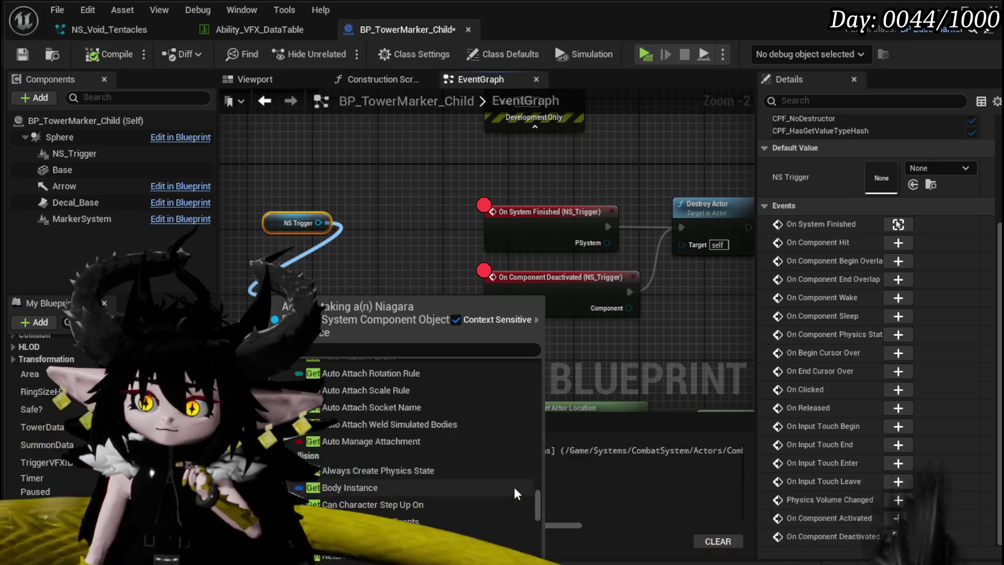
{"action": "scroll", "coordinate": [515, 488], "scroll_direction": "down", "scroll_amount": 8}
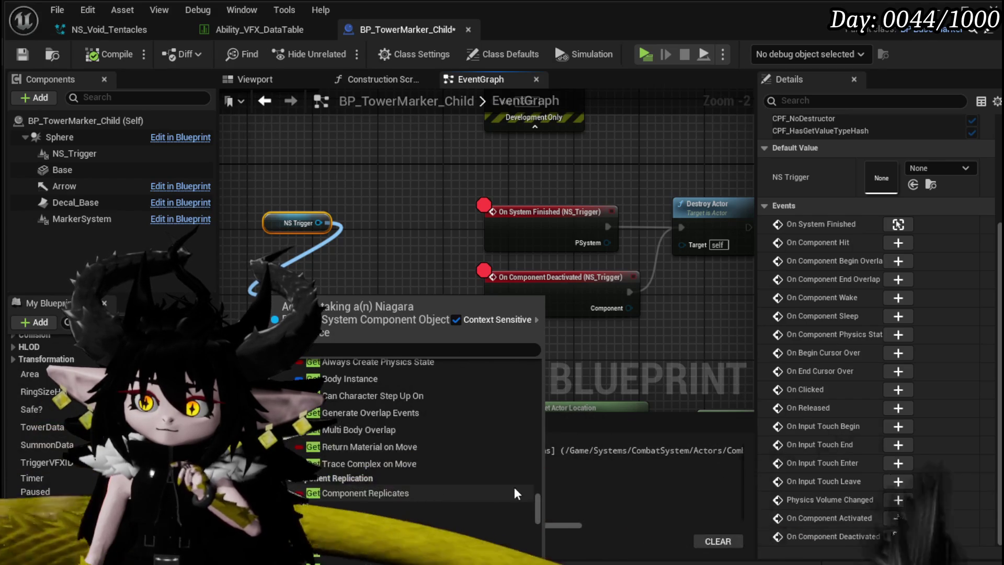
{"action": "scroll", "coordinate": [513, 488], "scroll_direction": "down", "scroll_amount": 3}
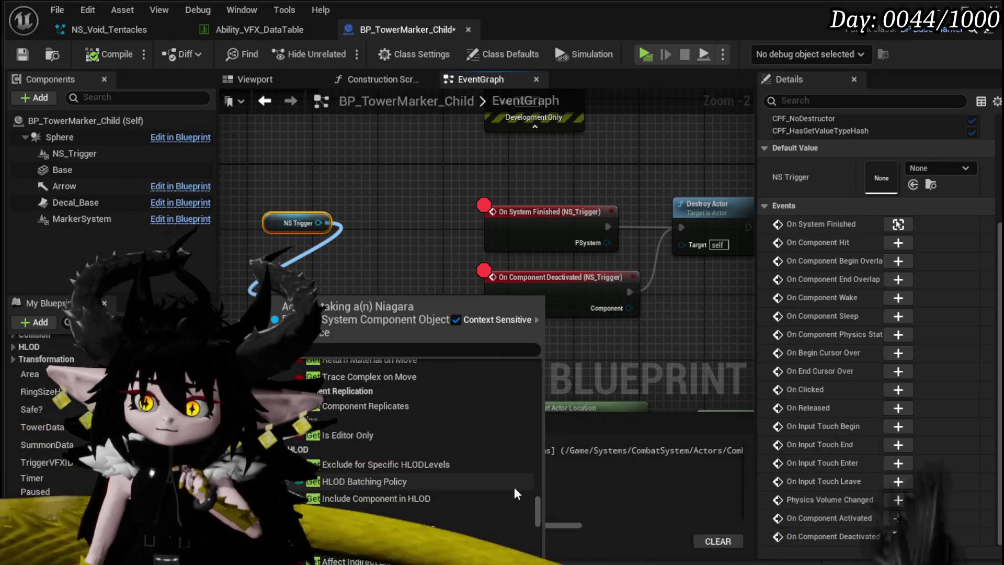
{"action": "scroll", "coordinate": [513, 487], "scroll_direction": "down", "scroll_amount": 5}
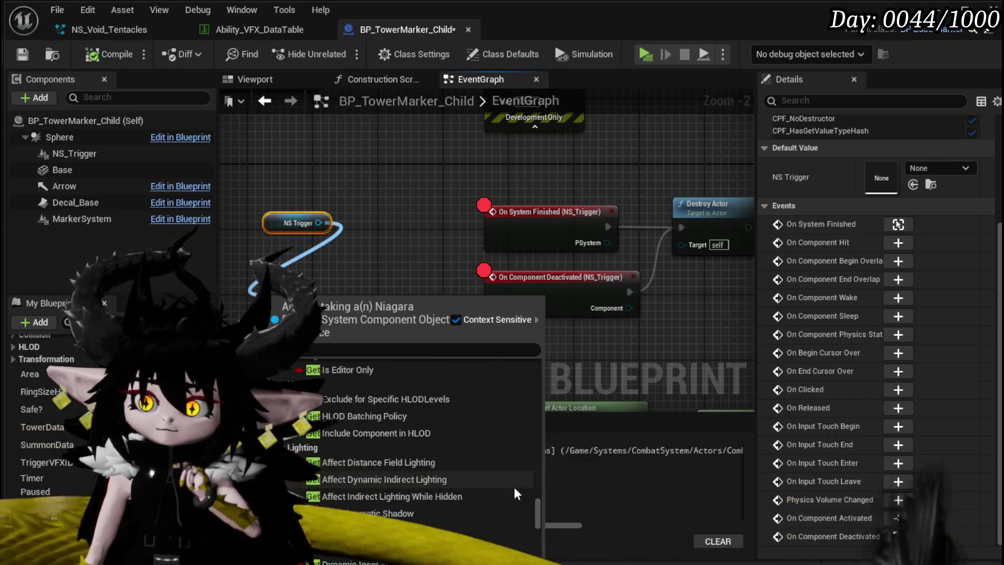
{"action": "scroll", "coordinate": [513, 488], "scroll_direction": "down", "scroll_amount": 6}
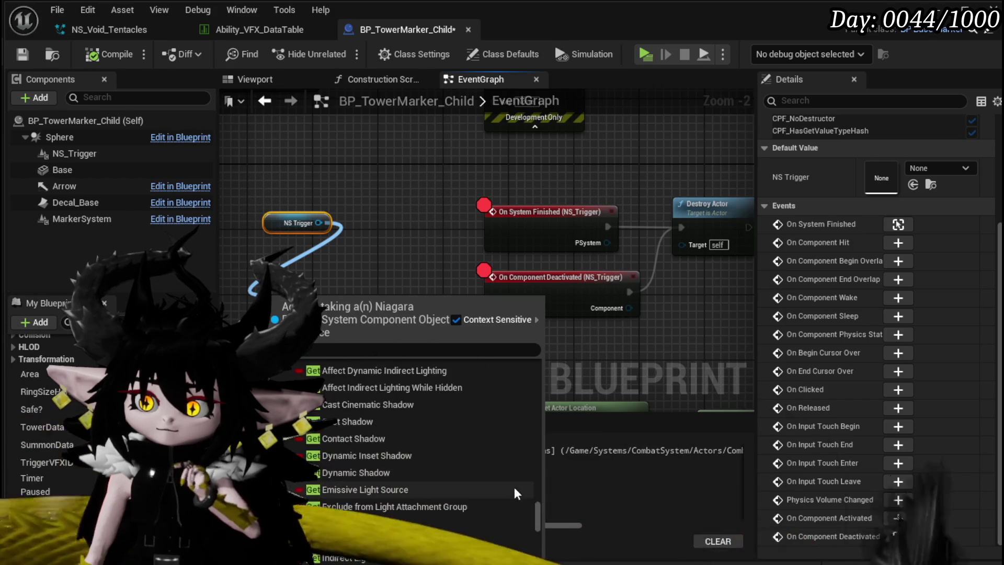
{"action": "scroll", "coordinate": [514, 489], "scroll_direction": "down", "scroll_amount": 6}
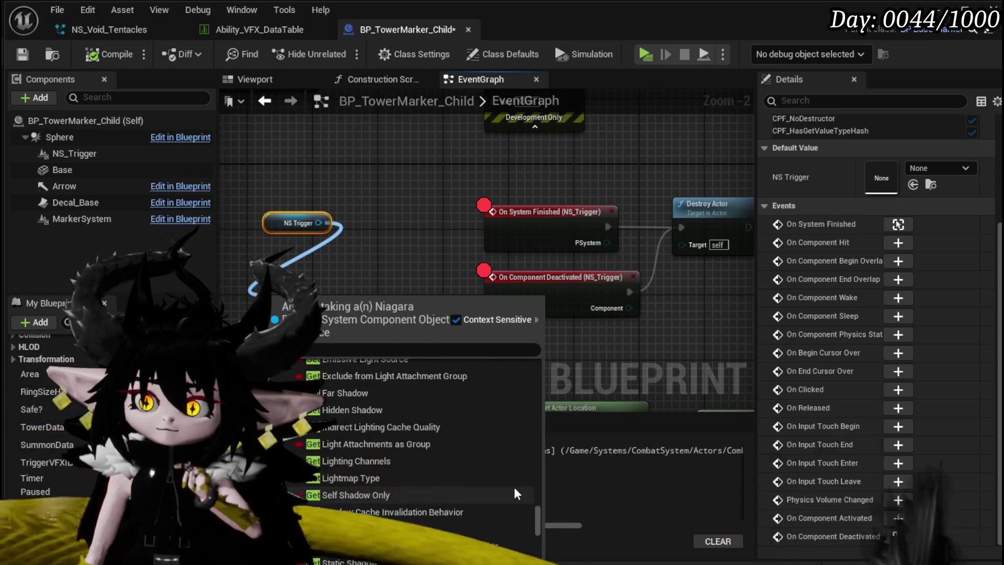
{"action": "scroll", "coordinate": [513, 487], "scroll_direction": "down", "scroll_amount": 5}
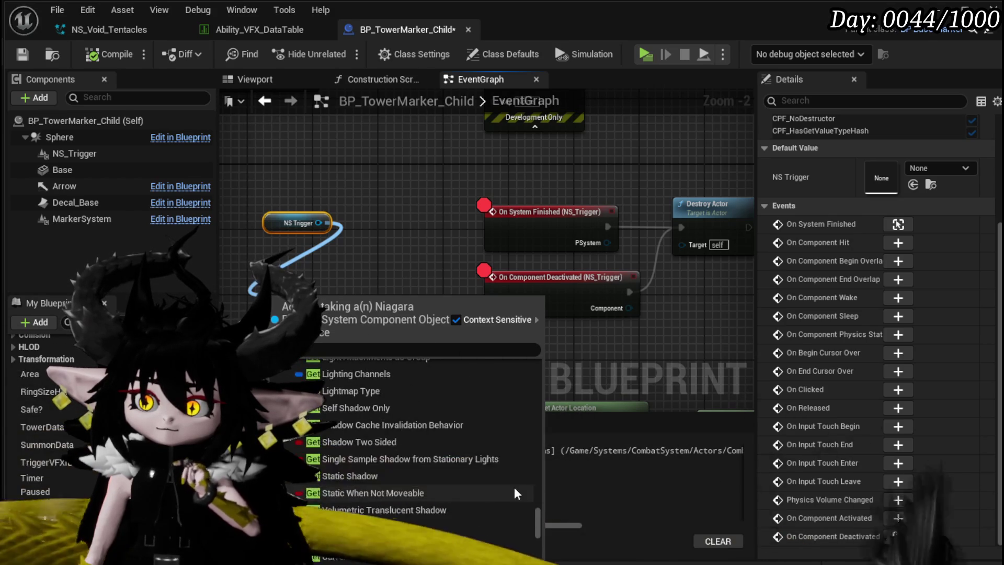
{"action": "scroll", "coordinate": [514, 487], "scroll_direction": "down", "scroll_amount": 7}
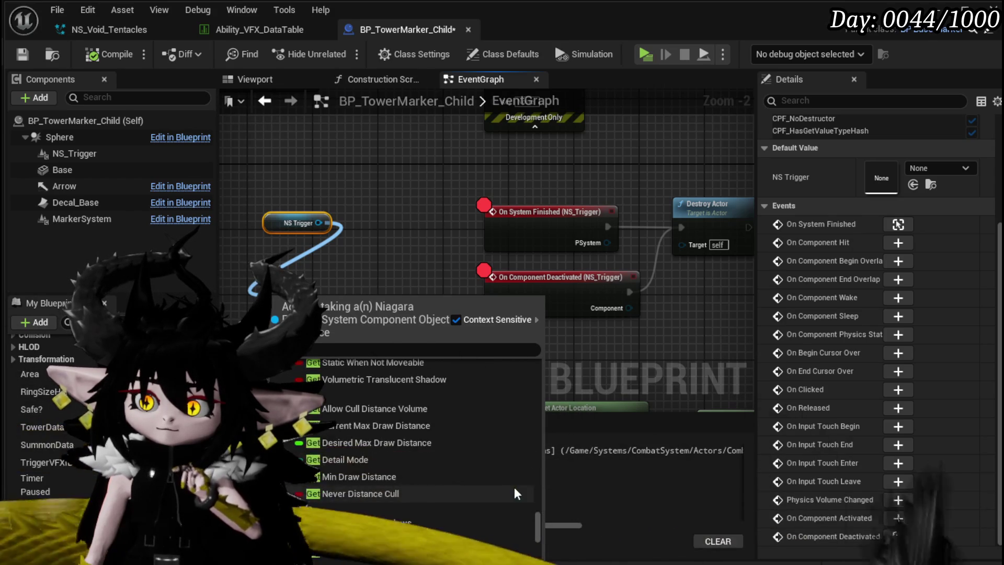
{"action": "scroll", "coordinate": [513, 488], "scroll_direction": "down", "scroll_amount": 10}
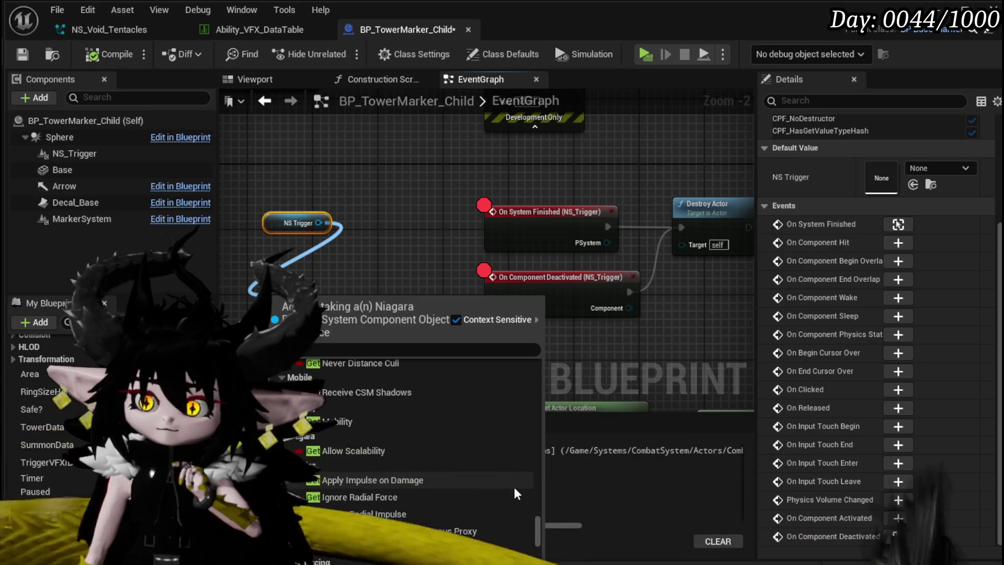
{"action": "scroll", "coordinate": [513, 487], "scroll_direction": "down", "scroll_amount": 9}
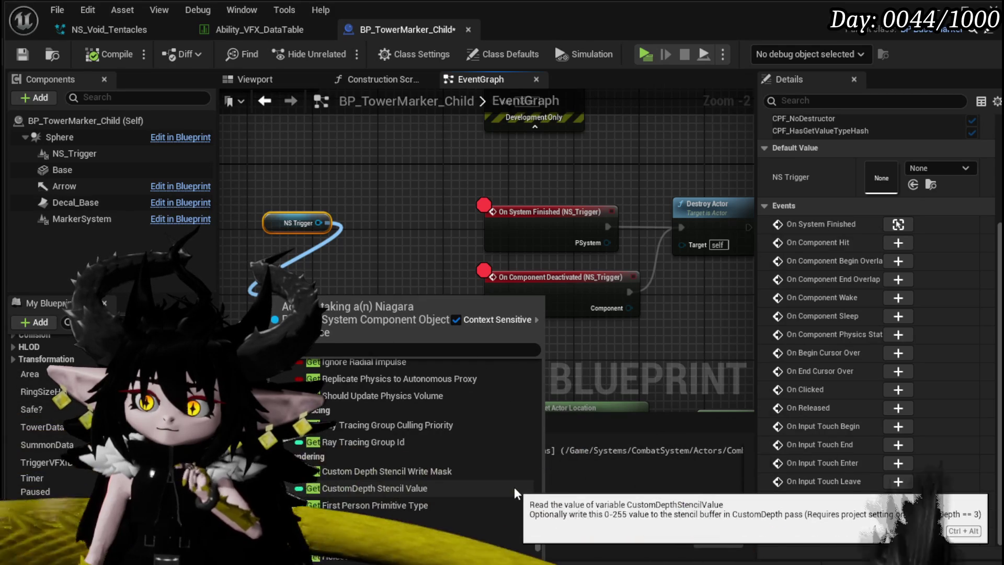
{"action": "scroll", "coordinate": [514, 487], "scroll_direction": "down", "scroll_amount": 3}
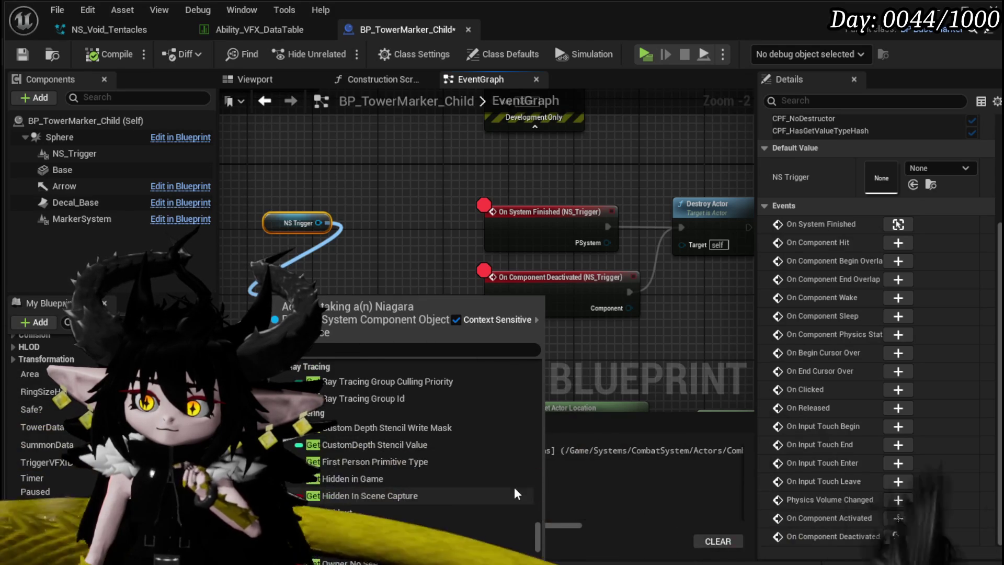
{"action": "scroll", "coordinate": [513, 487], "scroll_direction": "down", "scroll_amount": 8}
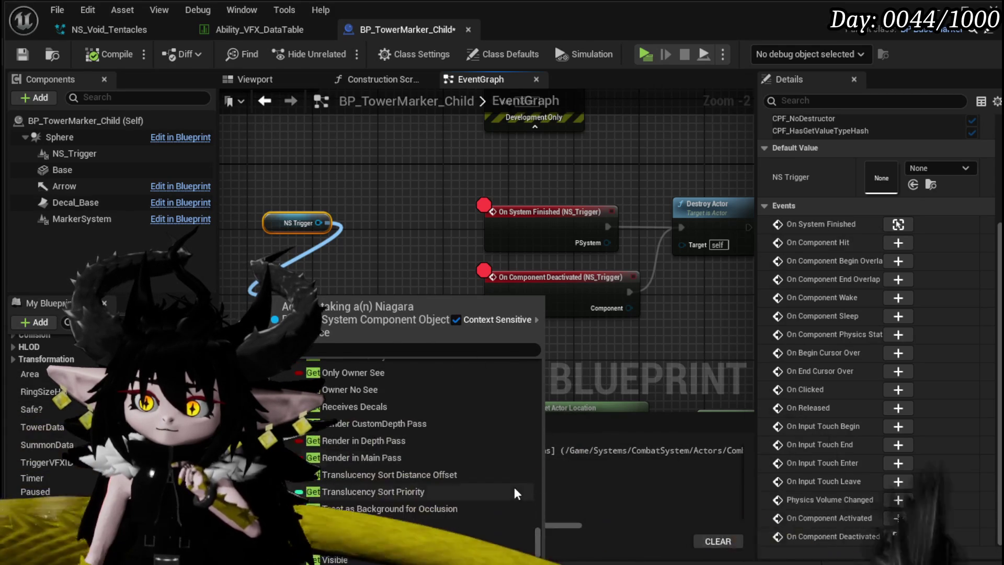
{"action": "scroll", "coordinate": [514, 488], "scroll_direction": "down", "scroll_amount": 8}
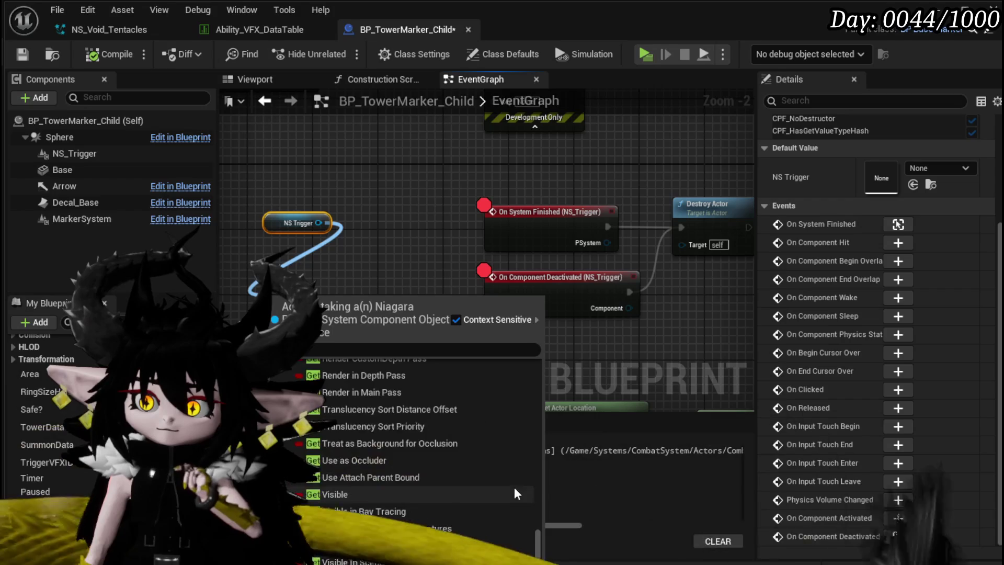
{"action": "scroll", "coordinate": [515, 489], "scroll_direction": "down", "scroll_amount": 10}
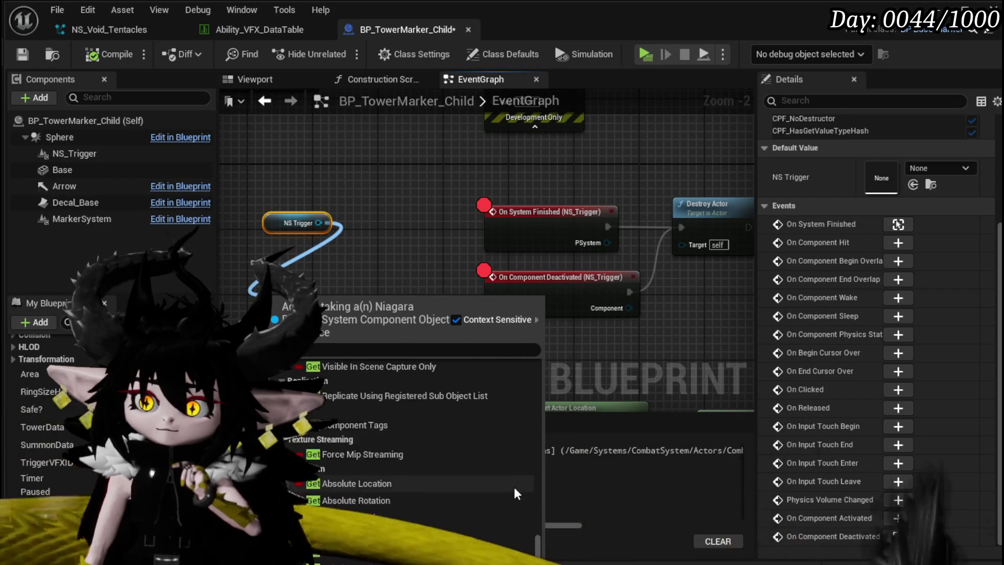
{"action": "scroll", "coordinate": [514, 487], "scroll_direction": "down", "scroll_amount": 5}
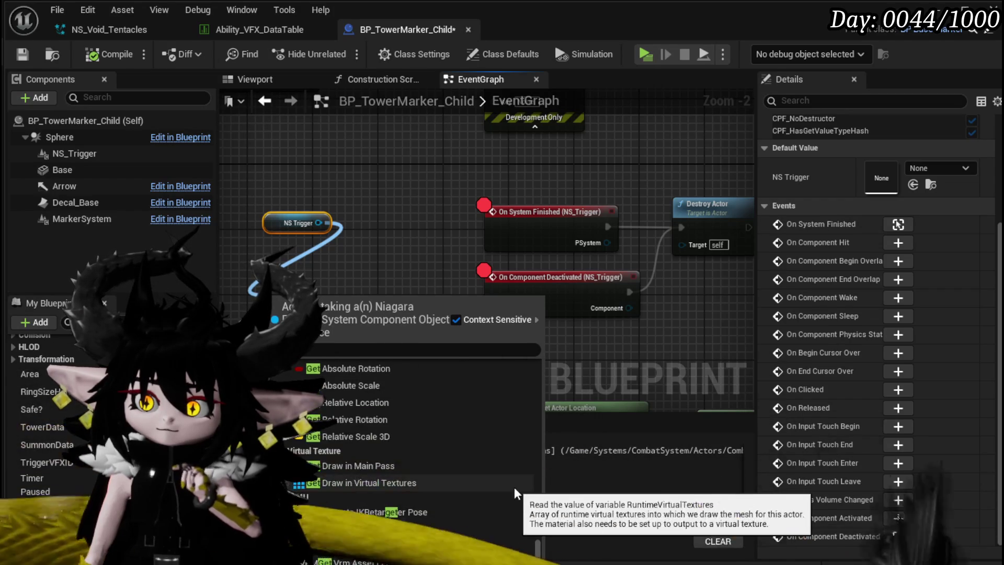
{"action": "scroll", "coordinate": [514, 487], "scroll_direction": "up", "scroll_amount": 8}
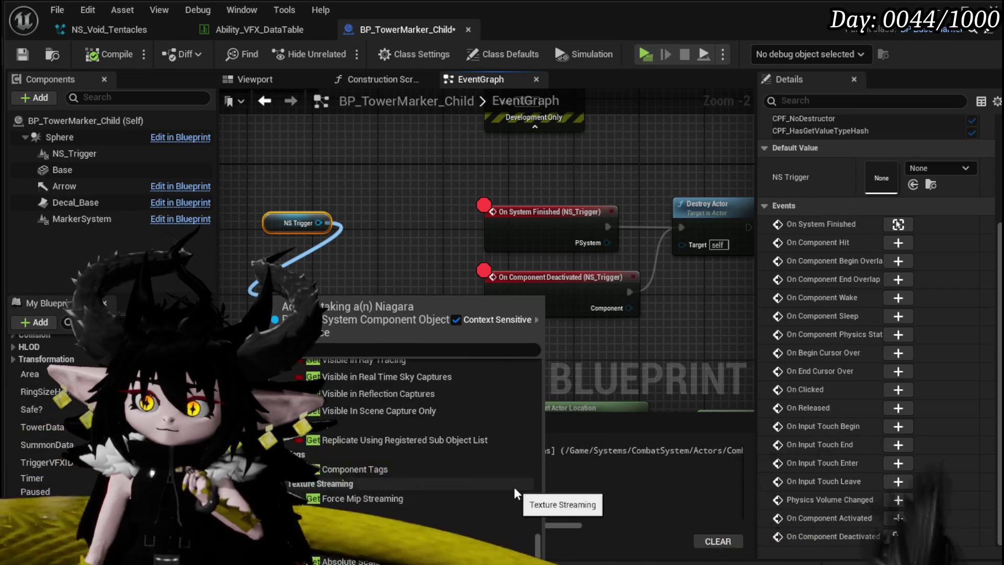
{"action": "scroll", "coordinate": [513, 487], "scroll_direction": "up", "scroll_amount": 15}
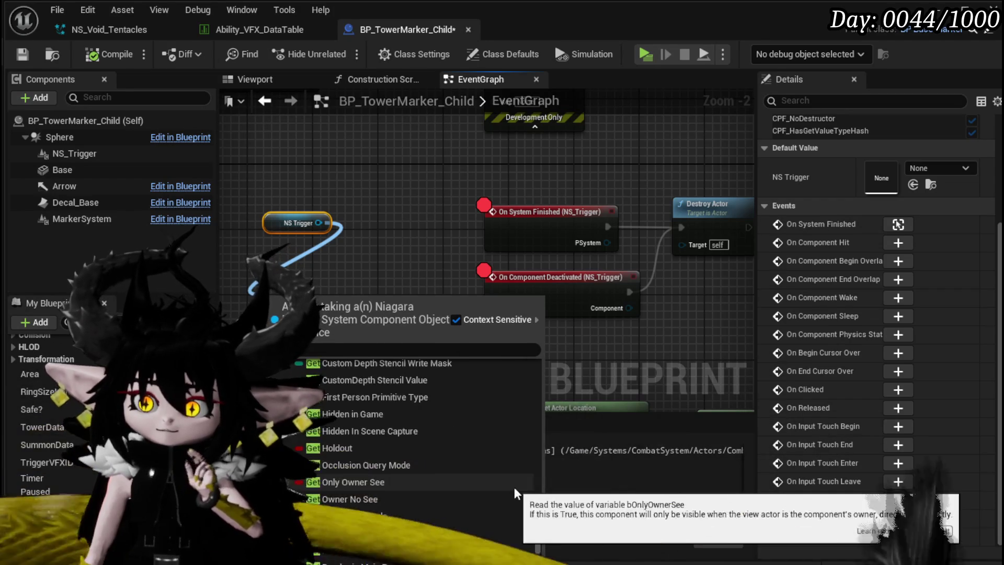
{"action": "scroll", "coordinate": [514, 487], "scroll_direction": "up", "scroll_amount": 10}
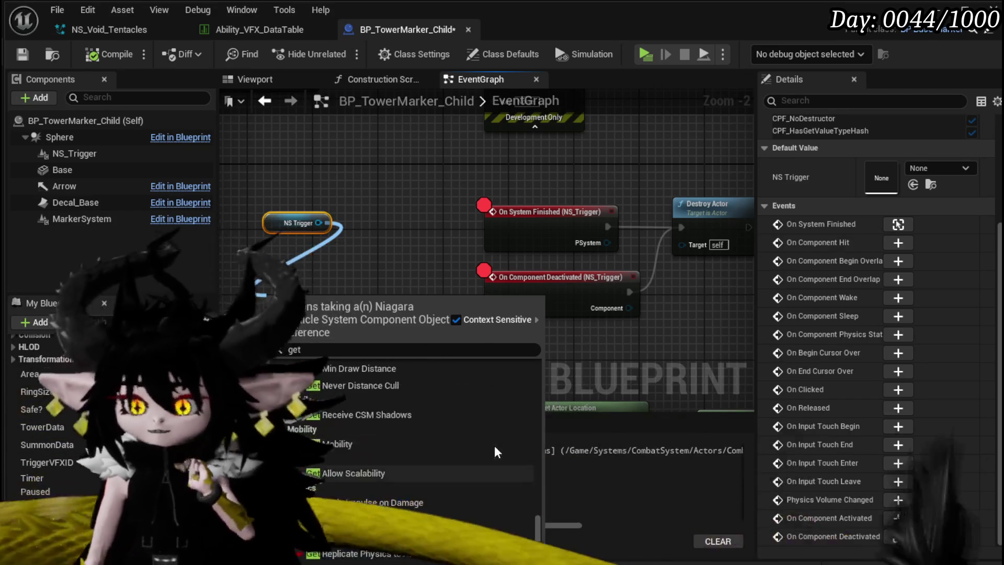
Search 'get system' and add Get Niagara System Asset fed by NS Trigger
{"action": "left_click", "coordinate": [395, 349]}
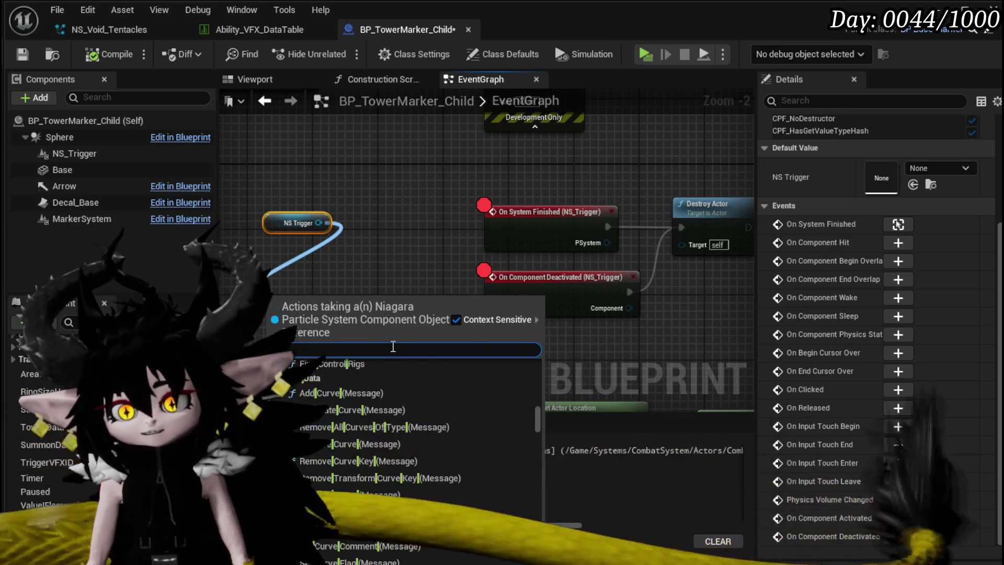
{"action": "type", "text": "get"}
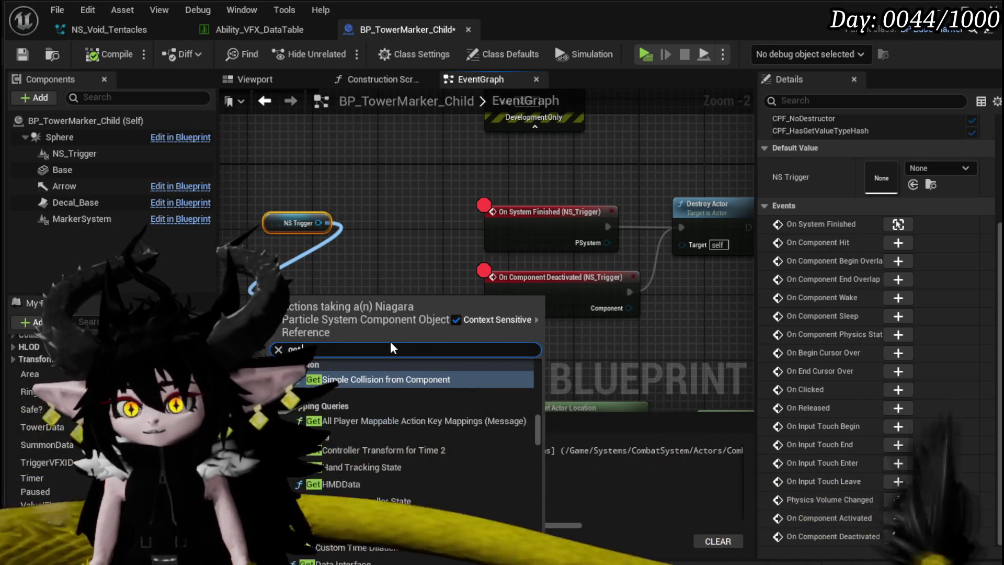
{"action": "type", "text": " system"}
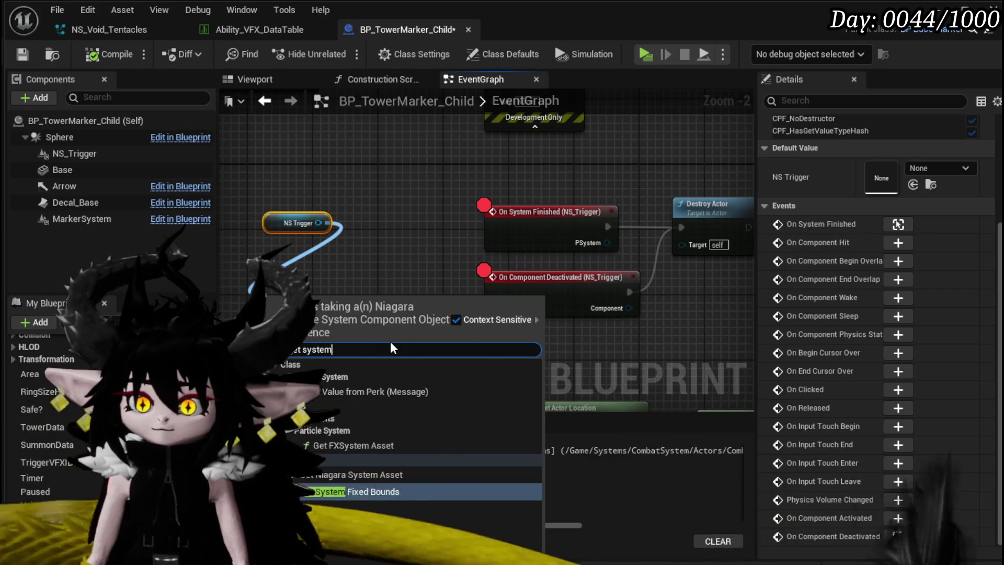
{"action": "left_click", "coordinate": [364, 476]}
{"action": "mouse_move", "coordinate": [350, 306]}
{"action": "left_mouse_down"}
{"action": "mouse_move", "coordinate": [285, 276]}
{"action": "mouse_move", "coordinate": [335, 314]}
{"action": "mouse_move", "coordinate": [293, 350]}
{"action": "left_mouse_up"}
{"action": "scroll", "coordinate": [476, 408], "scroll_direction": "down", "scroll_amount": 10}
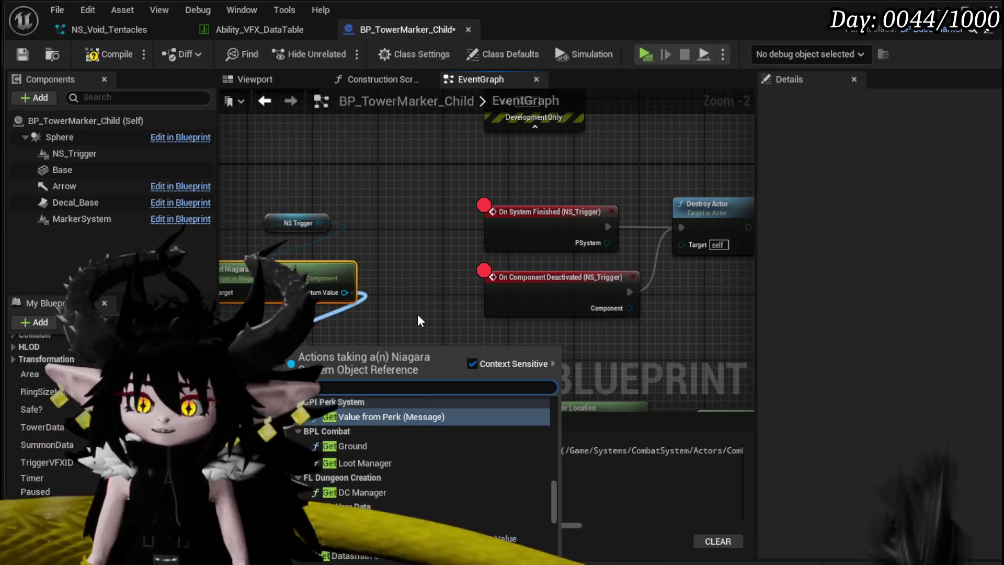
{"action": "scroll", "coordinate": [487, 439], "scroll_direction": "down", "scroll_amount": 5}
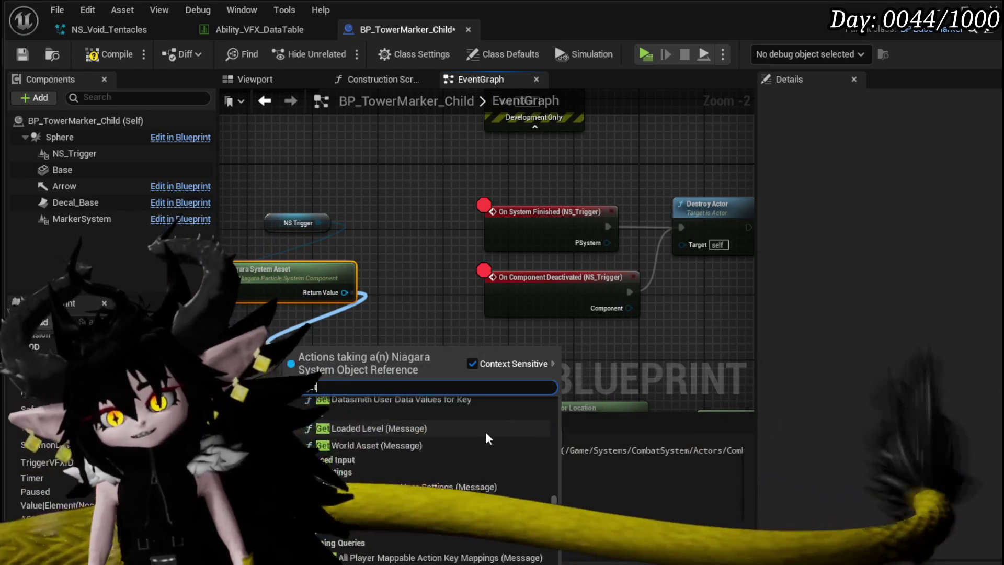
{"action": "scroll", "coordinate": [488, 428], "scroll_direction": "down", "scroll_amount": 6}
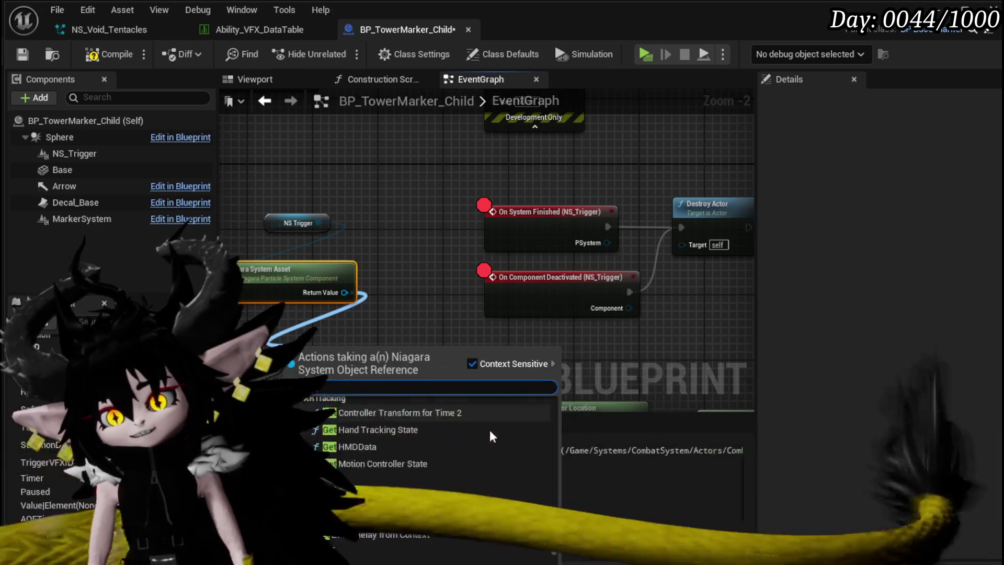
{"action": "scroll", "coordinate": [533, 436], "scroll_direction": "down", "scroll_amount": 6}
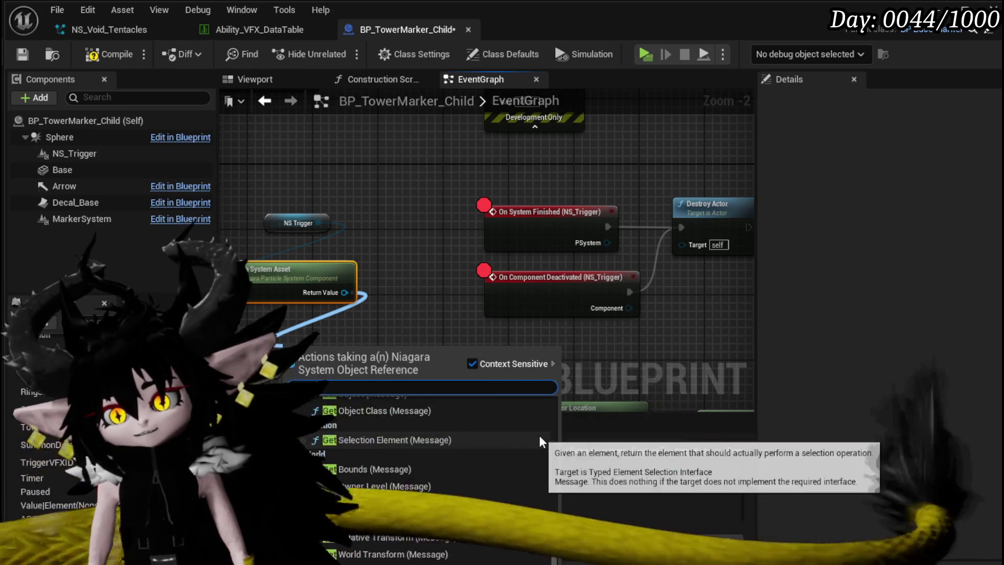
{"action": "scroll", "coordinate": [539, 441], "scroll_direction": "down", "scroll_amount": 3}
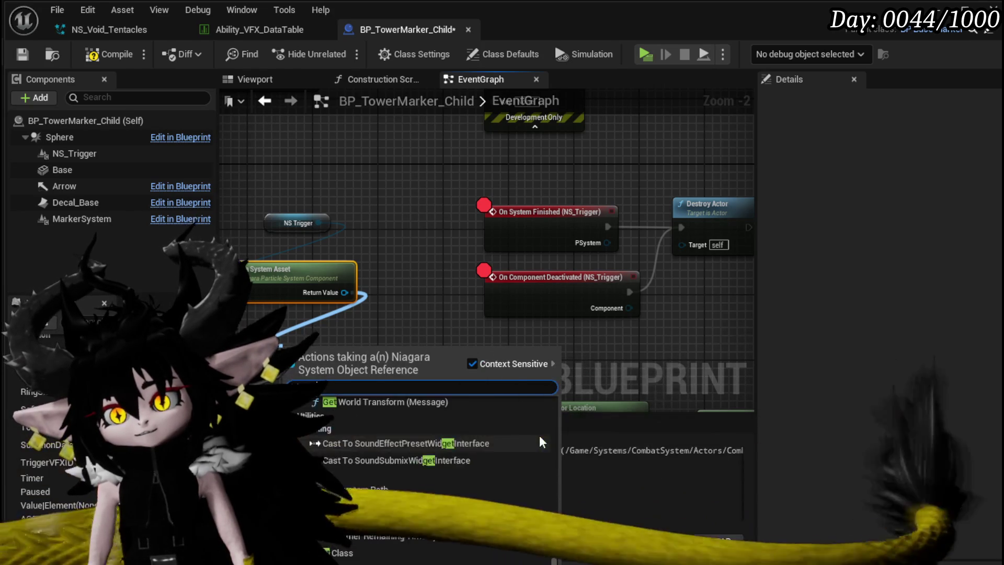
{"action": "scroll", "coordinate": [540, 437], "scroll_direction": "down", "scroll_amount": 2}
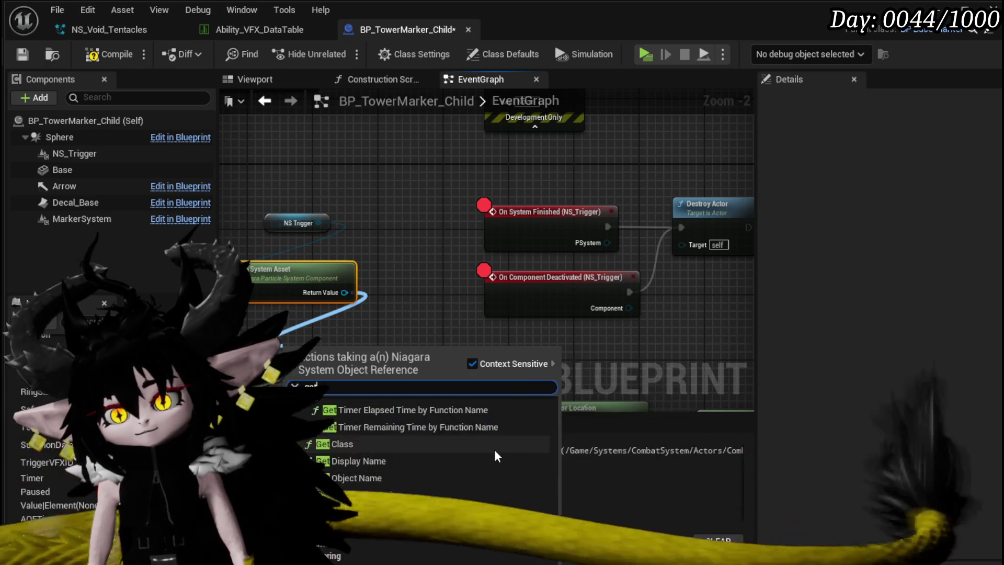
{"action": "scroll", "coordinate": [495, 450], "scroll_direction": "down", "scroll_amount": 3}
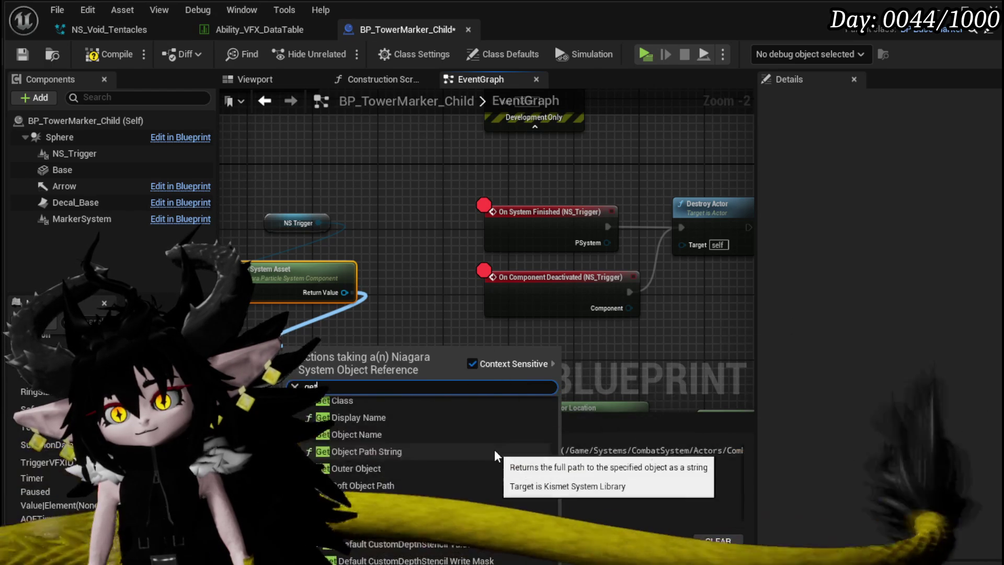
{"action": "scroll", "coordinate": [494, 450], "scroll_direction": "down", "scroll_amount": 3}
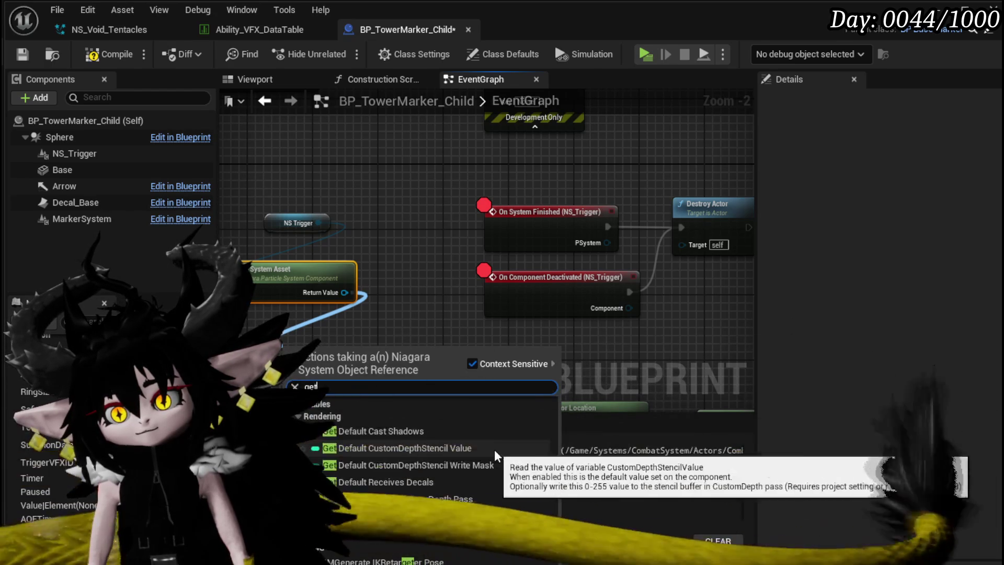
{"action": "scroll", "coordinate": [494, 449], "scroll_direction": "up", "scroll_amount": 4}
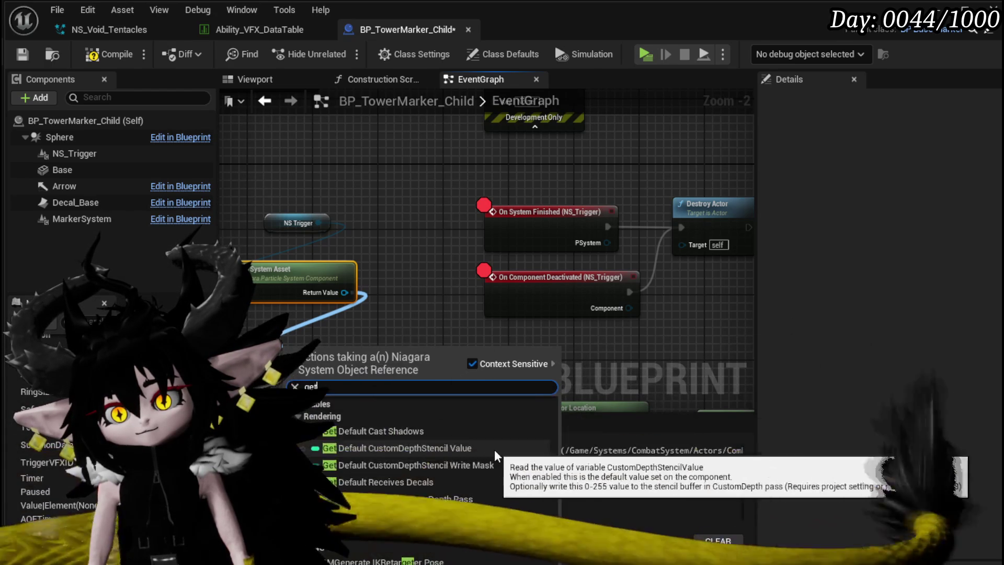
{"action": "scroll", "coordinate": [496, 451], "scroll_direction": "up", "scroll_amount": 5}
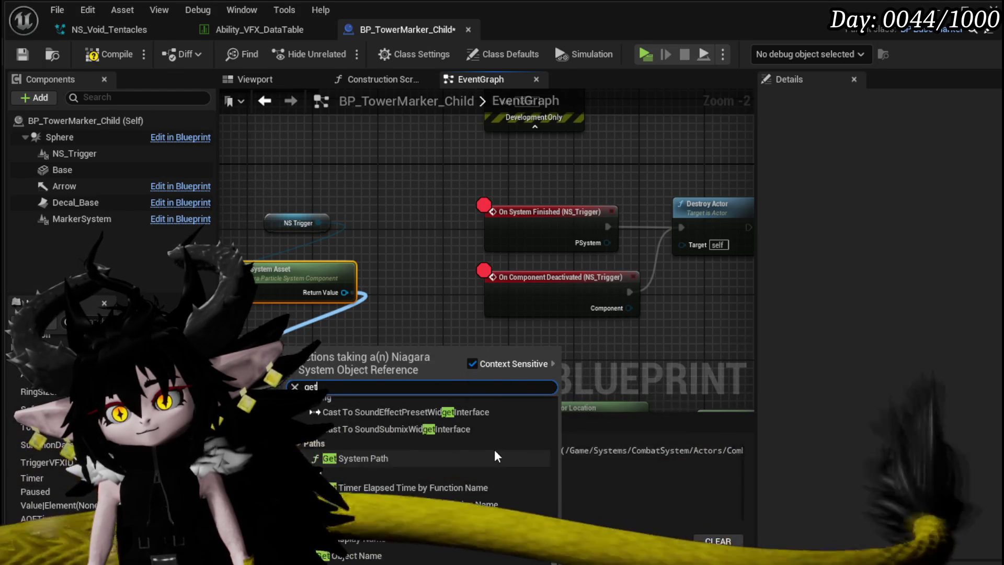
{"action": "scroll", "coordinate": [496, 450], "scroll_direction": "down", "scroll_amount": 3}
{"action": "scroll", "coordinate": [496, 451], "scroll_direction": "up", "scroll_amount": 2}
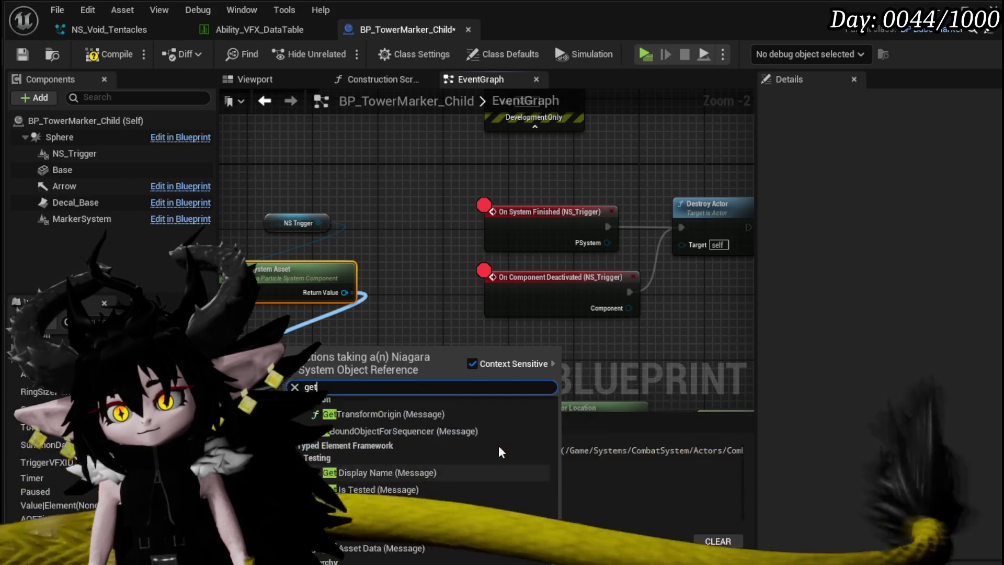
{"action": "scroll", "coordinate": [502, 452], "scroll_direction": "up", "scroll_amount": 3}
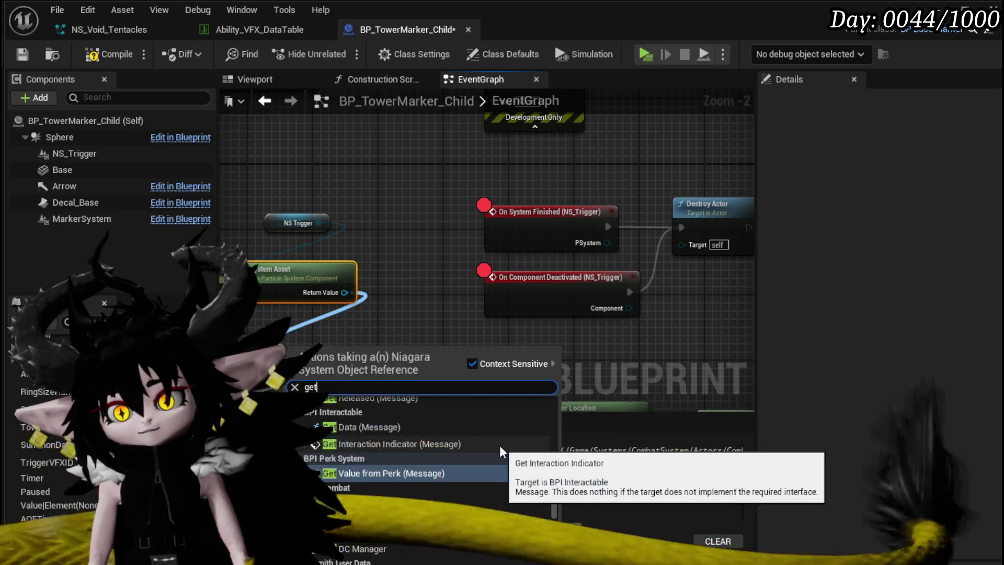
{"action": "scroll", "coordinate": [501, 450], "scroll_direction": "up", "scroll_amount": 5}
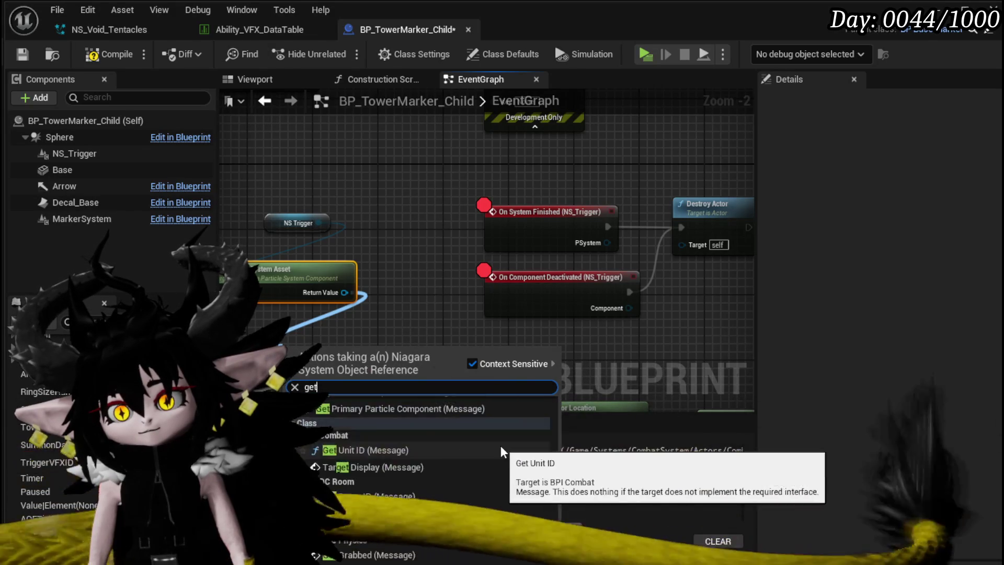
{"action": "scroll", "coordinate": [506, 451], "scroll_direction": "up", "scroll_amount": 5}
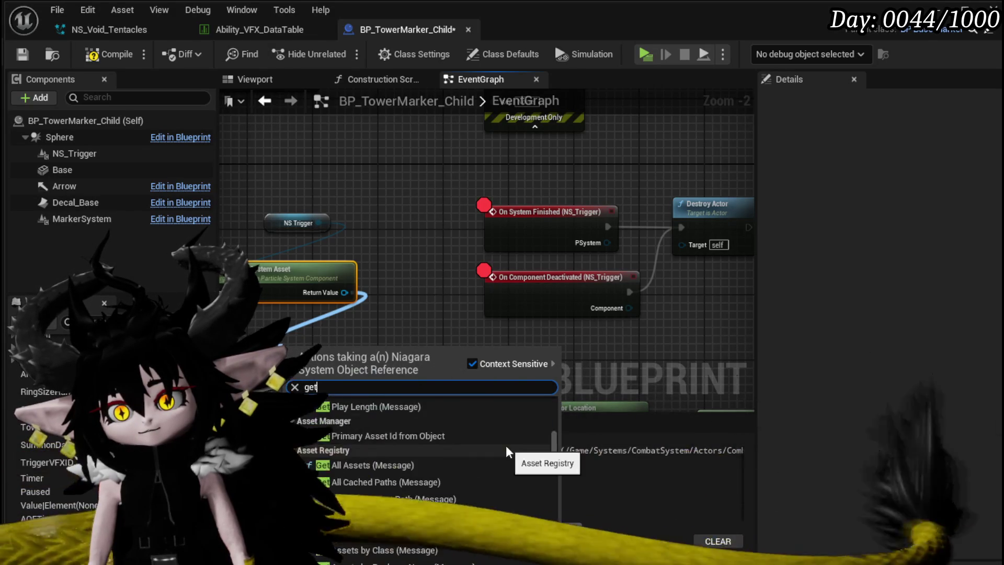
{"action": "scroll", "coordinate": [506, 451], "scroll_direction": "up", "scroll_amount": 3}
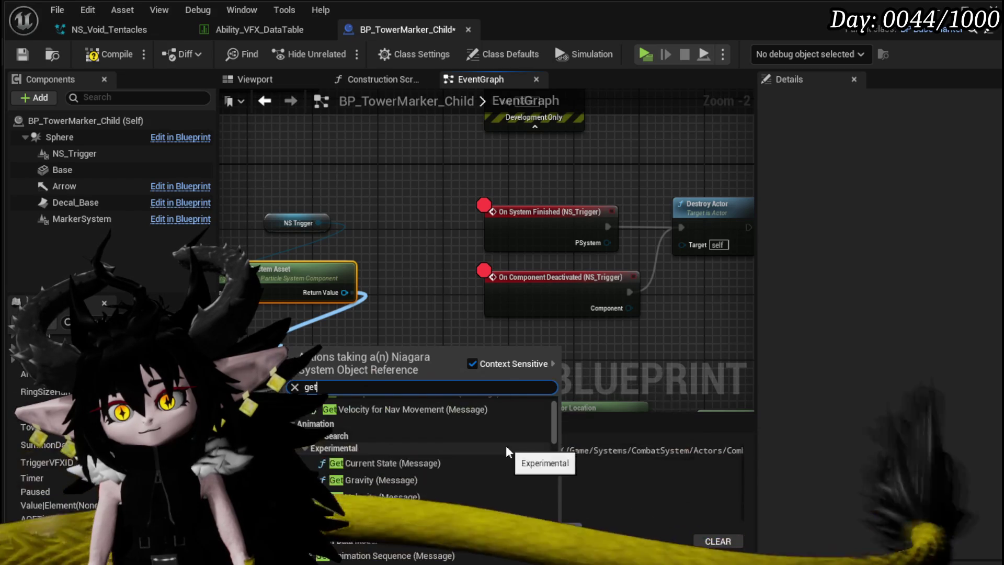
{"action": "scroll", "coordinate": [506, 451], "scroll_direction": "up", "scroll_amount": 1}
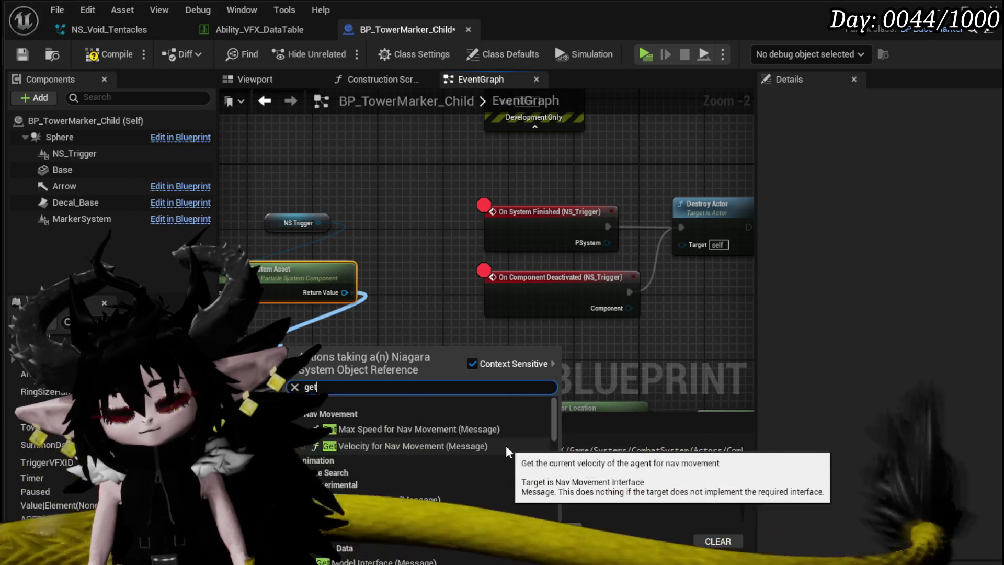
{"action": "left_click", "coordinate": [407, 312]}
{"action": "left_click", "coordinate": [409, 312]}
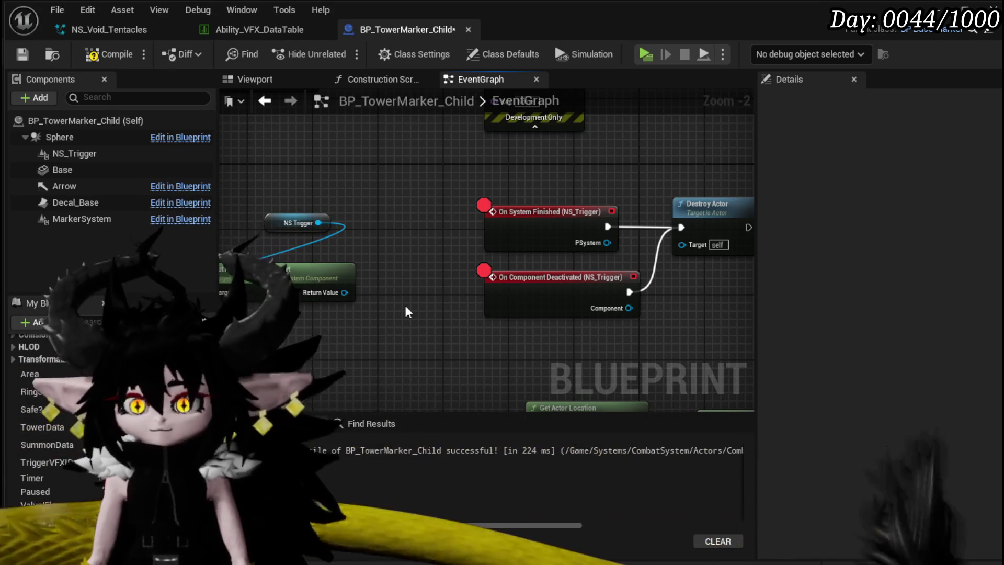
Delete the Get Niagara System Asset node and save BP_TowerMarker_Child
{"action": "key", "text": "Delete"}
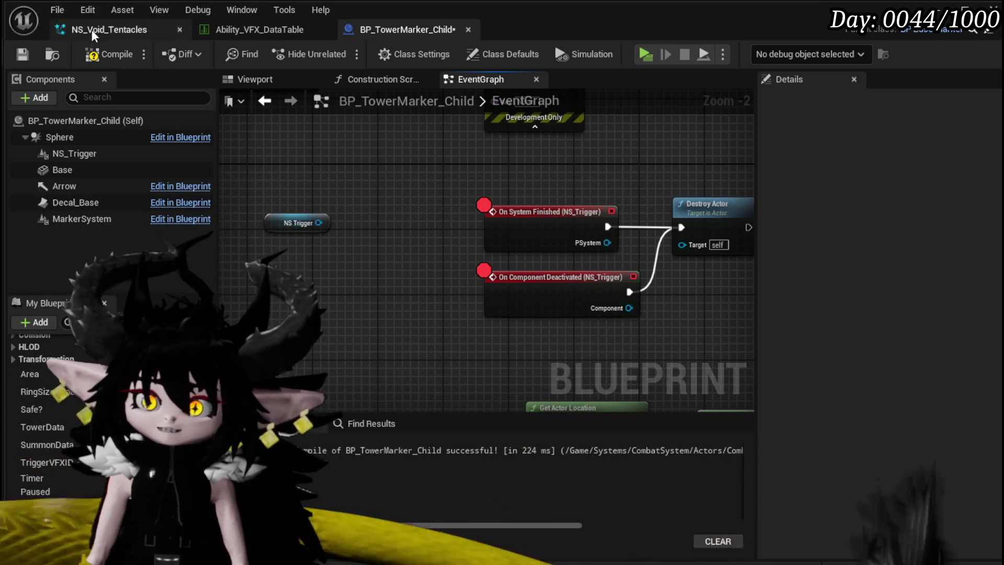
{"action": "left_click", "coordinate": [21, 55]}
{"action": "left_click", "coordinate": [109, 30]}
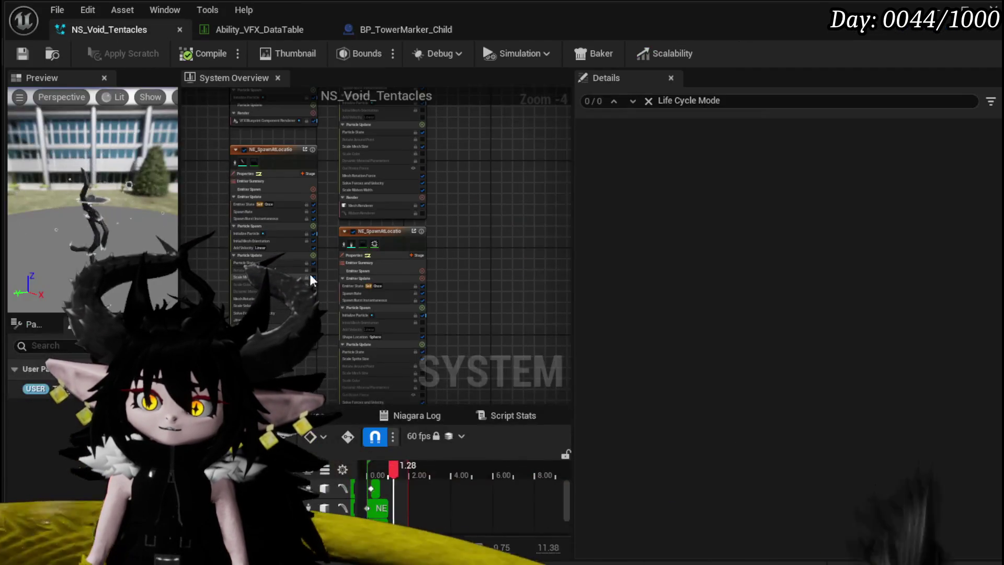
Scrub the NS_Void_Tentacles preview past 1.2 seconds, save it, and open Ability_VFX_DataTable
{"action": "left_click", "coordinate": [393, 470]}
{"action": "mouse_move", "coordinate": [397, 470]}
{"action": "left_mouse_down"}
{"action": "mouse_move", "coordinate": [415, 470]}
{"action": "mouse_move", "coordinate": [396, 470]}
{"action": "mouse_move", "coordinate": [405, 469]}
{"action": "left_mouse_up"}
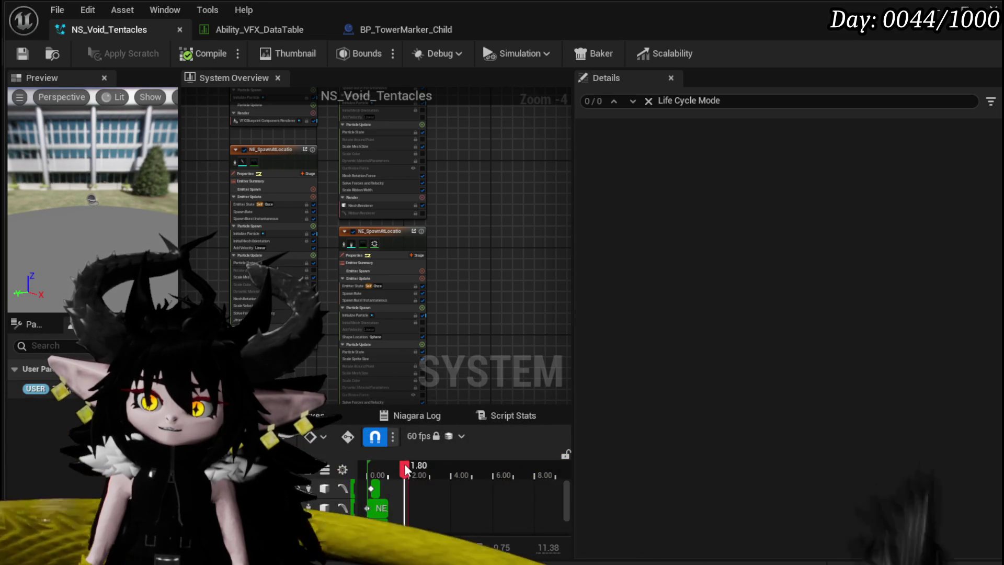
{"action": "left_click", "coordinate": [23, 54]}
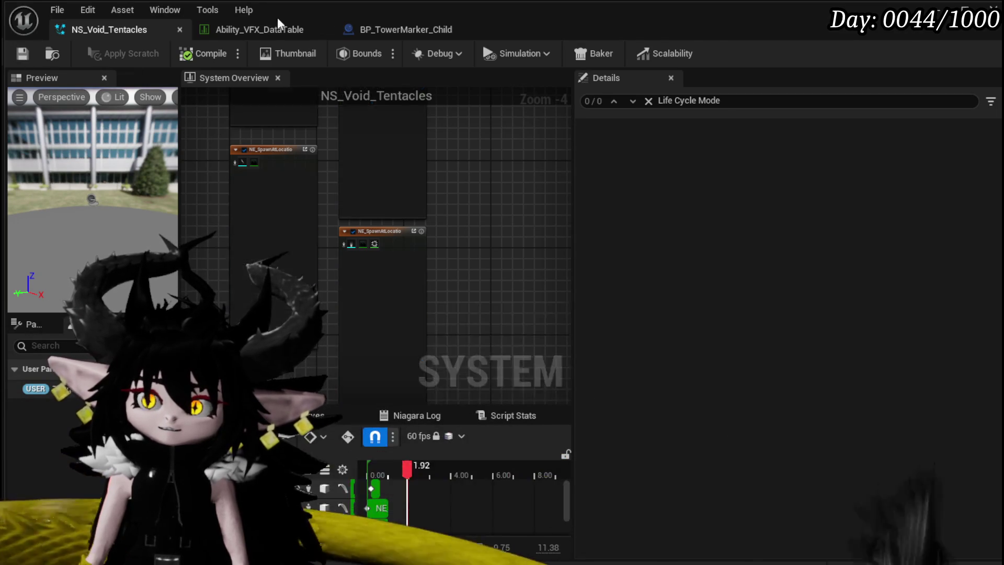
{"action": "left_click", "coordinate": [277, 29]}
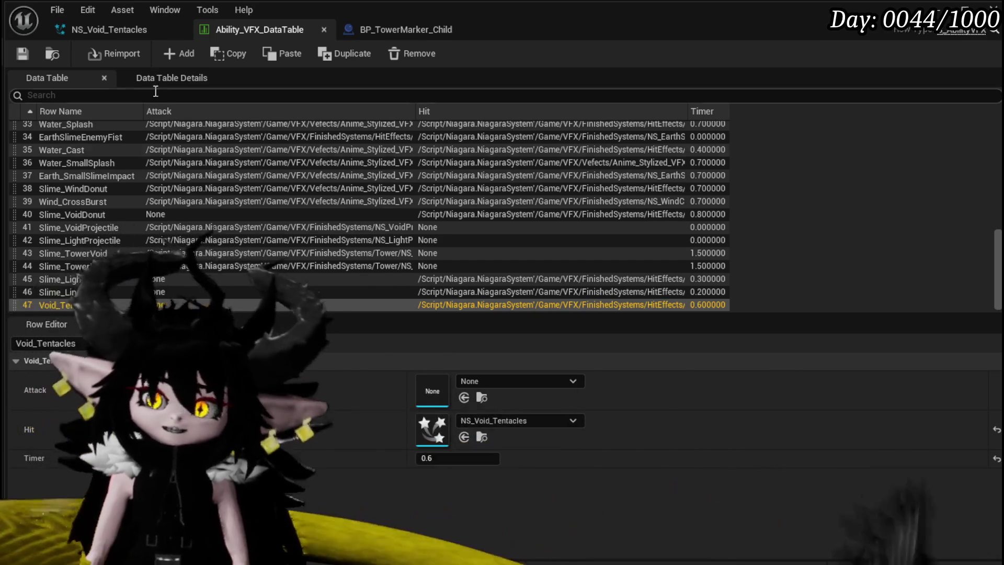
Back in BP_TowerMarker_Child's EventGraph, drag both NS_Trigger events left beside Destroy Actor
{"action": "scroll", "coordinate": [143, 175], "scroll_direction": "up", "scroll_amount": 8}
{"action": "scroll", "coordinate": [105, 148], "scroll_direction": "down", "scroll_amount": 2}
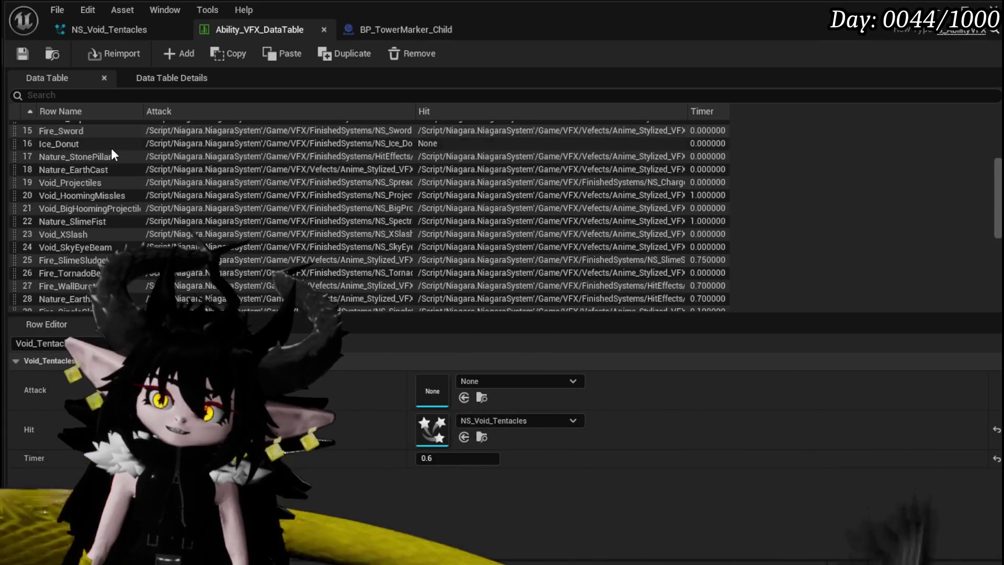
{"action": "scroll", "coordinate": [117, 153], "scroll_direction": "down", "scroll_amount": 8}
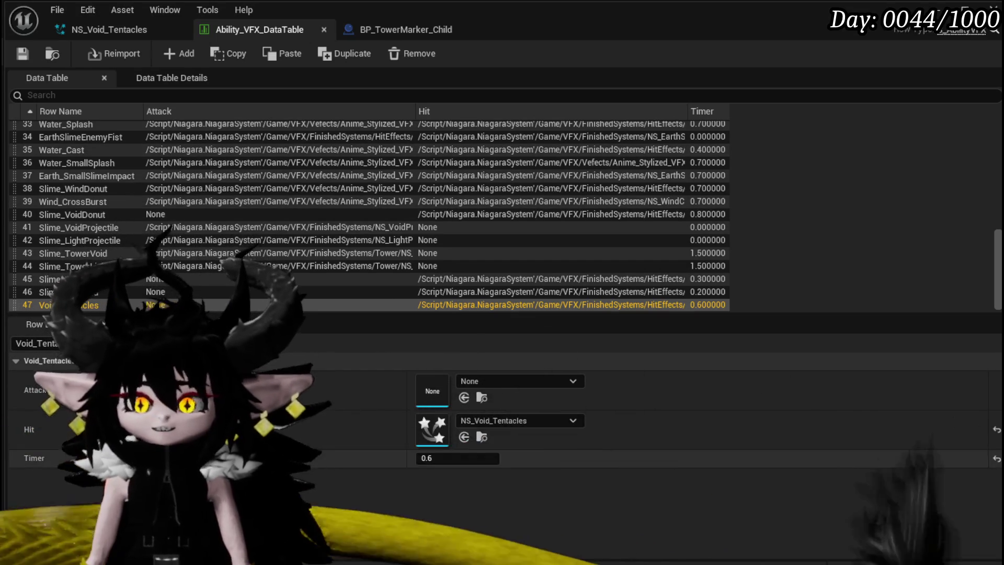
{"action": "left_click", "coordinate": [85, 30]}
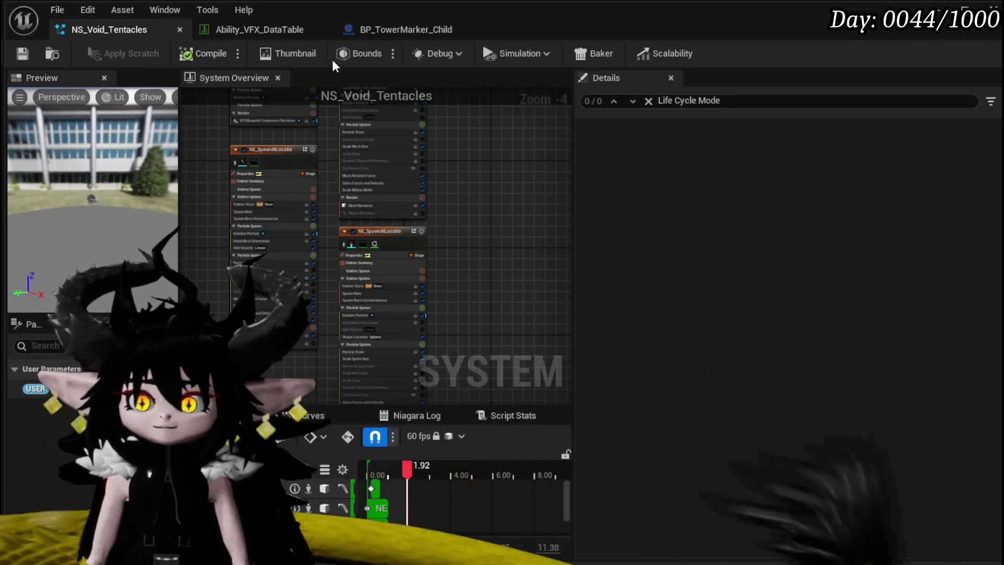
{"action": "left_click", "coordinate": [259, 31]}
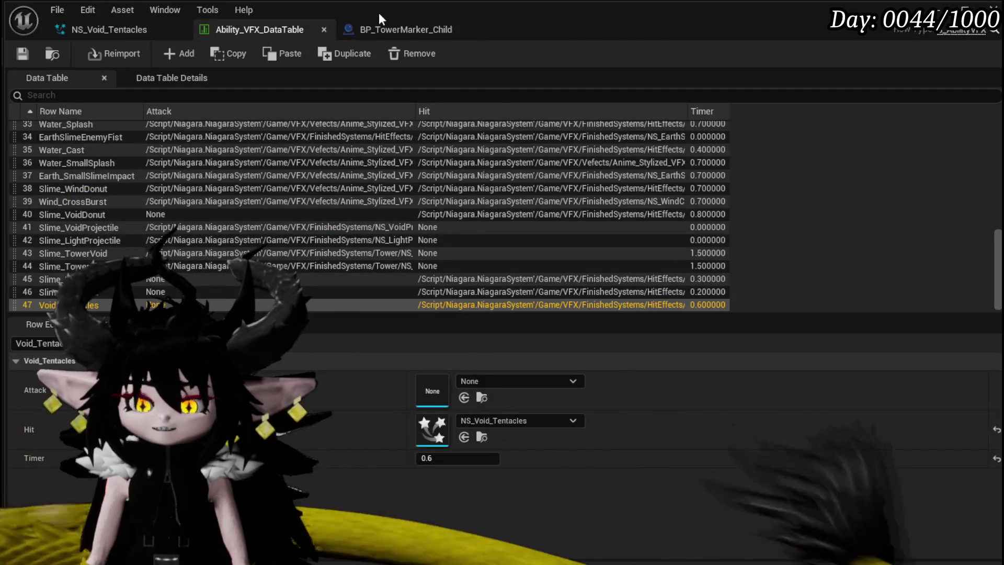
{"action": "left_click", "coordinate": [383, 26]}
{"action": "mouse_move", "coordinate": [320, 229]}
{"action": "left_mouse_down"}
{"action": "mouse_move", "coordinate": [426, 258]}
{"action": "mouse_move", "coordinate": [336, 257]}
{"action": "mouse_move", "coordinate": [162, 306]}
{"action": "mouse_move", "coordinate": [153, 392]}
{"action": "mouse_move", "coordinate": [176, 368]}
{"action": "mouse_move", "coordinate": [628, 356]}
{"action": "mouse_move", "coordinate": [575, 292]}
{"action": "mouse_move", "coordinate": [471, 251]}
{"action": "mouse_move", "coordinate": [446, 287]}
{"action": "mouse_move", "coordinate": [461, 205]}
{"action": "left_mouse_up"}
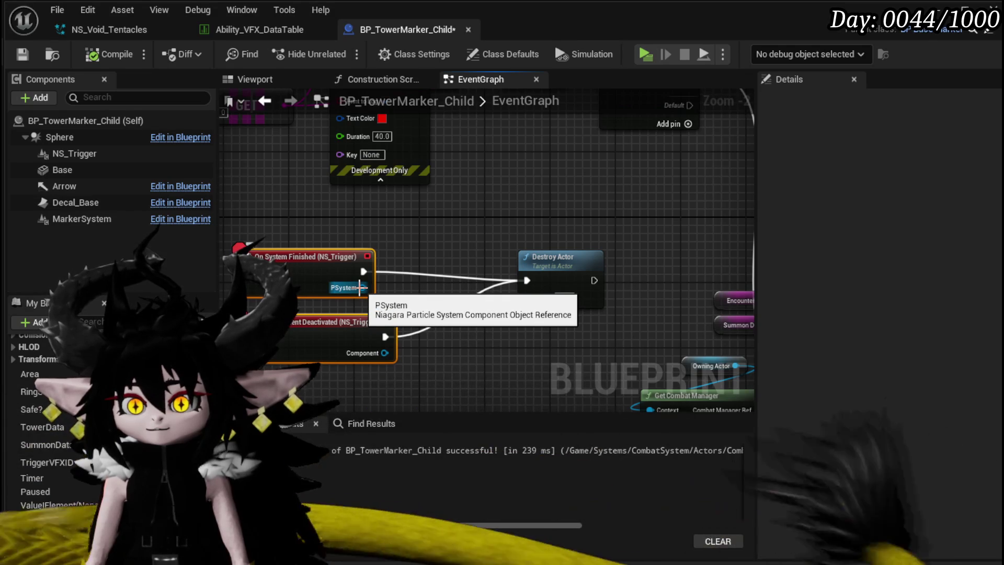
{"action": "scroll", "coordinate": [511, 304], "scroll_direction": "down", "scroll_amount": 5}
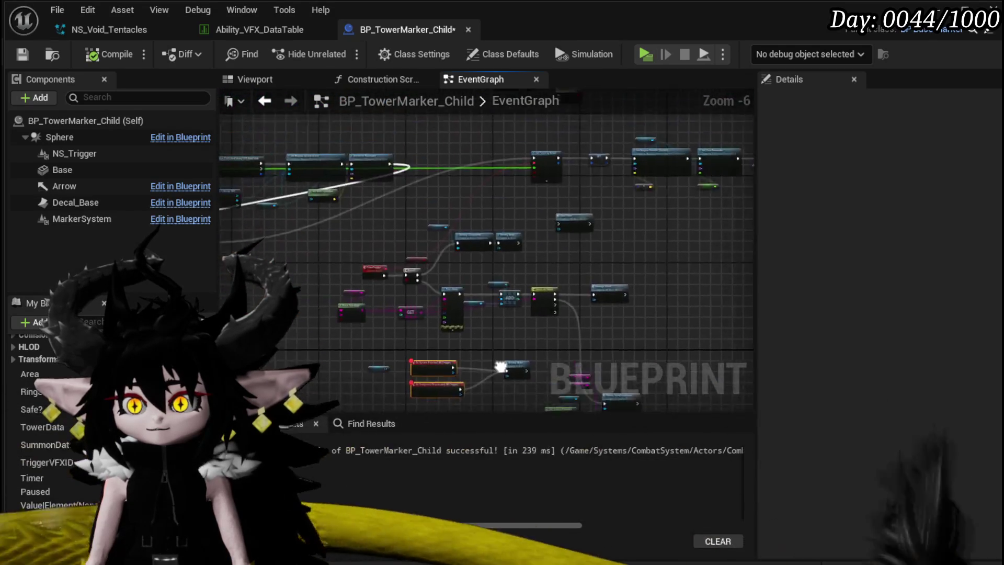
{"action": "left_click_drag", "start_coordinate": [428, 335], "coordinate": [544, 286]}
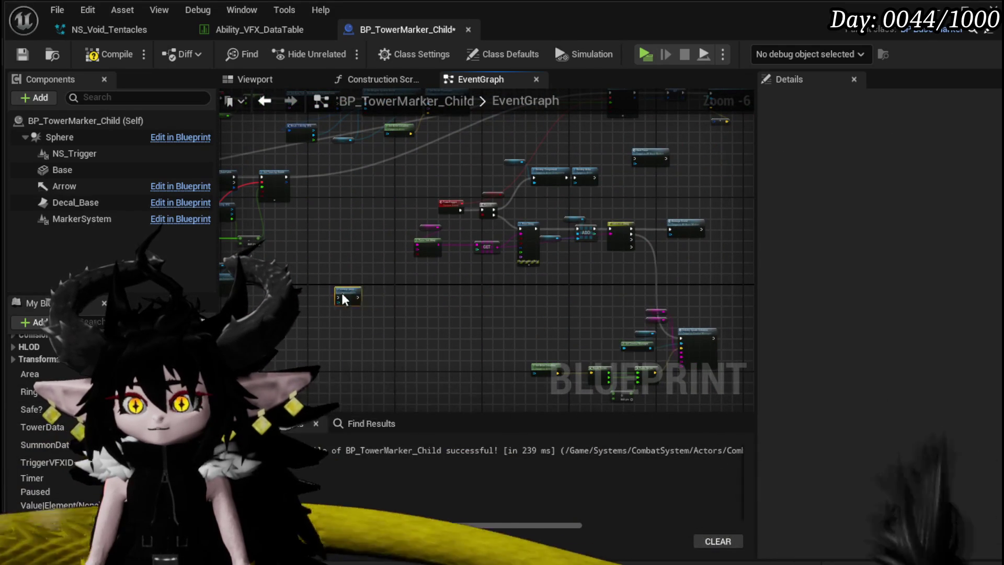
{"action": "scroll", "coordinate": [497, 287], "scroll_direction": "up", "scroll_amount": 3}
{"action": "left_click_drag", "start_coordinate": [465, 259], "coordinate": [566, 258]}
{"action": "scroll", "coordinate": [436, 251], "scroll_direction": "down", "scroll_amount": 2}
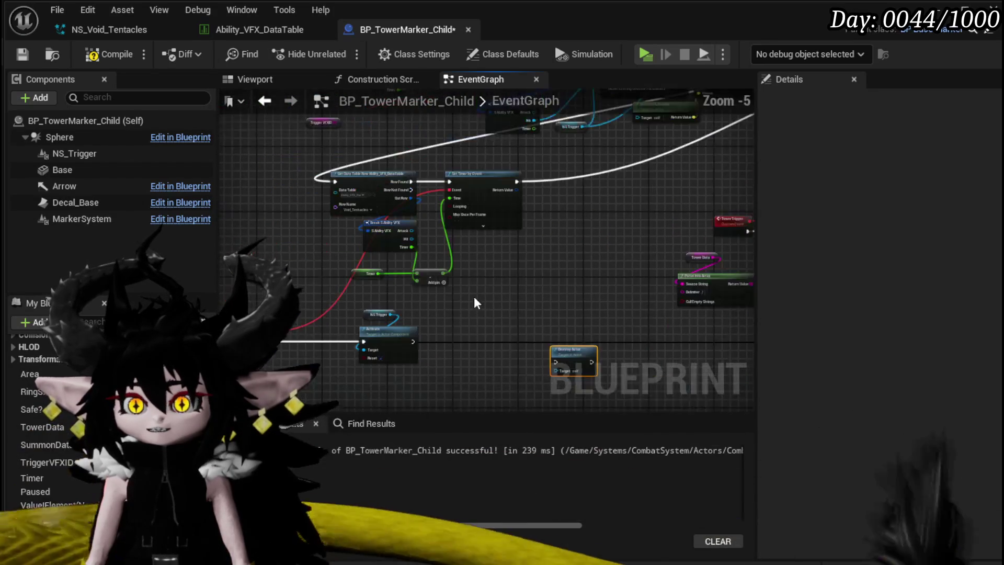
{"action": "mouse_move", "coordinate": [337, 198]}
{"action": "left_mouse_down"}
{"action": "mouse_move", "coordinate": [441, 253]}
{"action": "mouse_move", "coordinate": [450, 316]}
{"action": "mouse_move", "coordinate": [422, 245]}
{"action": "left_mouse_up"}
{"action": "left_click", "coordinate": [259, 30]}
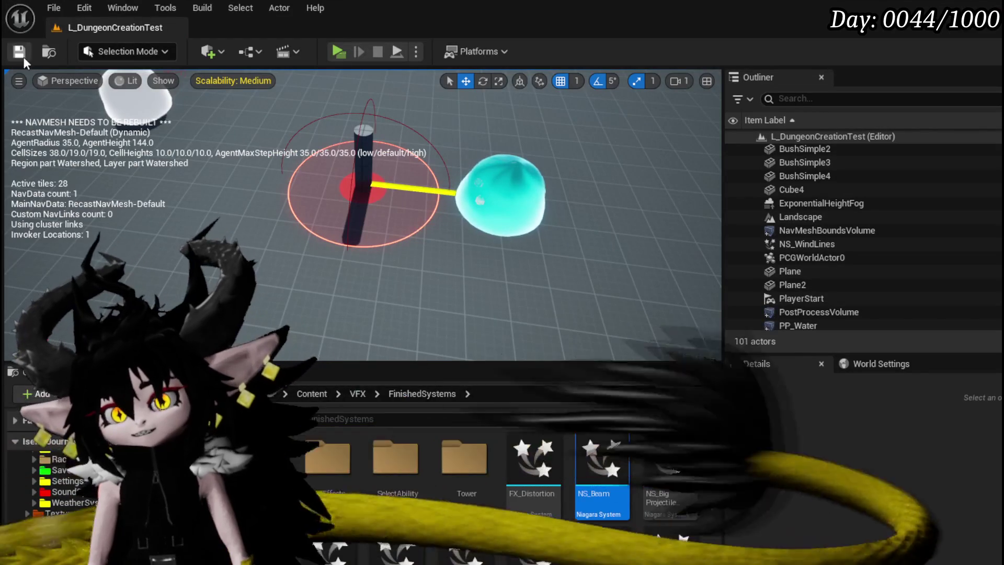
Save the edited Ability_VFX_DataTable
{"action": "left_click", "coordinate": [18, 51]}
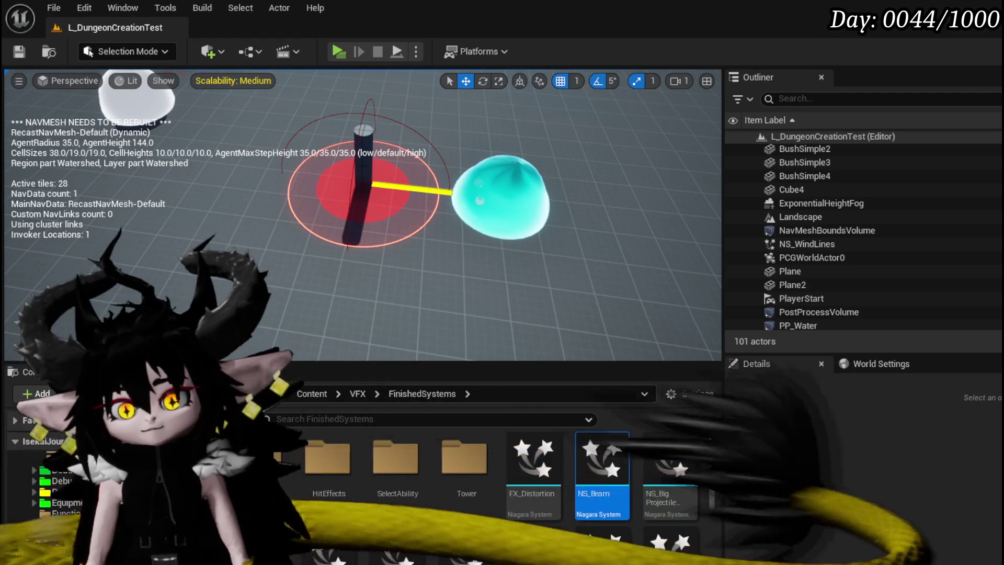
Browse to the Systems > AbilitySystem > Structure folder and open S_AbilityVFX
{"action": "left_click", "coordinate": [62, 546]}
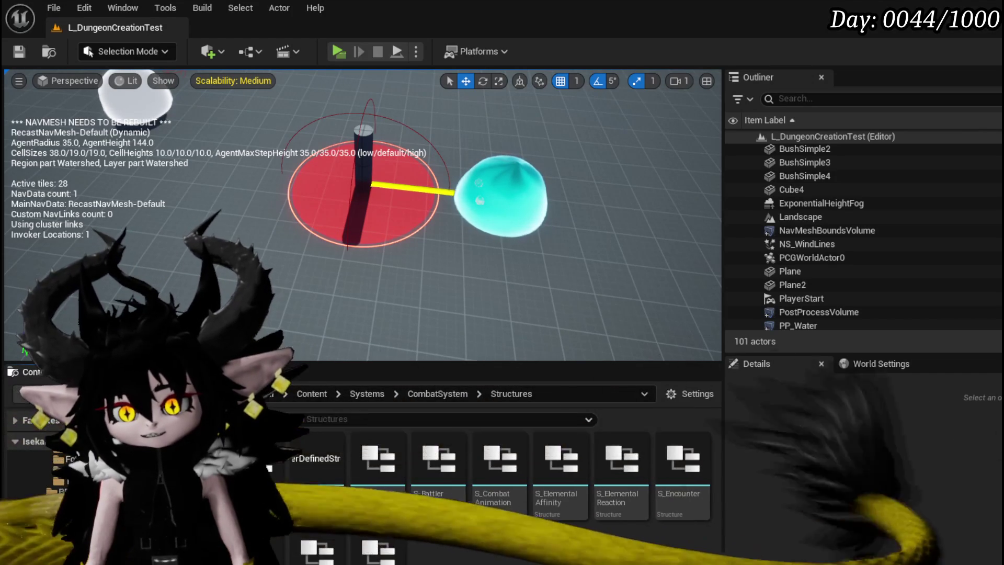
{"action": "left_click", "coordinate": [68, 502]}
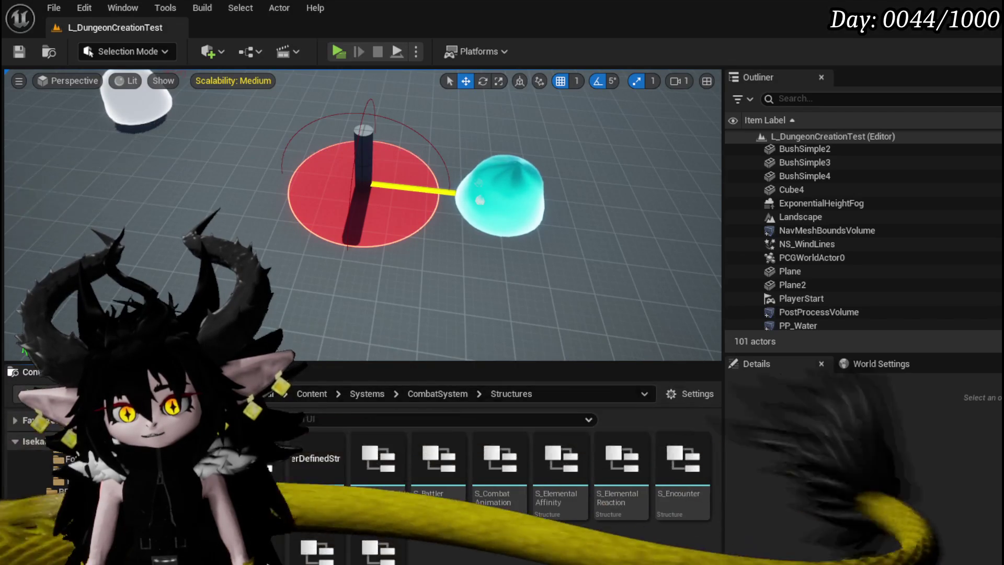
{"action": "key", "text": "Up"}
{"action": "key", "text": "Up"}
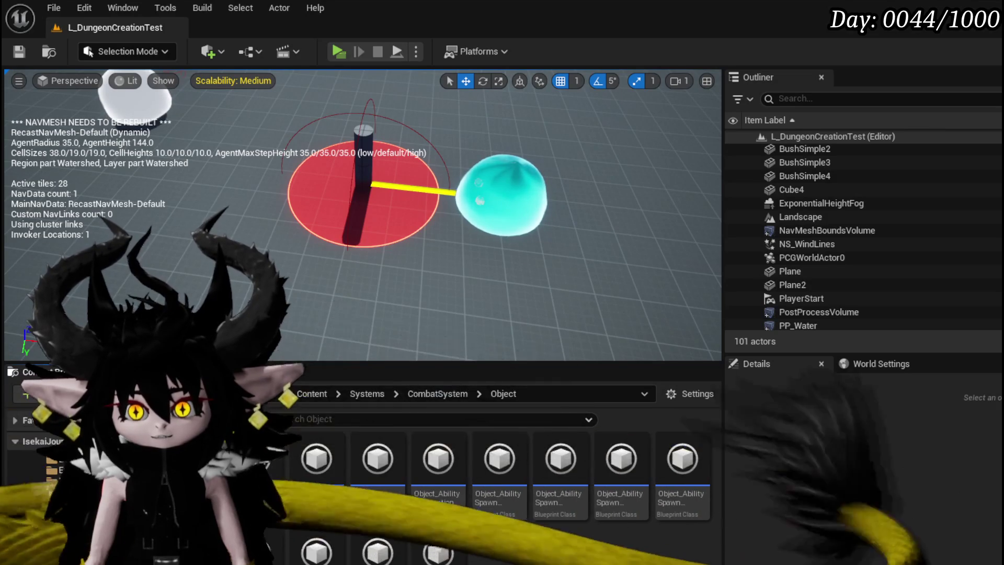
{"action": "key", "text": "Up"}
{"action": "key", "text": "Up"}
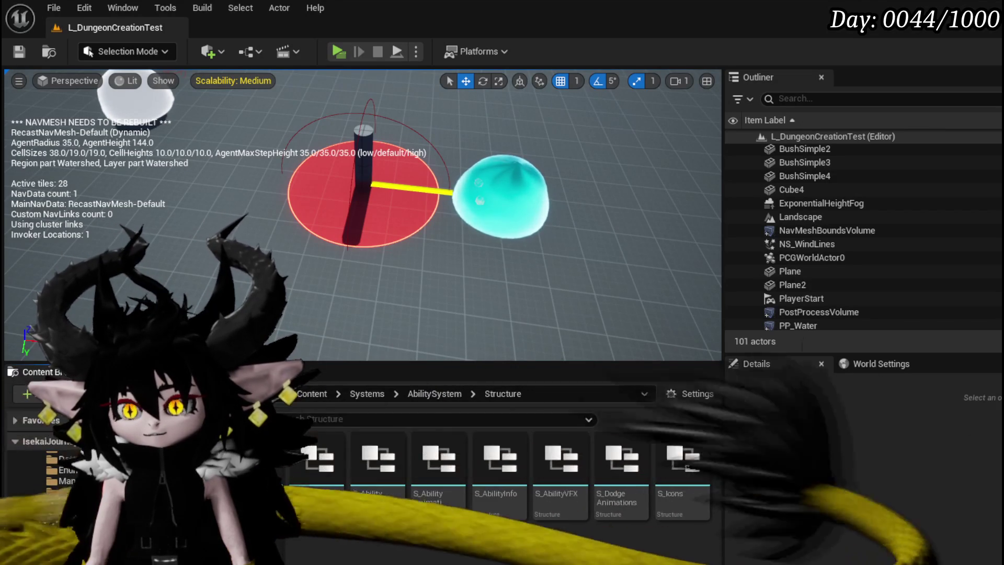
{"action": "double_click", "coordinate": [567, 505]}
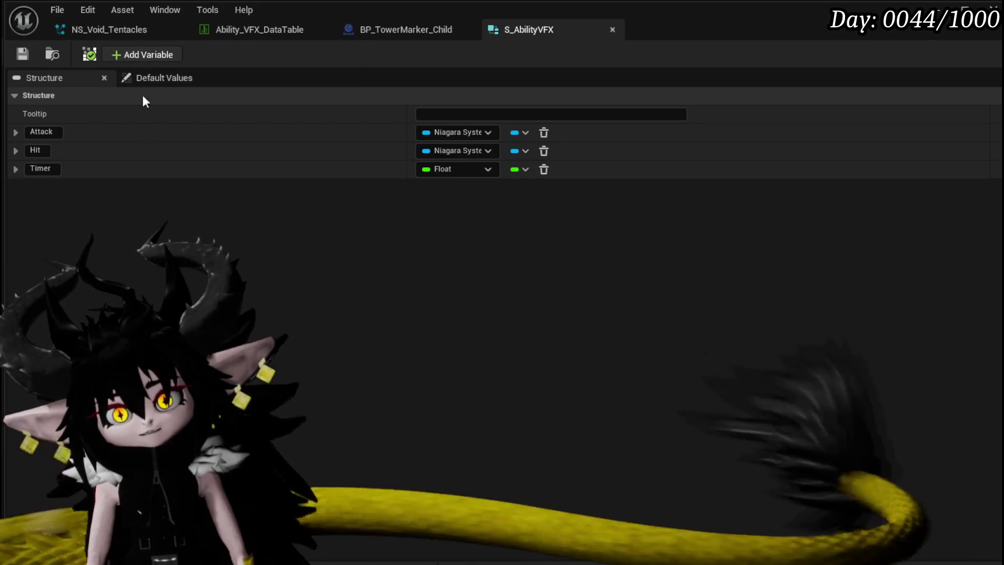
Add a Float field named Duration to the S_AbilityVFX structure
{"action": "left_click", "coordinate": [141, 54]}
{"action": "left_click", "coordinate": [470, 187]}
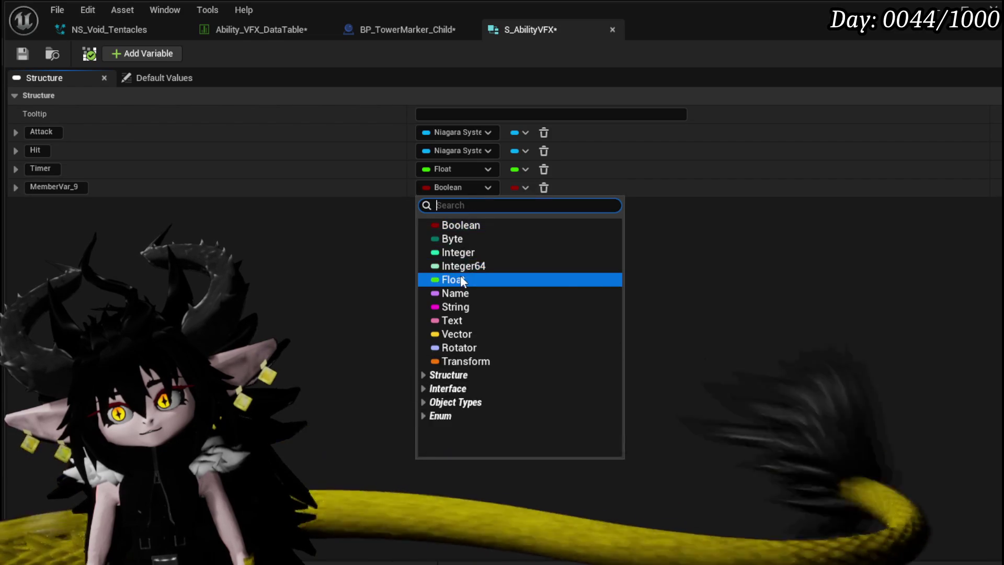
{"action": "left_click", "coordinate": [460, 280]}
{"action": "left_click", "coordinate": [75, 187]}
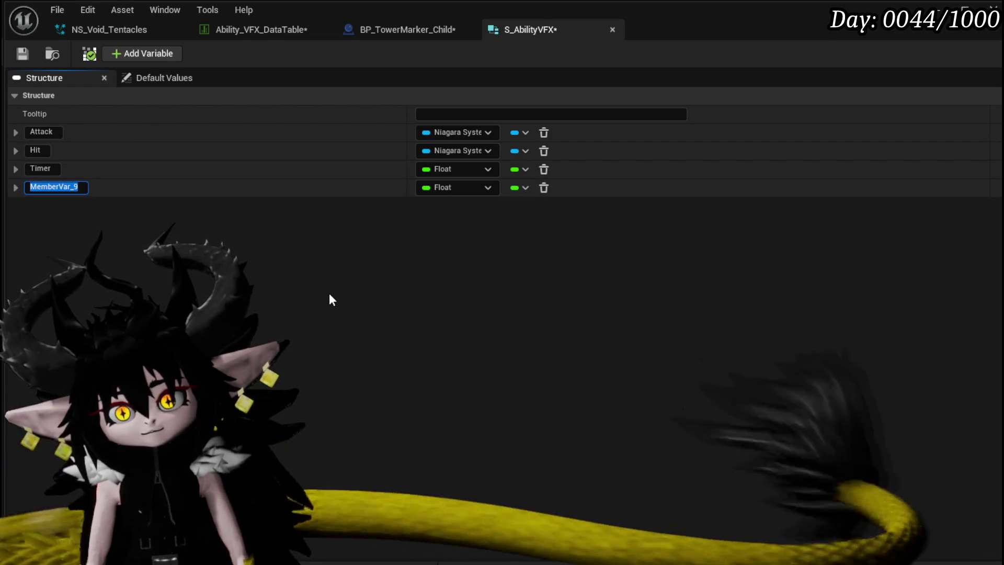
{"action": "type", "text": "Duration"}
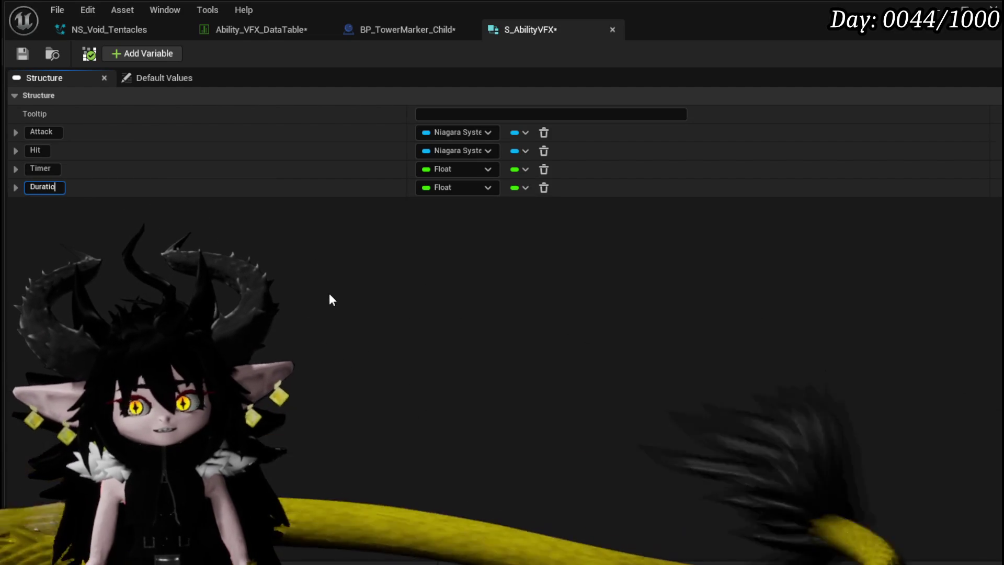
{"action": "key", "text": "Return"}
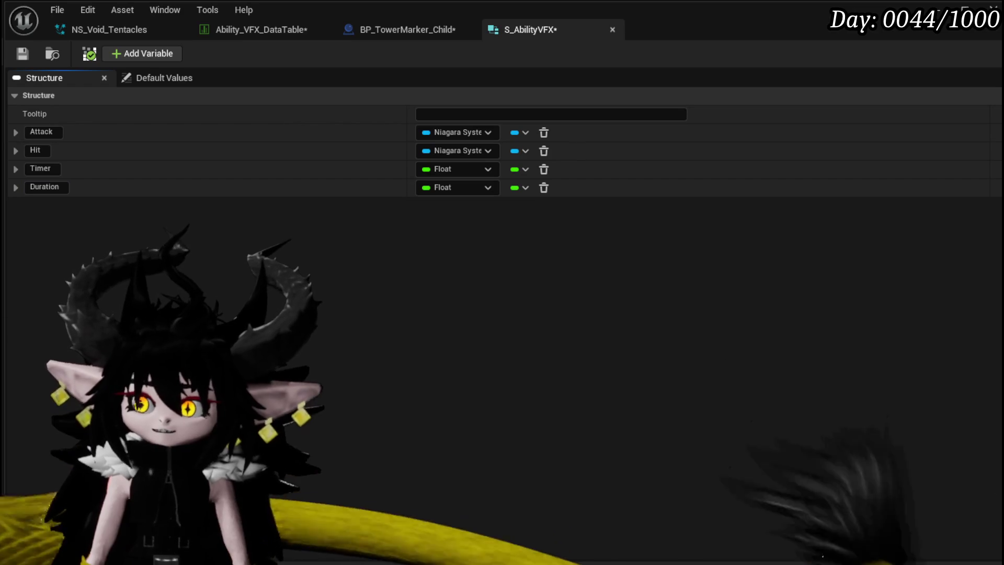
Save all modified assets with Ctrl+Shift+S and Save Selected
{"action": "key", "text": "ctrl+shift+s"}
{"action": "scroll", "coordinate": [537, 252], "scroll_direction": "down", "scroll_amount": 2}
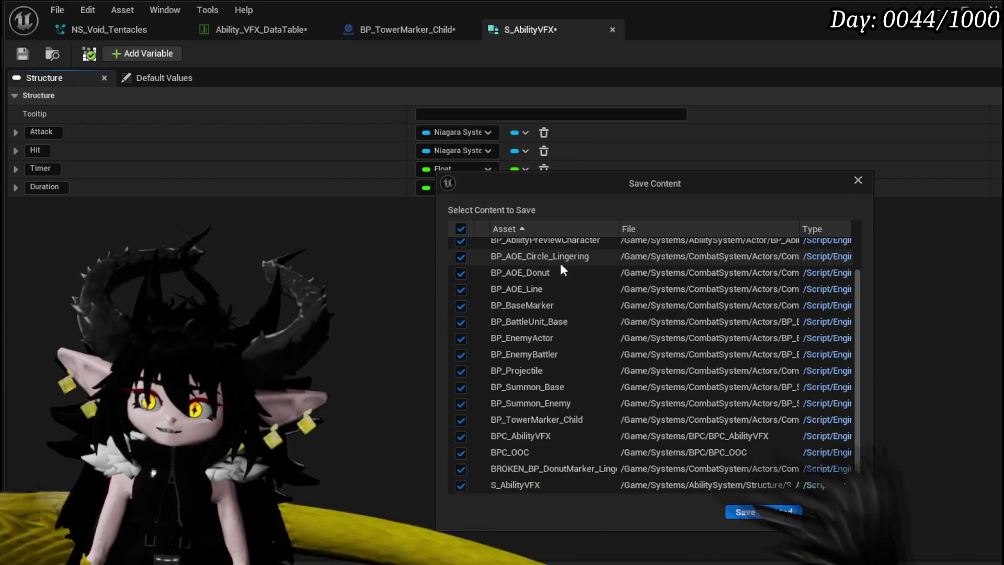
{"action": "scroll", "coordinate": [791, 345], "scroll_direction": "down", "scroll_amount": 2}
{"action": "scroll", "coordinate": [790, 345], "scroll_direction": "up", "scroll_amount": 2}
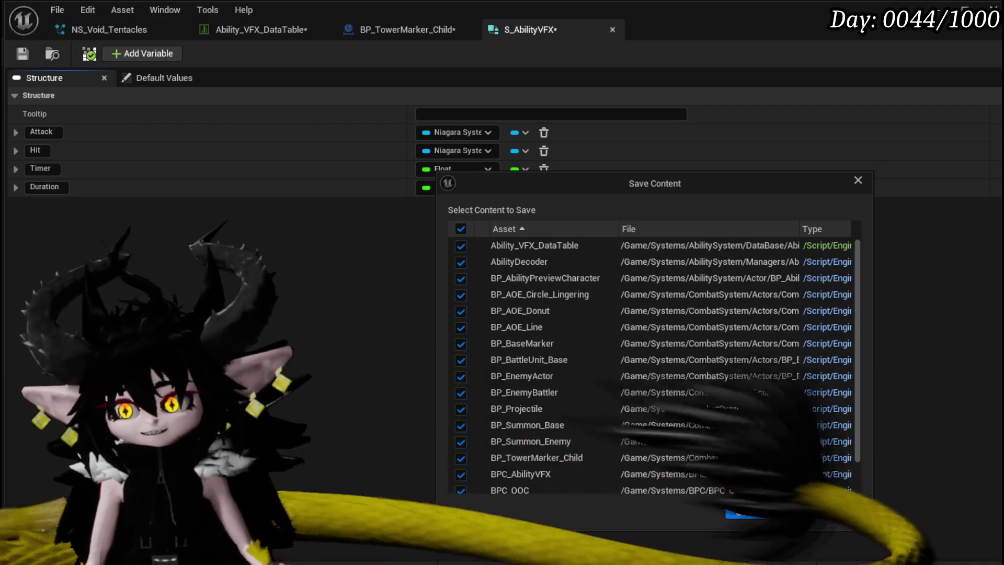
{"action": "left_click", "coordinate": [761, 511]}
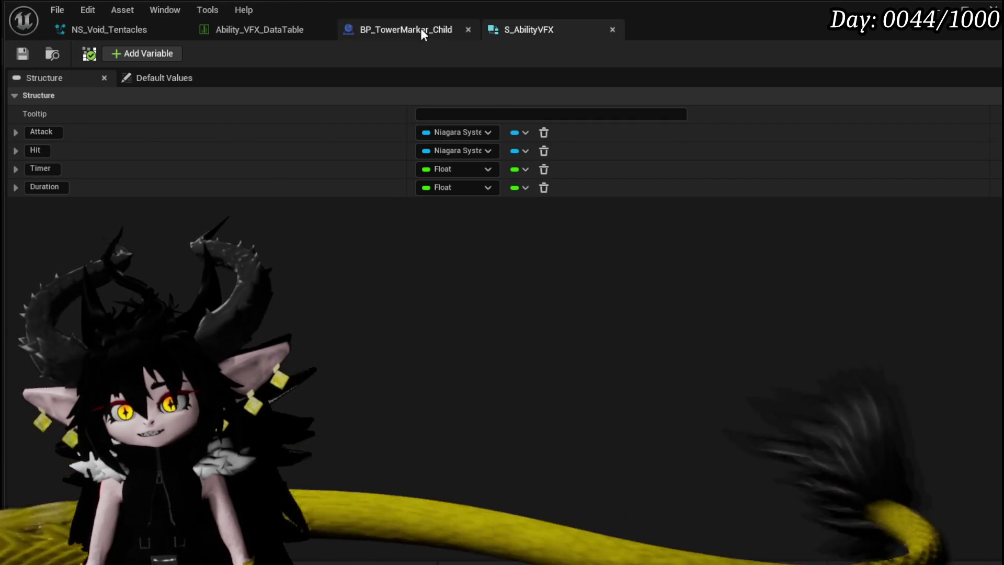
Switch to BP_TowerMarker_Child and recompile it to pick up the new Duration field
{"action": "left_click", "coordinate": [420, 30]}
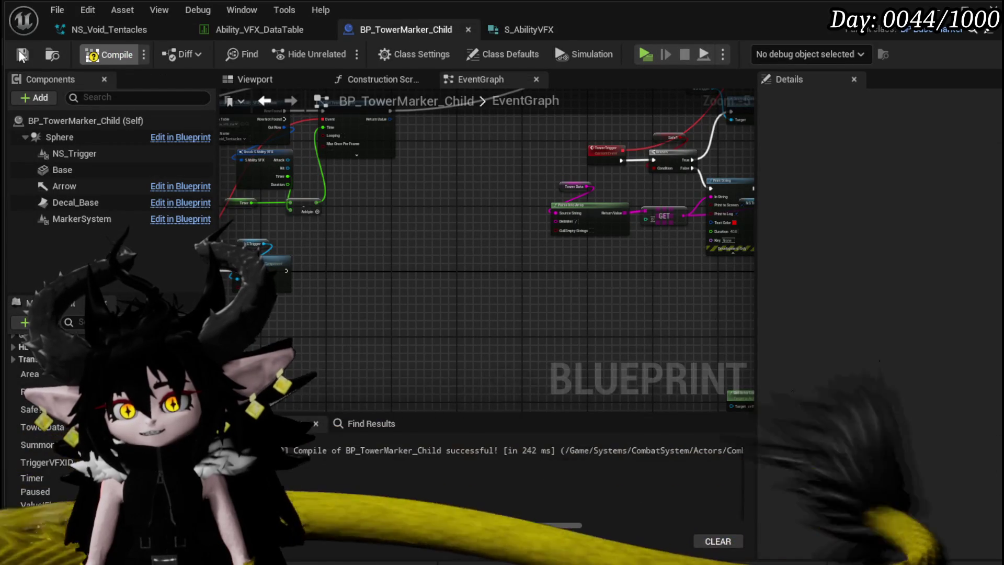
{"action": "key", "text": "ctrl+a"}
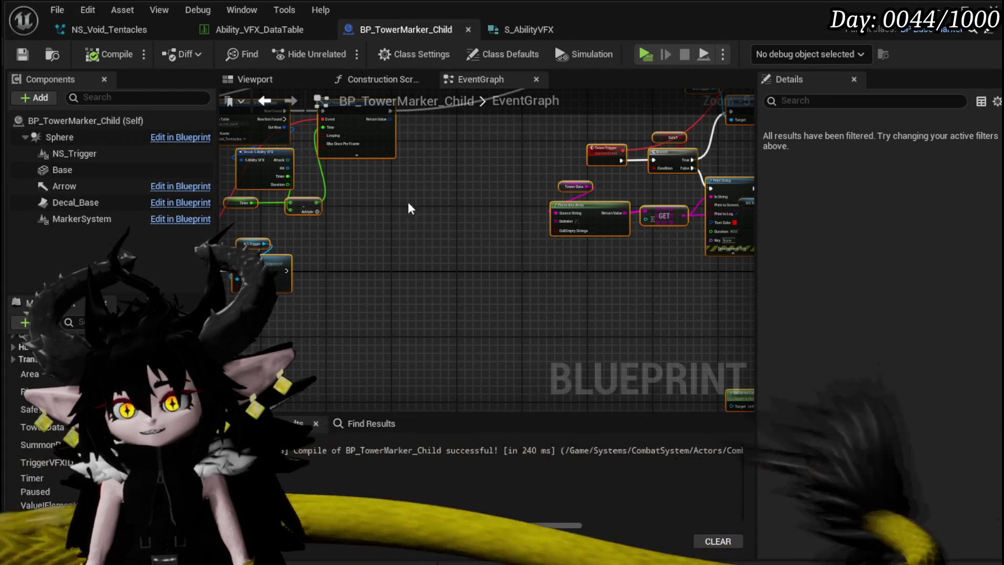
{"action": "scroll", "coordinate": [541, 255], "scroll_direction": "up", "scroll_amount": 3}
{"action": "scroll", "coordinate": [543, 259], "scroll_direction": "down", "scroll_amount": 2}
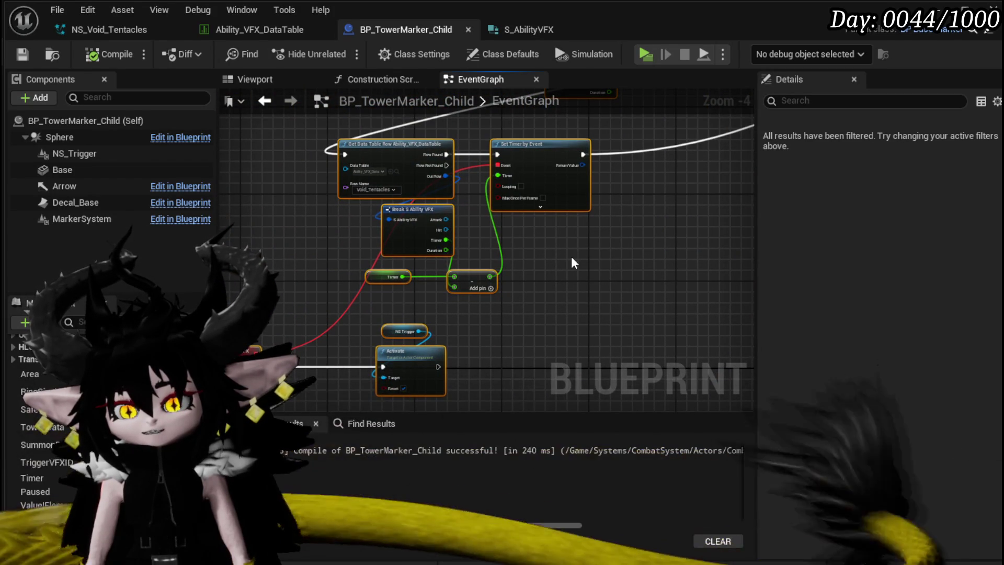
{"action": "scroll", "coordinate": [371, 235], "scroll_direction": "up", "scroll_amount": 3}
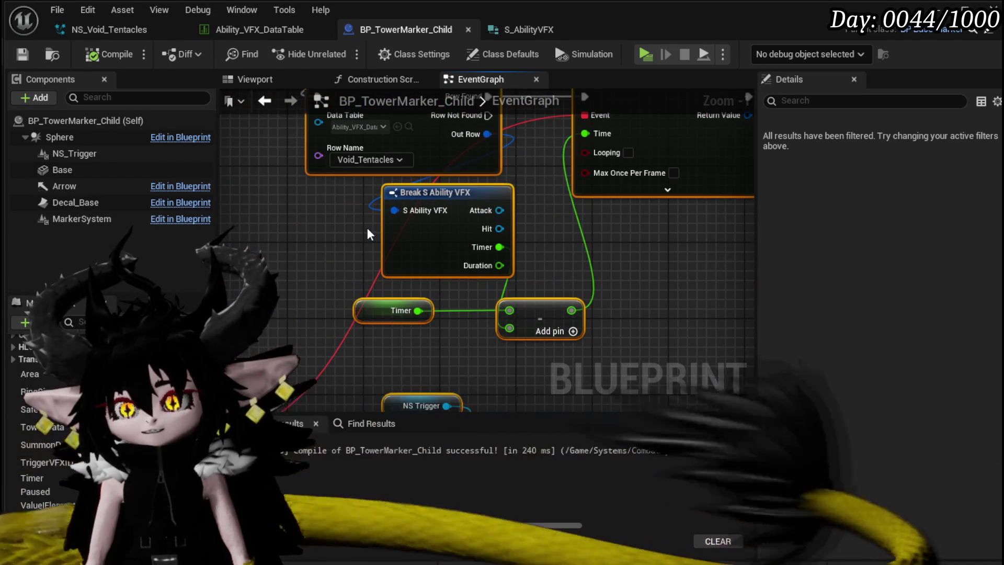
{"action": "scroll", "coordinate": [369, 234], "scroll_direction": "down", "scroll_amount": 3}
{"action": "left_click", "coordinate": [330, 306]}
{"action": "left_click_drag", "start_coordinate": [604, 307], "coordinate": [489, 244]}
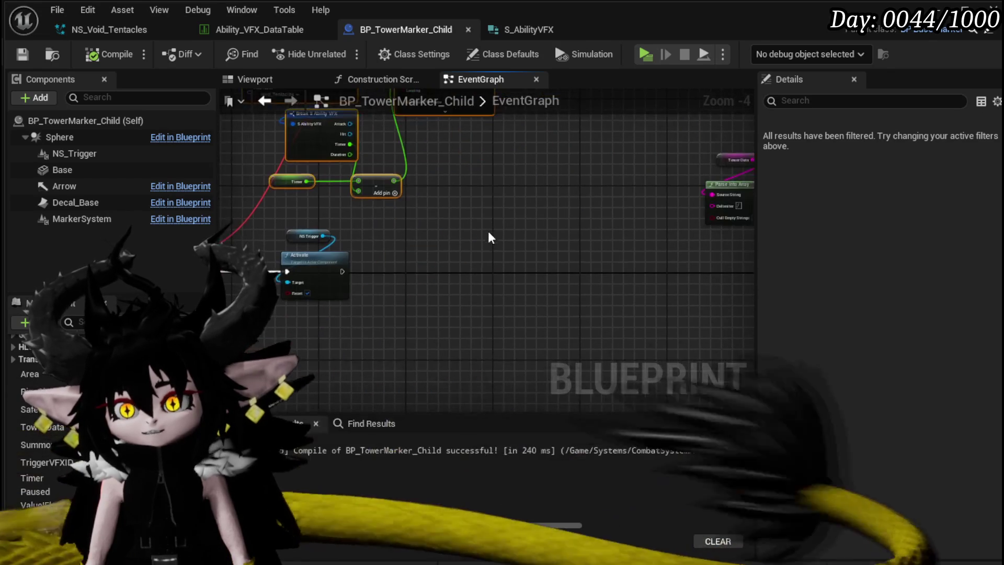
Wire Break S Ability VFX's Duration pin into Set Timer by Event's Time input
{"action": "scroll", "coordinate": [489, 245], "scroll_direction": "up", "scroll_amount": 3}
{"action": "mouse_move", "coordinate": [481, 183]}
{"action": "left_mouse_down"}
{"action": "mouse_move", "coordinate": [399, 235]}
{"action": "mouse_move", "coordinate": [421, 265]}
{"action": "left_mouse_up"}
{"action": "scroll", "coordinate": [348, 274], "scroll_direction": "up", "scroll_amount": 1}
{"action": "scroll", "coordinate": [471, 293], "scroll_direction": "down", "scroll_amount": 4}
{"action": "mouse_move", "coordinate": [747, 398]}
{"action": "left_mouse_down"}
{"action": "mouse_move", "coordinate": [561, 340]}
{"action": "mouse_move", "coordinate": [530, 311]}
{"action": "mouse_move", "coordinate": [569, 280]}
{"action": "left_mouse_up"}
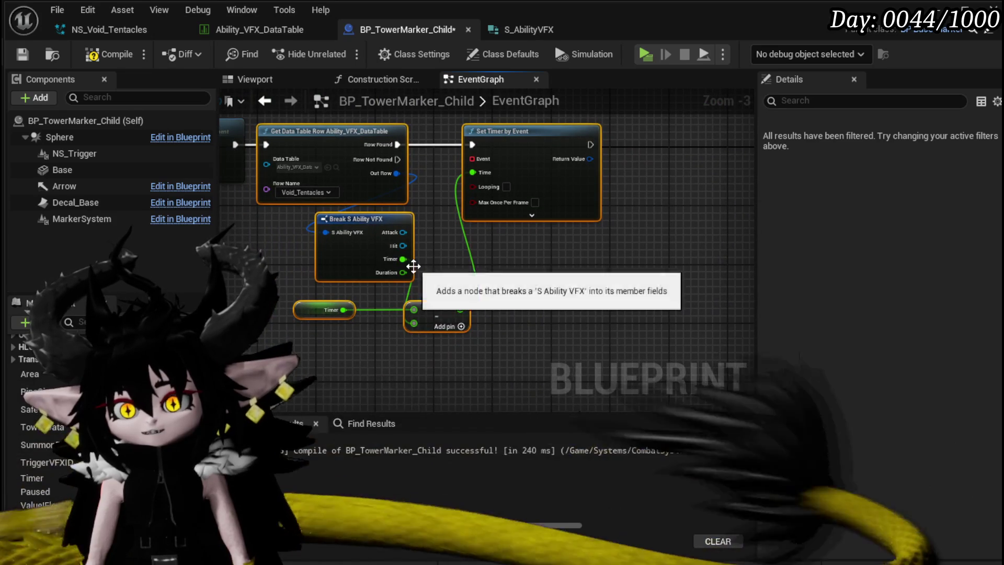
{"action": "left_click_drag", "start_coordinate": [460, 264], "coordinate": [439, 316]}
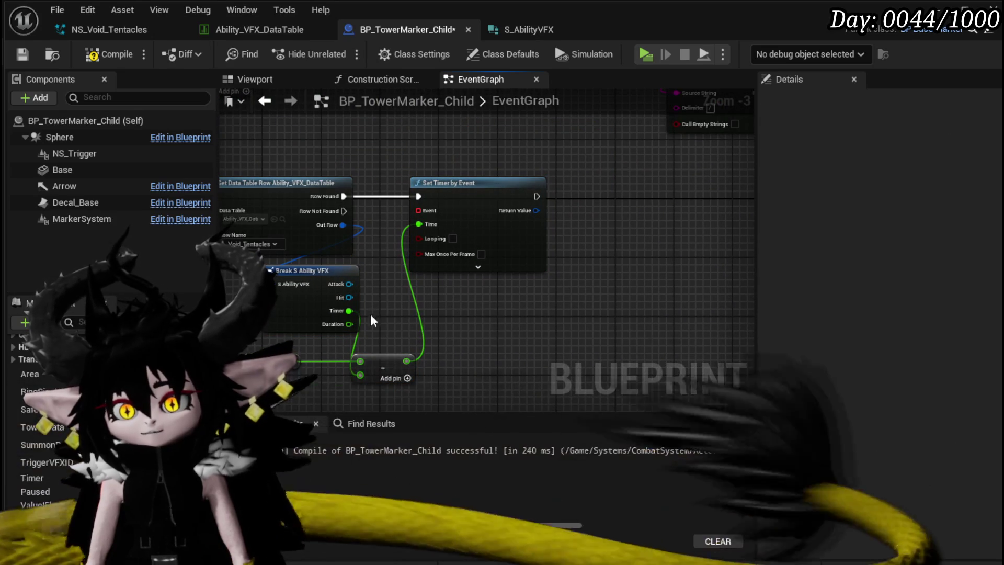
{"action": "left_click_drag", "start_coordinate": [415, 232], "coordinate": [418, 224]}
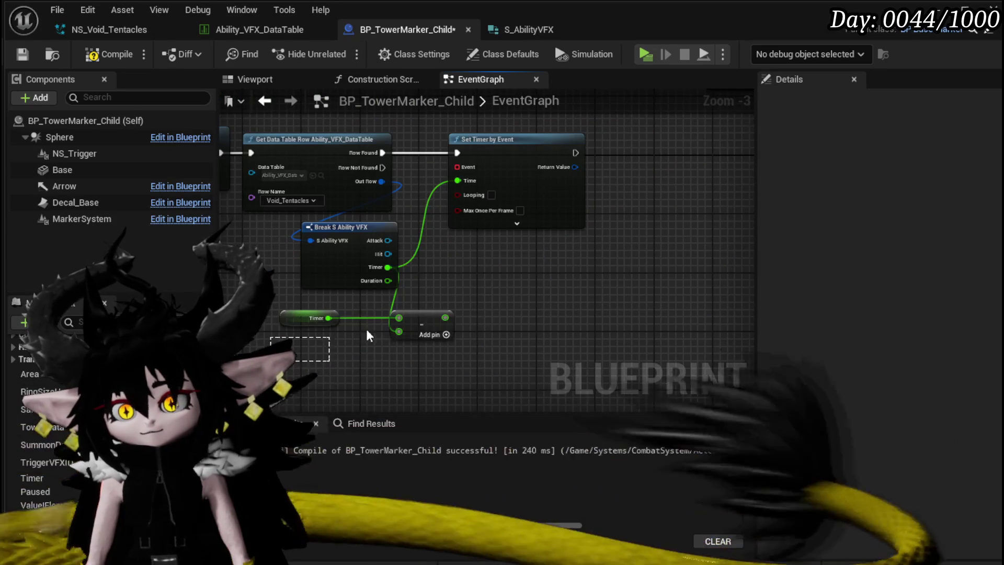
{"action": "mouse_move", "coordinate": [478, 321]}
{"action": "left_mouse_down"}
{"action": "mouse_move", "coordinate": [369, 374]}
{"action": "mouse_move", "coordinate": [511, 336]}
{"action": "left_mouse_up"}
{"action": "left_click_drag", "start_coordinate": [336, 328], "coordinate": [410, 256]}
{"action": "scroll", "coordinate": [587, 260], "scroll_direction": "down", "scroll_amount": 3}
{"action": "scroll", "coordinate": [453, 314], "scroll_direction": "up", "scroll_amount": 2}
{"action": "scroll", "coordinate": [453, 313], "scroll_direction": "down", "scroll_amount": 3}
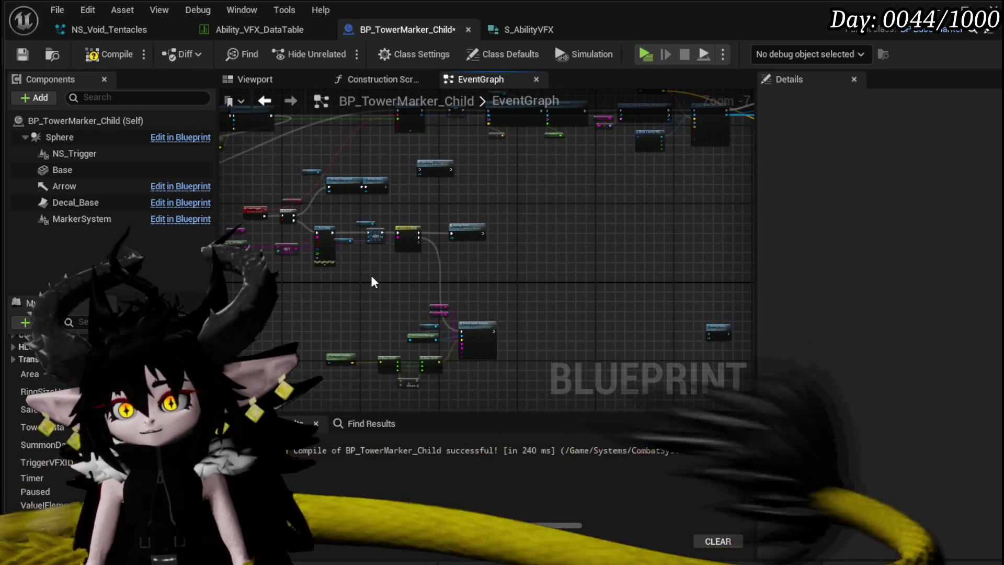
{"action": "scroll", "coordinate": [373, 281], "scroll_direction": "up", "scroll_amount": 4}
{"action": "scroll", "coordinate": [399, 192], "scroll_direction": "down", "scroll_amount": 4}
{"action": "scroll", "coordinate": [601, 276], "scroll_direction": "up", "scroll_amount": 4}
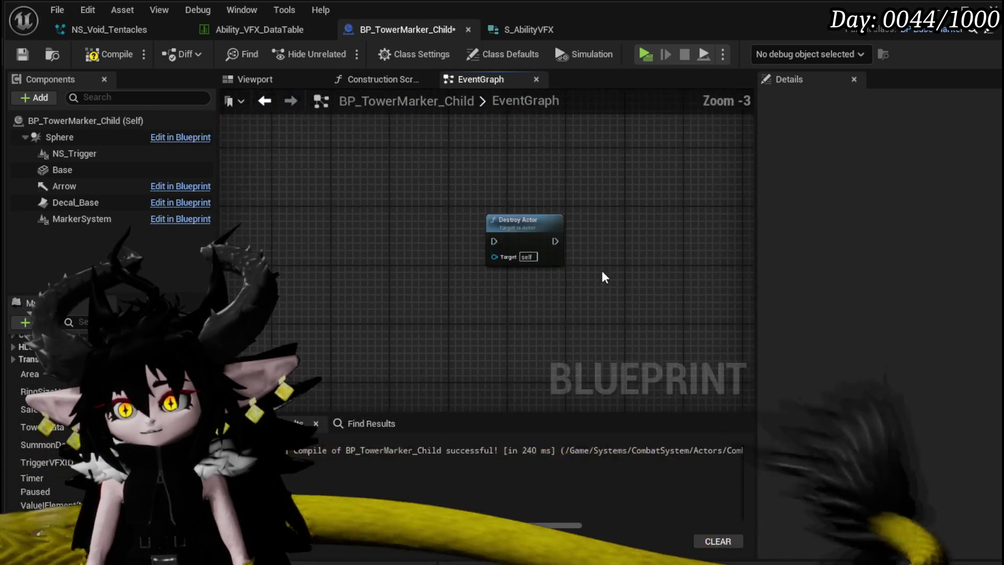
{"action": "scroll", "coordinate": [486, 261], "scroll_direction": "down", "scroll_amount": 3}
{"action": "scroll", "coordinate": [470, 239], "scroll_direction": "up", "scroll_amount": 4}
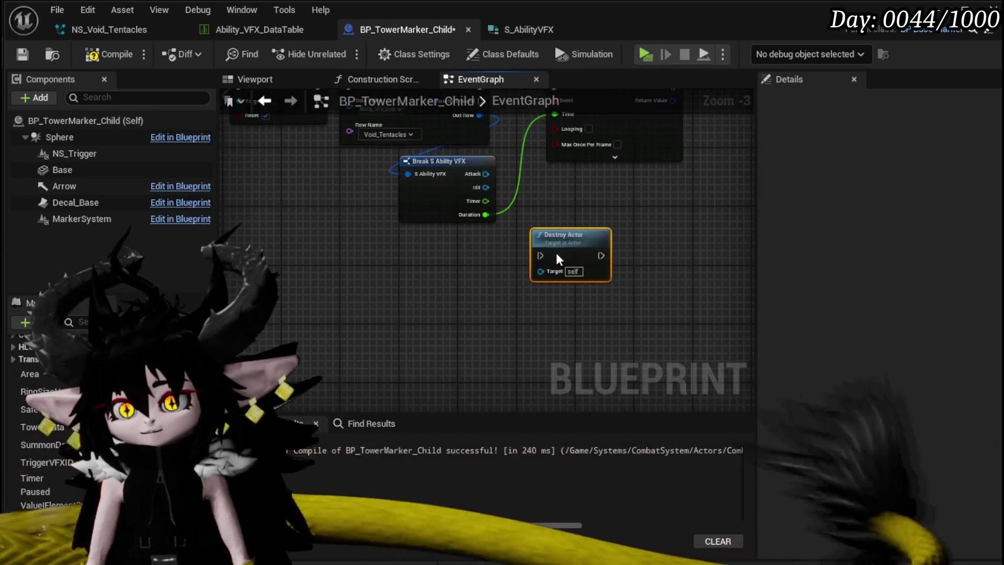
Add a RemoveActor custom event, wired to Destroy Actor and bound to the timer's Event pin
{"action": "right_click", "coordinate": [360, 299]}
{"action": "type", "text": "tom e"}
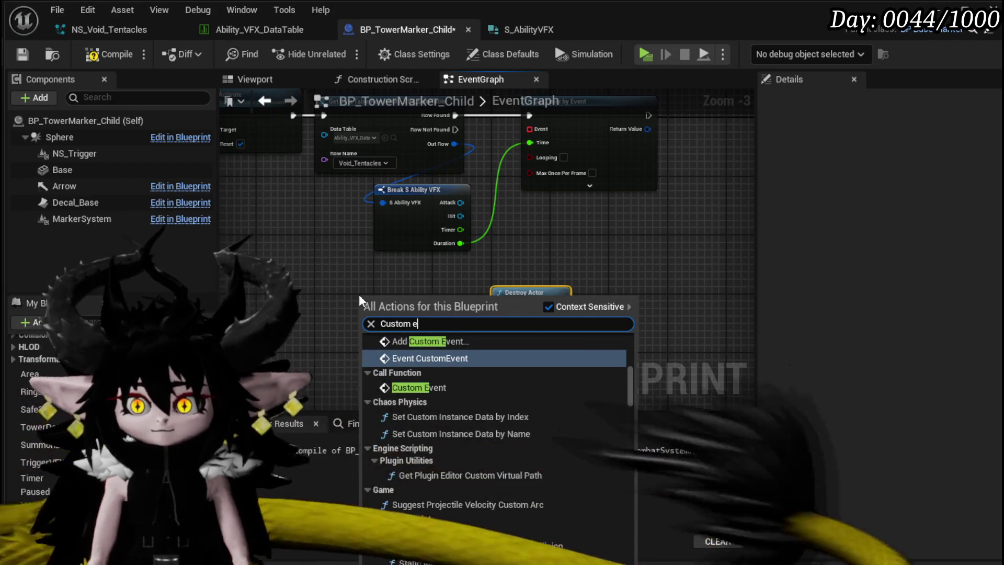
{"action": "key", "text": "Return"}
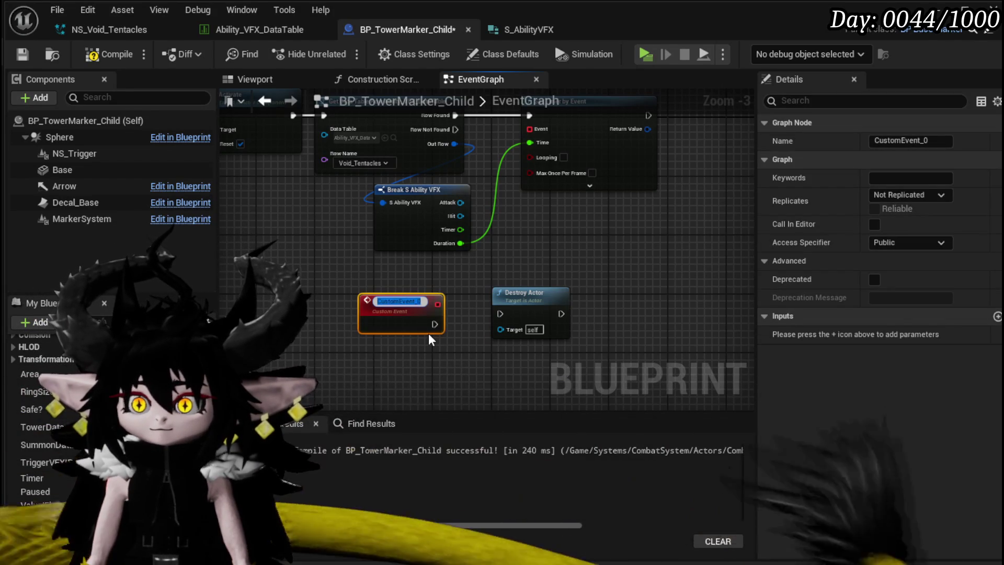
{"action": "type", "text": "RemoveActor"}
{"action": "left_click_drag", "start_coordinate": [417, 320], "coordinate": [503, 312]}
{"action": "mouse_move", "coordinate": [529, 129]}
{"action": "left_mouse_down"}
{"action": "mouse_move", "coordinate": [430, 316]}
{"action": "mouse_move", "coordinate": [423, 307]}
{"action": "left_mouse_up"}
{"action": "scroll", "coordinate": [423, 307], "scroll_direction": "down", "scroll_amount": 2}
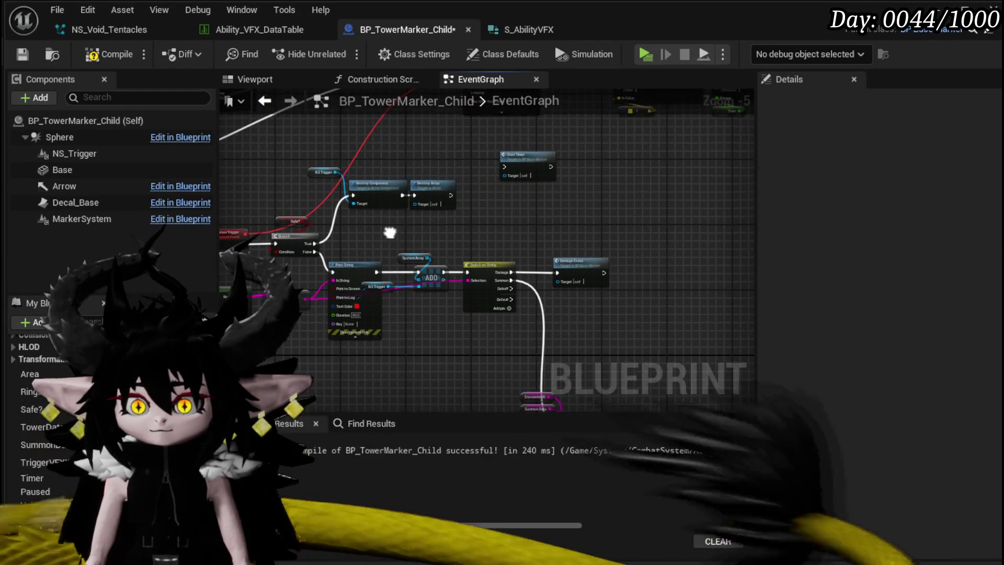
{"action": "scroll", "coordinate": [392, 236], "scroll_direction": "up", "scroll_amount": 3}
Delete the NS Trigger and Destroy Component nodes, placing Destroy Actor beside RemoveActor
{"action": "left_click_drag", "start_coordinate": [270, 146], "coordinate": [370, 223]}
{"action": "scroll", "coordinate": [396, 306], "scroll_direction": "down", "scroll_amount": 4}
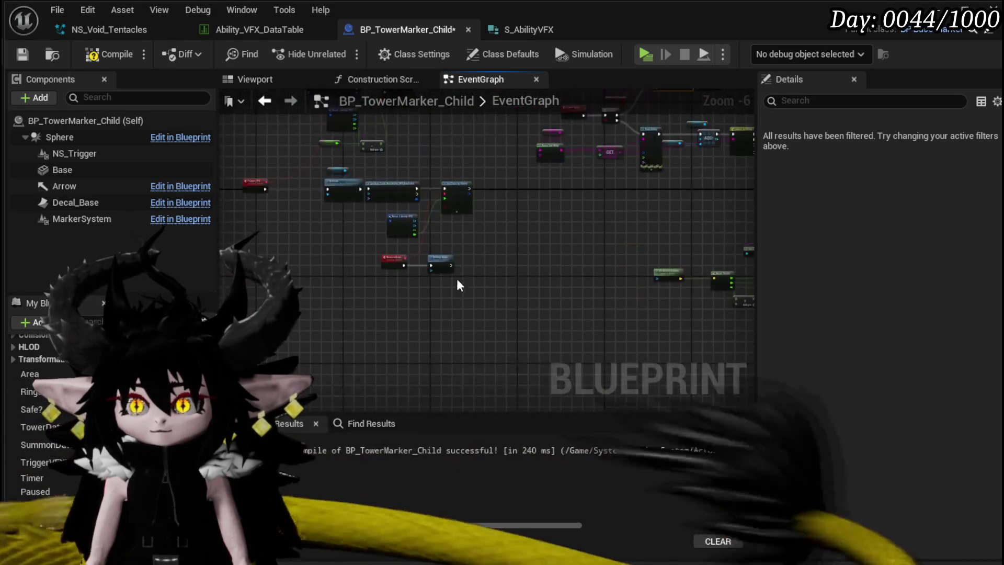
{"action": "scroll", "coordinate": [525, 231], "scroll_direction": "up", "scroll_amount": 4}
{"action": "left_click", "coordinate": [450, 238]}
{"action": "left_click_drag", "start_coordinate": [450, 238], "coordinate": [596, 319]}
{"action": "left_click", "coordinate": [512, 216], "text": "ctrl"}
{"action": "mouse_move", "coordinate": [543, 241]}
{"action": "left_mouse_down"}
{"action": "mouse_move", "coordinate": [463, 208]}
{"action": "mouse_move", "coordinate": [472, 225]}
{"action": "left_mouse_up"}
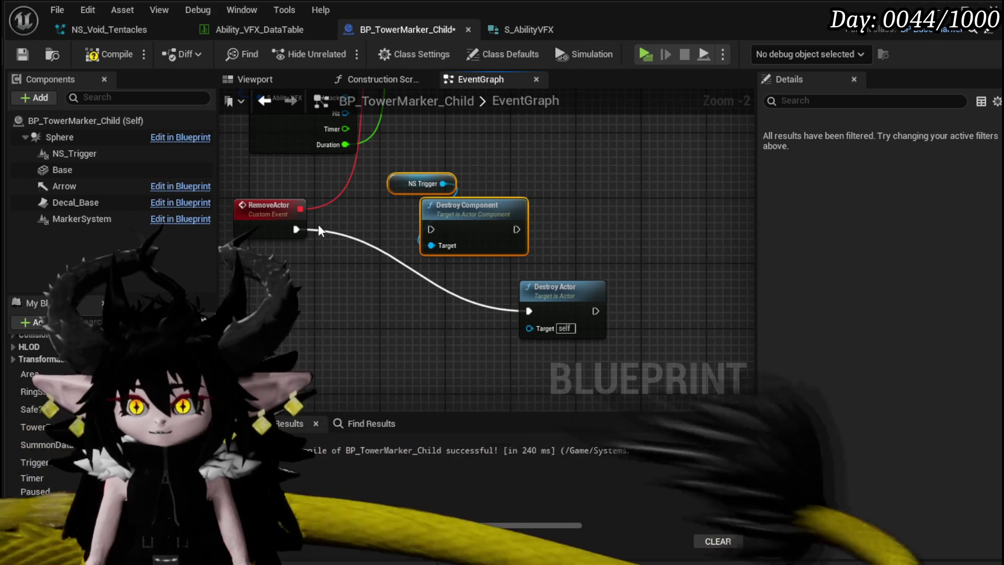
{"action": "key", "text": "Delete"}
{"action": "left_click_drag", "start_coordinate": [560, 299], "coordinate": [552, 198]}
{"action": "scroll", "coordinate": [429, 276], "scroll_direction": "down", "scroll_amount": 2}
{"action": "left_click_drag", "start_coordinate": [429, 276], "coordinate": [441, 293]}
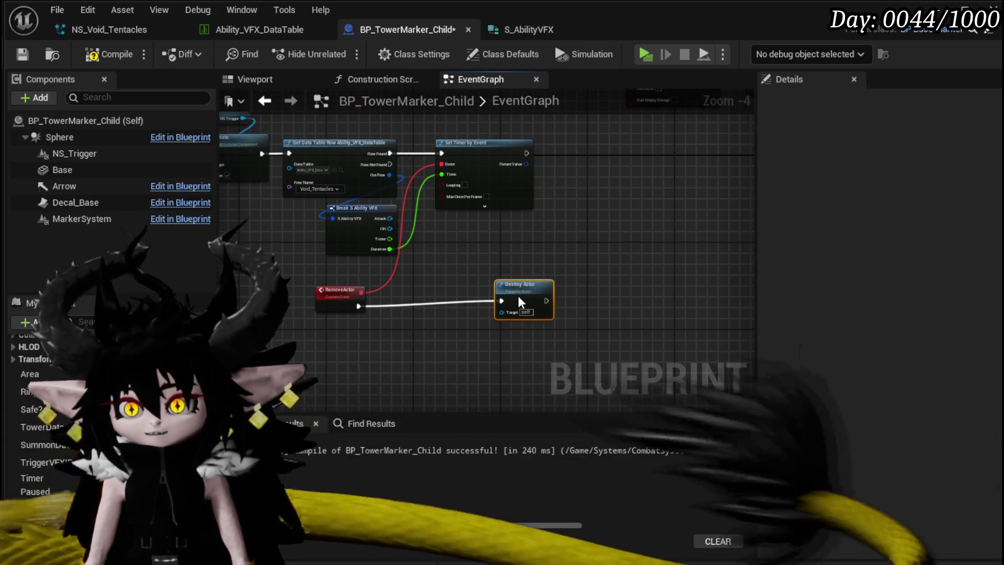
{"action": "left_click_drag", "start_coordinate": [470, 253], "coordinate": [530, 291]}
Compile and save BP_TowerMarker_Child
{"action": "left_click", "coordinate": [110, 53]}
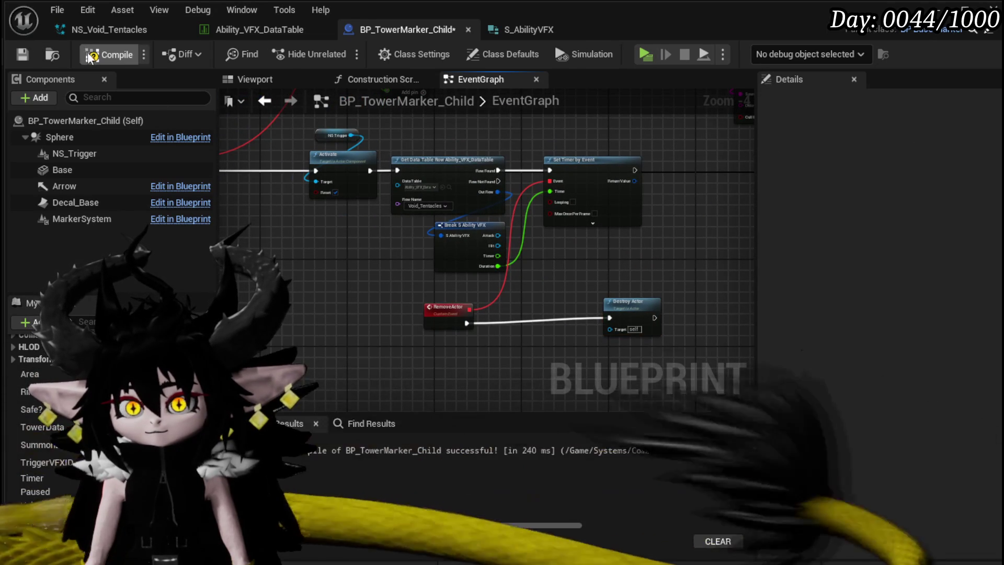
{"action": "left_click", "coordinate": [22, 54]}
{"action": "left_click_drag", "start_coordinate": [358, 227], "coordinate": [434, 281]}
Review the Row Name dropdowns on the Get Data Table Row lookups
{"action": "left_click", "coordinate": [434, 275]}
{"action": "scroll", "coordinate": [470, 373], "scroll_direction": "up", "scroll_amount": 5}
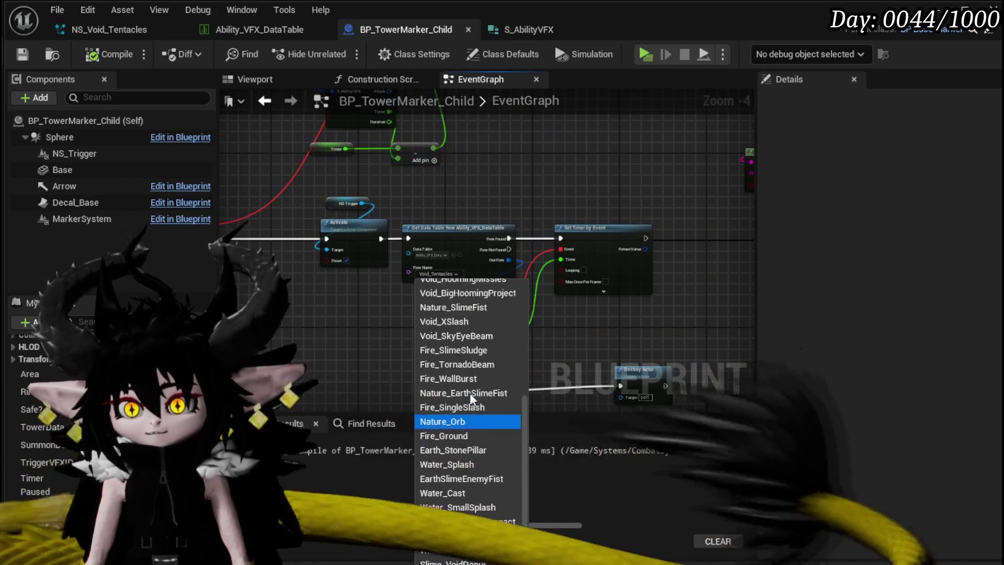
{"action": "left_click", "coordinate": [448, 317]}
{"action": "mouse_move", "coordinate": [442, 251]}
{"action": "left_mouse_down"}
{"action": "mouse_move", "coordinate": [450, 220]}
{"action": "mouse_move", "coordinate": [457, 232]}
{"action": "left_mouse_up"}
{"action": "scroll", "coordinate": [448, 327], "scroll_direction": "up", "scroll_amount": 1}
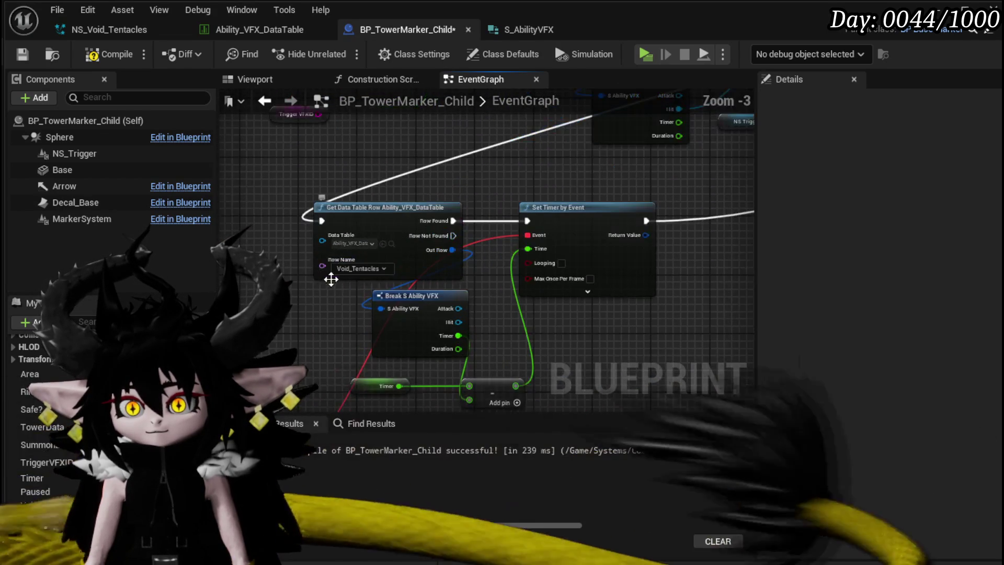
{"action": "left_click", "coordinate": [360, 268]}
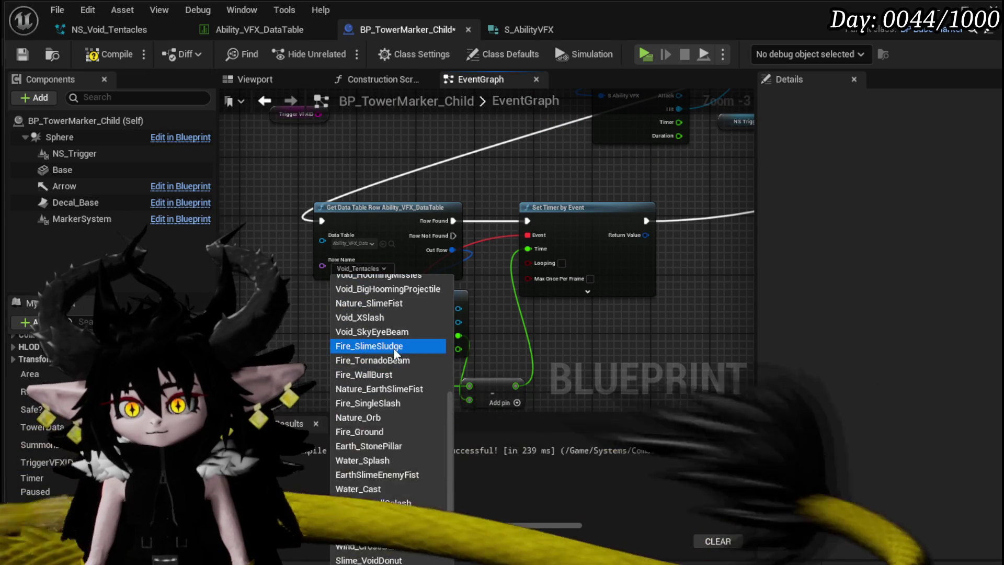
{"action": "scroll", "coordinate": [396, 354], "scroll_direction": "up", "scroll_amount": 2}
{"action": "scroll", "coordinate": [396, 354], "scroll_direction": "up", "scroll_amount": 1}
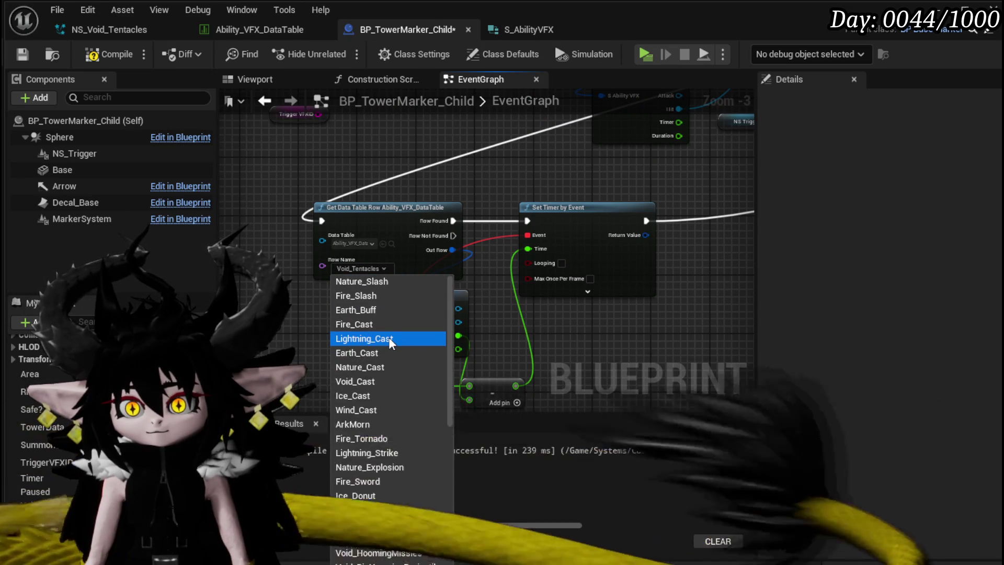
{"action": "scroll", "coordinate": [390, 342], "scroll_direction": "down", "scroll_amount": 2}
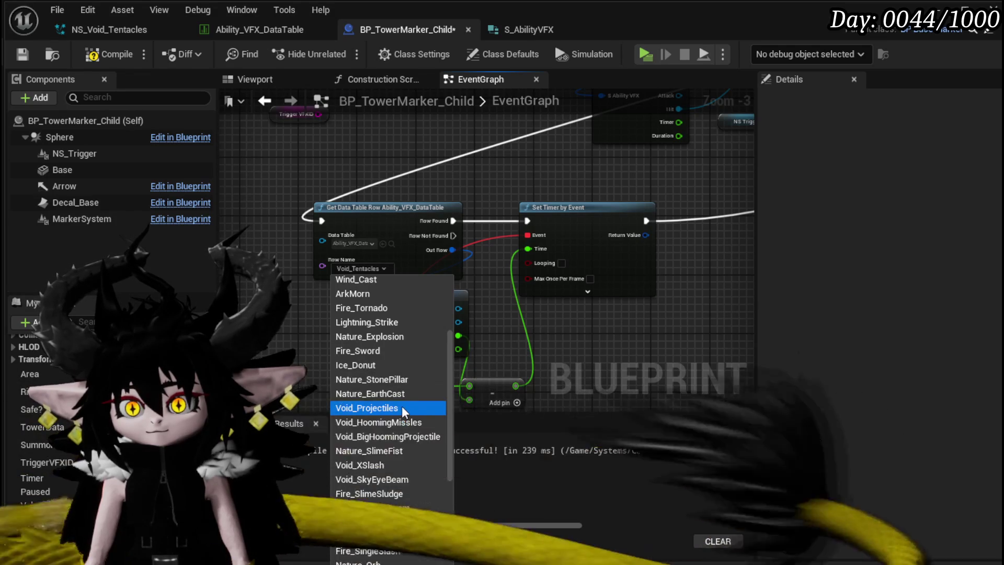
{"action": "scroll", "coordinate": [399, 400], "scroll_direction": "up", "scroll_amount": 1}
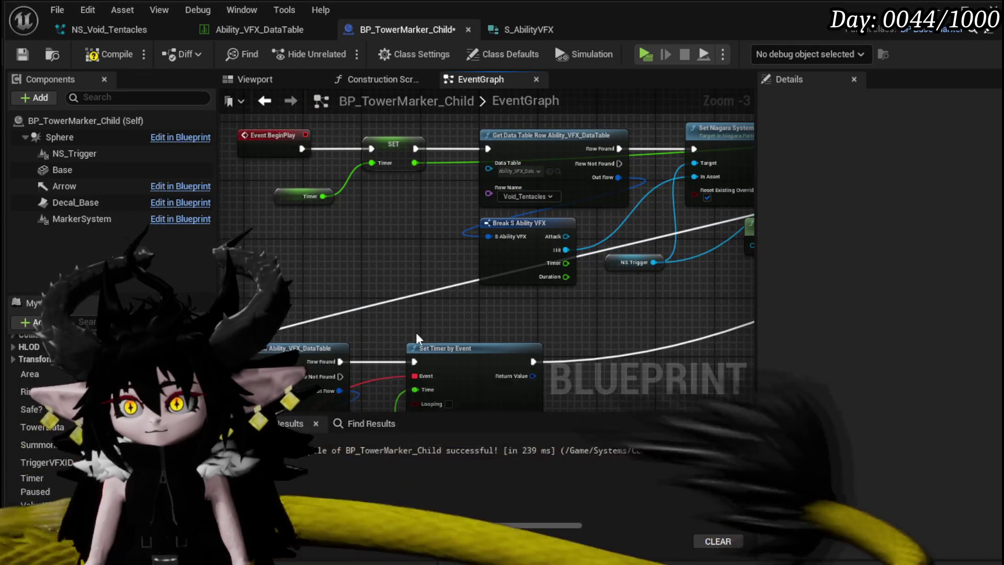
Set the BeginPlay lookup's Row Name to ArkMorn and recompile with F7
{"action": "left_click", "coordinate": [454, 205]}
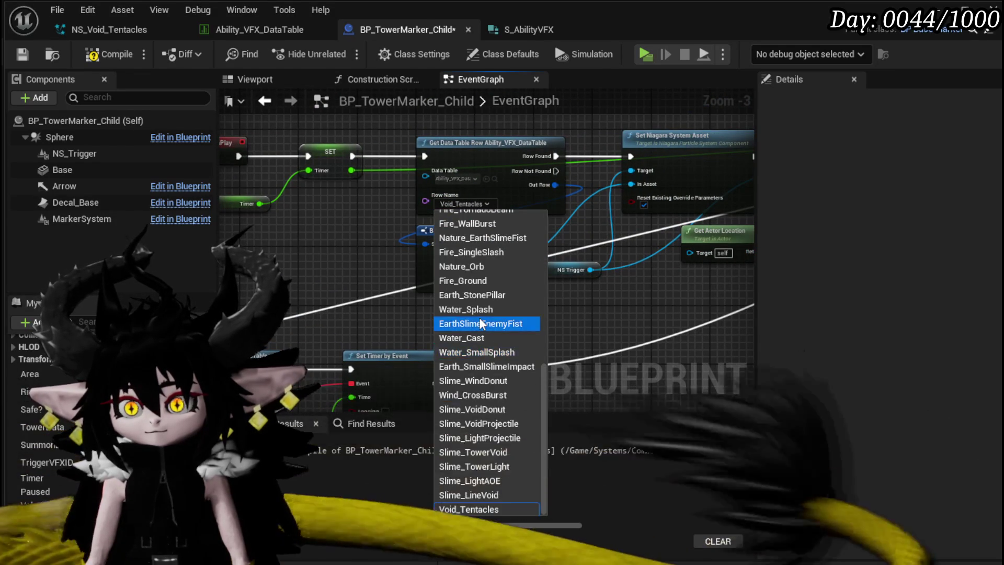
{"action": "scroll", "coordinate": [492, 347], "scroll_direction": "up", "scroll_amount": 2}
{"action": "scroll", "coordinate": [491, 347], "scroll_direction": "up", "scroll_amount": 6}
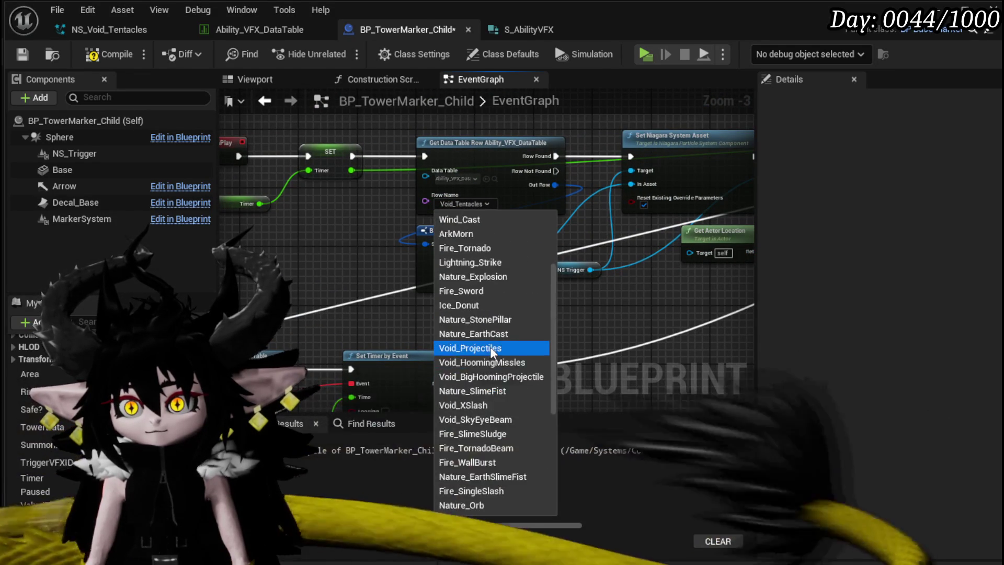
{"action": "left_click", "coordinate": [486, 321]}
{"action": "scroll", "coordinate": [516, 336], "scroll_direction": "down", "scroll_amount": 2}
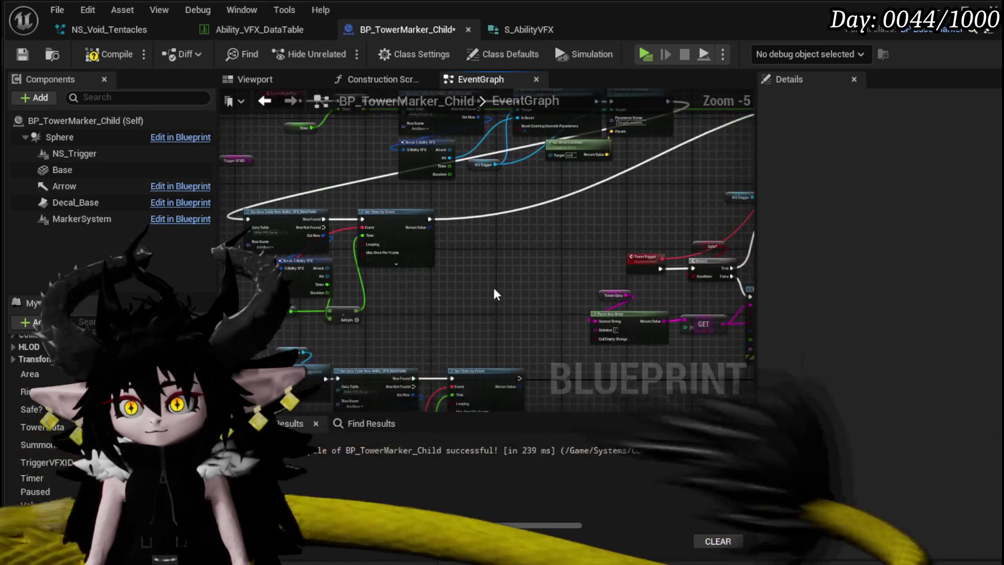
{"action": "left_click_drag", "start_coordinate": [491, 282], "coordinate": [488, 287]}
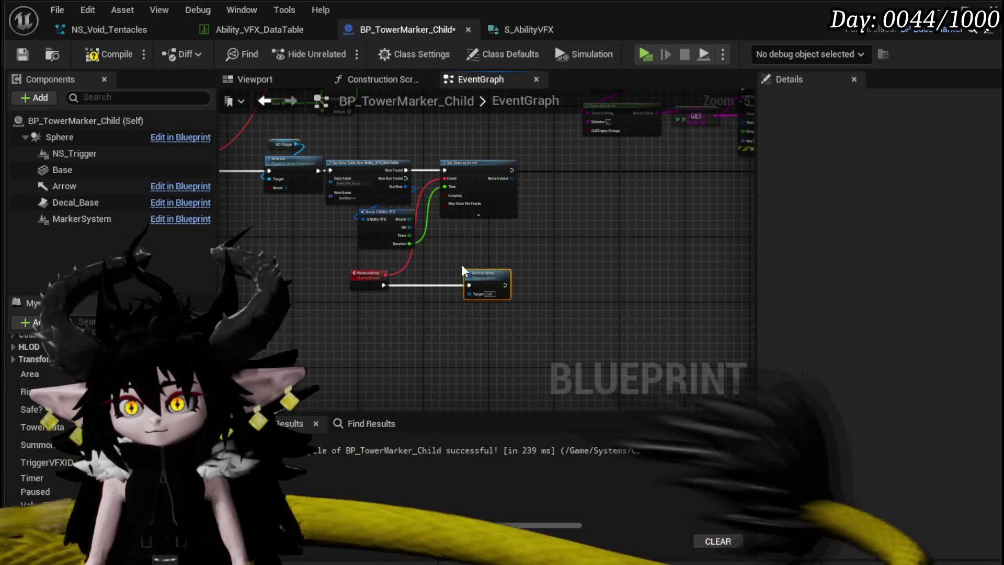
{"action": "key", "text": "F7"}
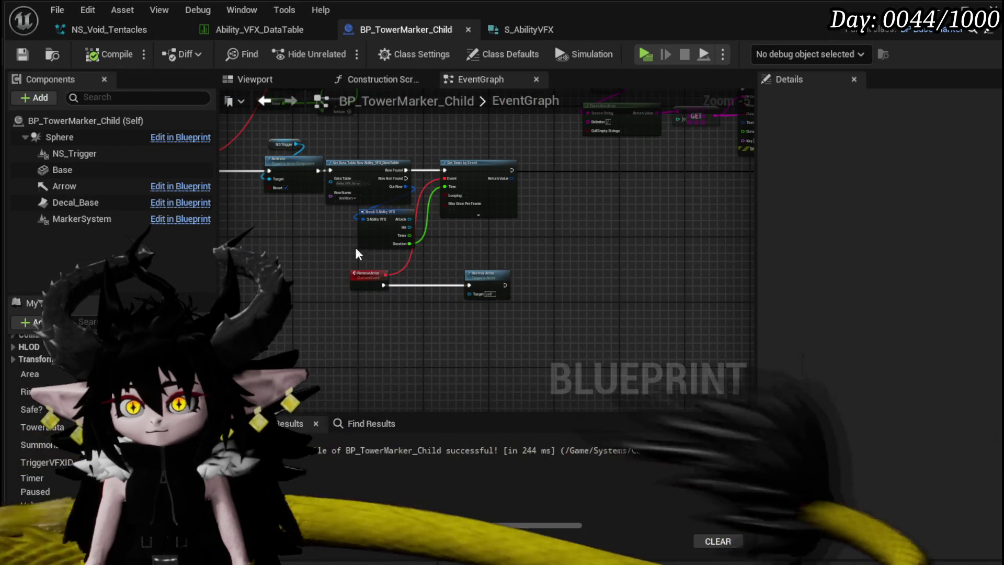
{"action": "scroll", "coordinate": [366, 276], "scroll_direction": "up", "scroll_amount": 2}
{"action": "left_click", "coordinate": [366, 268]}
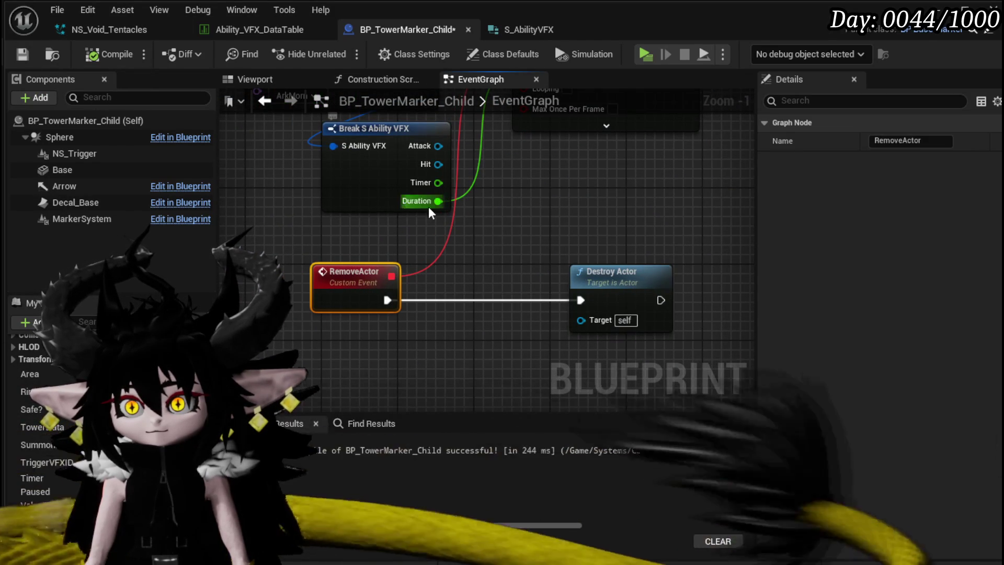
Select the ArkMorn row in Ability_VFX_DataTable and open NS_Beam to check its length
{"action": "left_click", "coordinate": [259, 30]}
{"action": "scroll", "coordinate": [98, 199], "scroll_direction": "up", "scroll_amount": 8}
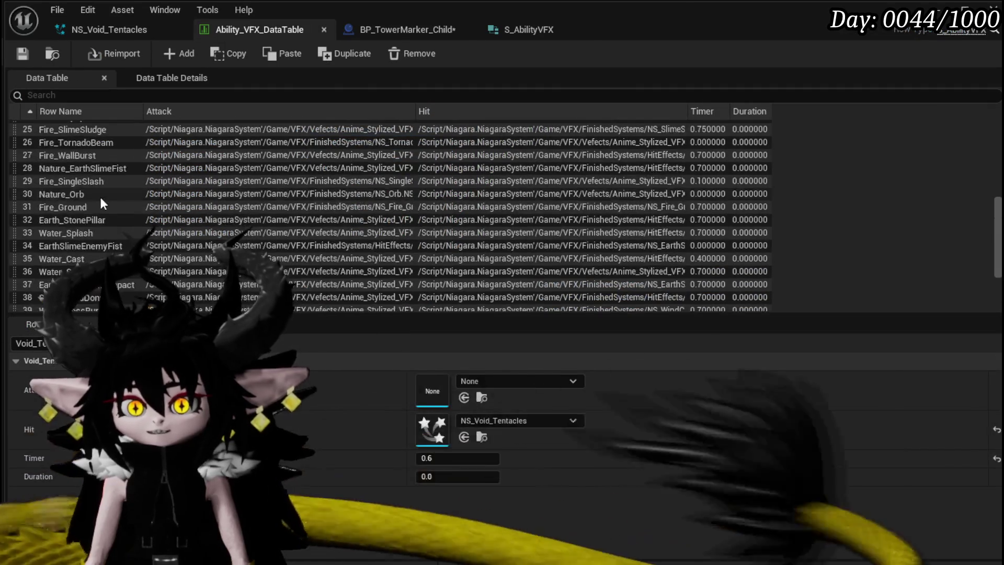
{"action": "scroll", "coordinate": [97, 198], "scroll_direction": "up", "scroll_amount": 2}
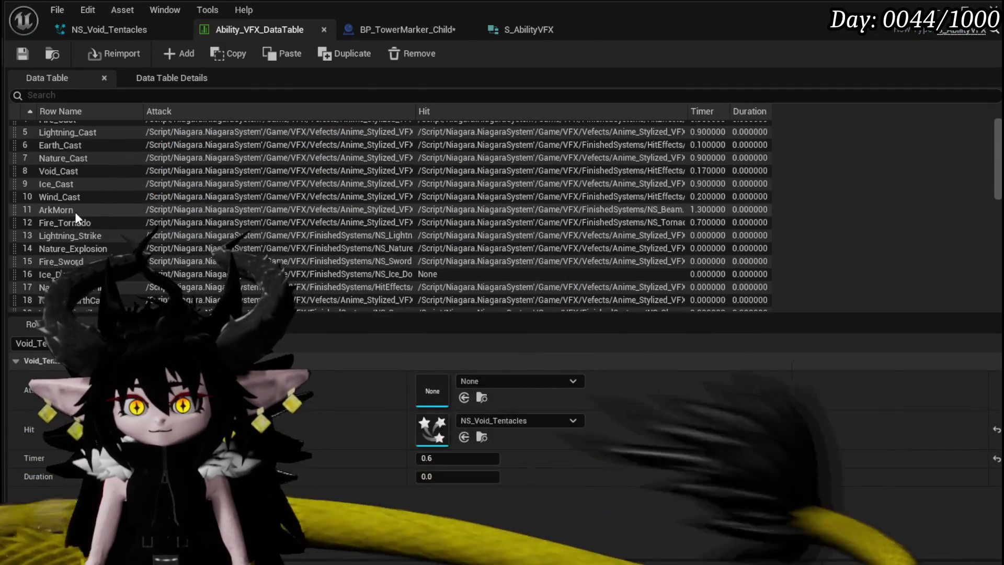
{"action": "left_click", "coordinate": [64, 208]}
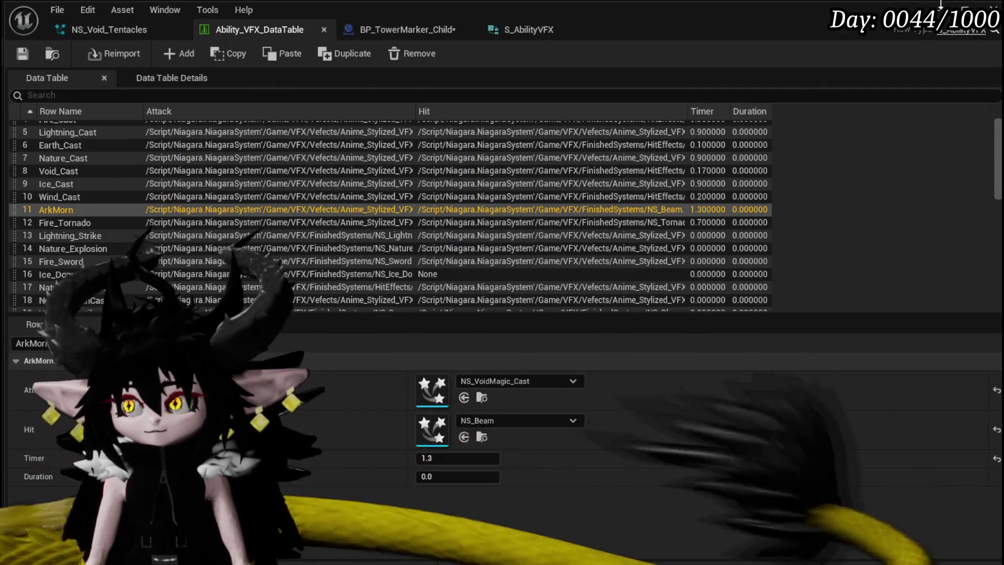
{"action": "left_click", "coordinate": [482, 438]}
{"action": "double_click", "coordinate": [626, 480]}
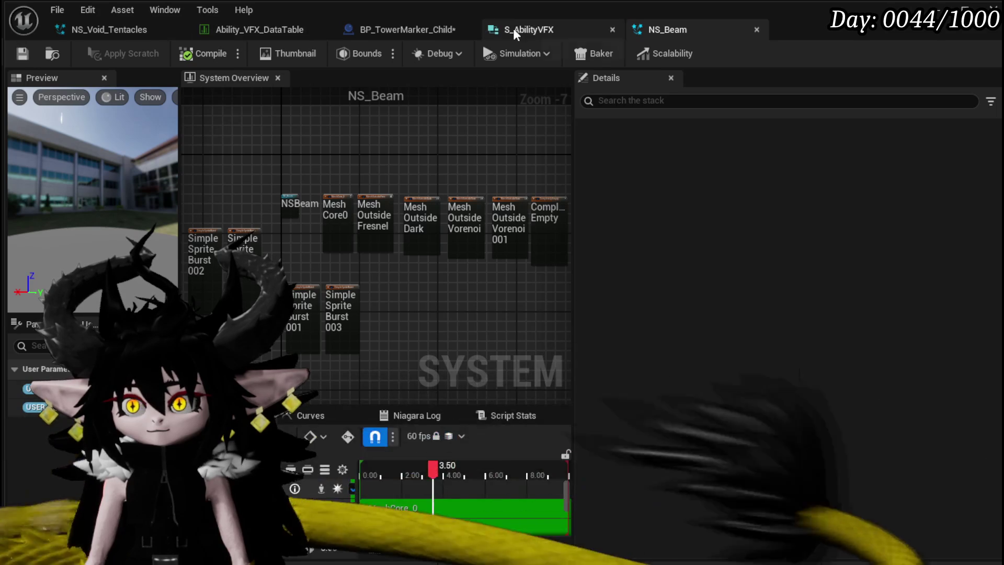
Set ArkMorn's Duration to 3.5, save the table, and close its window
{"action": "left_click", "coordinate": [255, 27]}
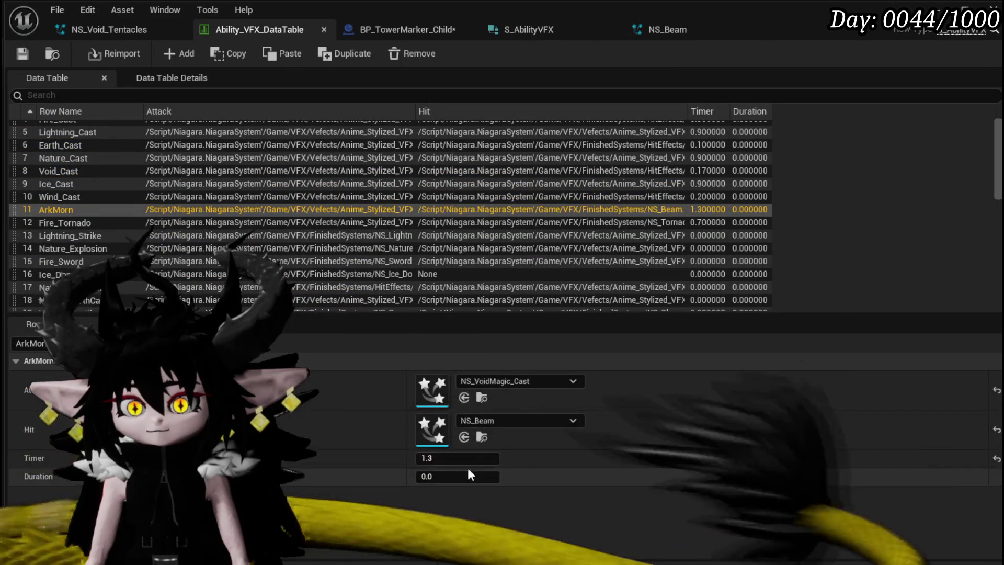
{"action": "left_click", "coordinate": [456, 476]}
{"action": "type", "text": "3.5"}
{"action": "key", "text": "Return"}
{"action": "key", "text": "ctrl+shift+s"}
{"action": "left_click", "coordinate": [733, 511]}
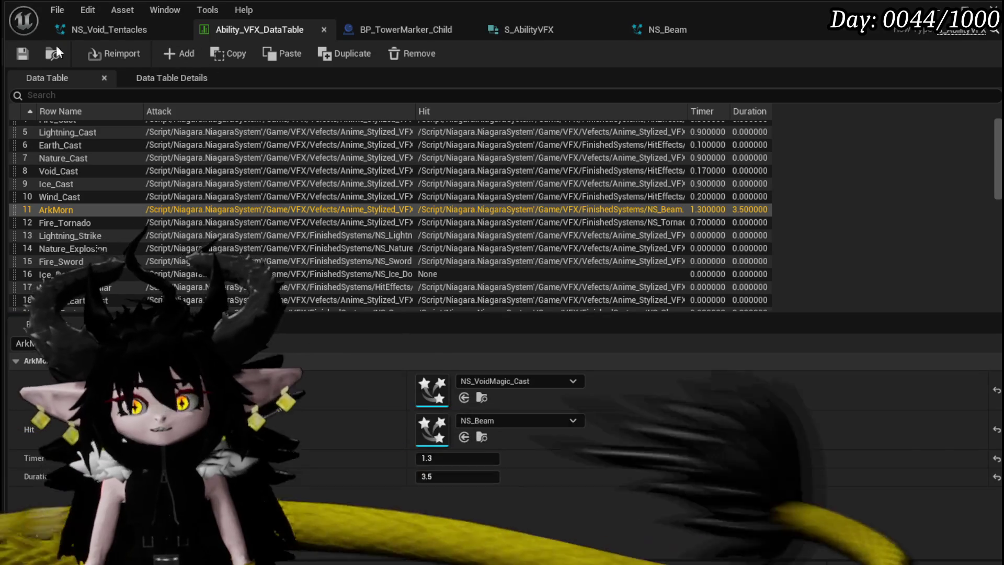
{"action": "left_click", "coordinate": [936, 8]}
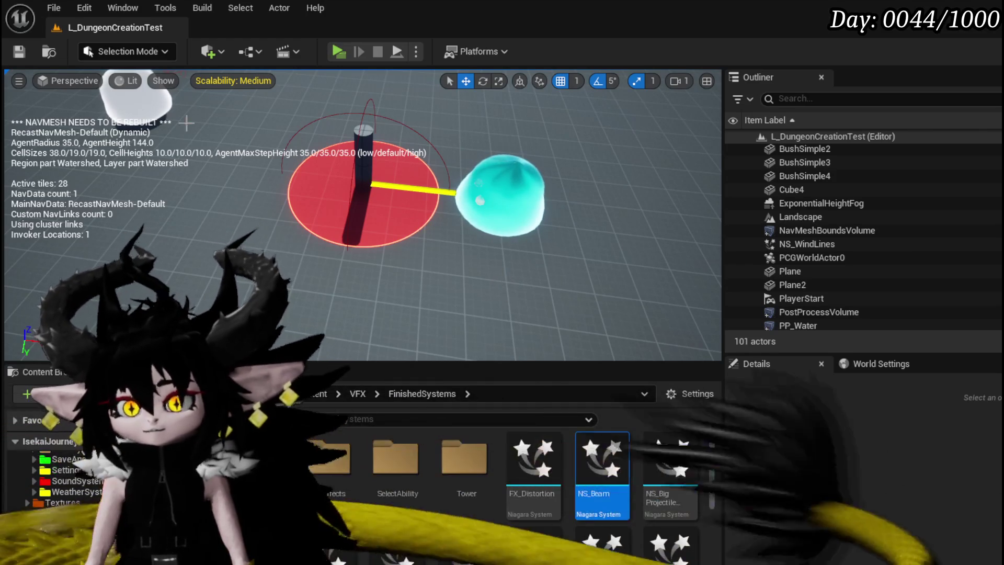
Save L_DungeonCreationTest, then review the timer, RemoveActor and Destroy Actor nodes in BP_TowerMarker_Child
{"action": "left_click", "coordinate": [20, 52]}
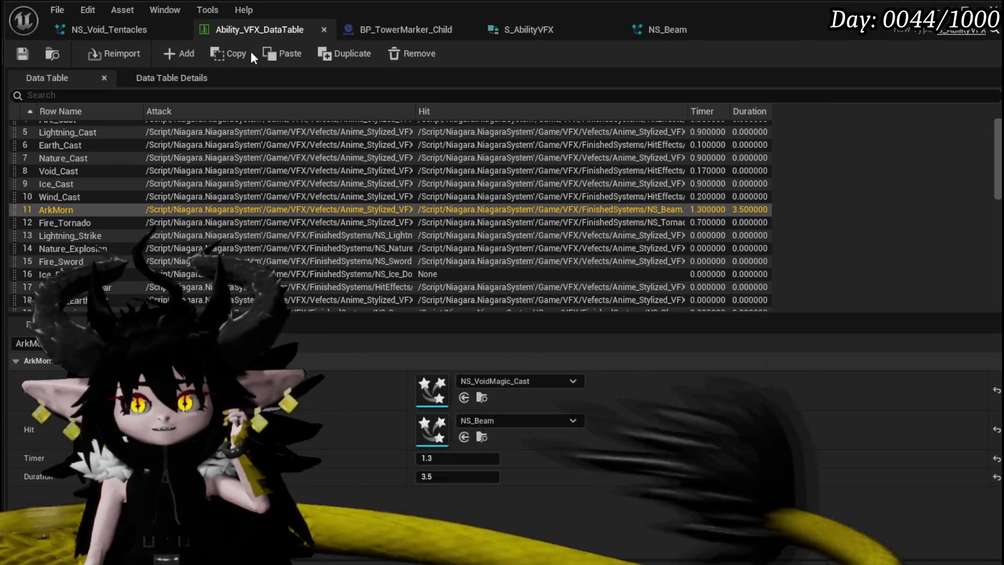
{"action": "left_click", "coordinate": [418, 29]}
{"action": "mouse_move", "coordinate": [531, 206]}
{"action": "left_mouse_down"}
{"action": "mouse_move", "coordinate": [537, 354]}
{"action": "mouse_move", "coordinate": [552, 162]}
{"action": "left_mouse_up"}
{"action": "left_click_drag", "start_coordinate": [317, 136], "coordinate": [482, 329]}
{"action": "left_click_drag", "start_coordinate": [755, 220], "coordinate": [541, 179]}
{"action": "mouse_move", "coordinate": [647, 319]}
{"action": "left_mouse_down"}
{"action": "mouse_move", "coordinate": [619, 243]}
{"action": "mouse_move", "coordinate": [505, 257]}
{"action": "left_mouse_up"}
{"action": "left_click_drag", "start_coordinate": [658, 252], "coordinate": [660, 249]}
{"action": "left_click", "coordinate": [664, 241]}
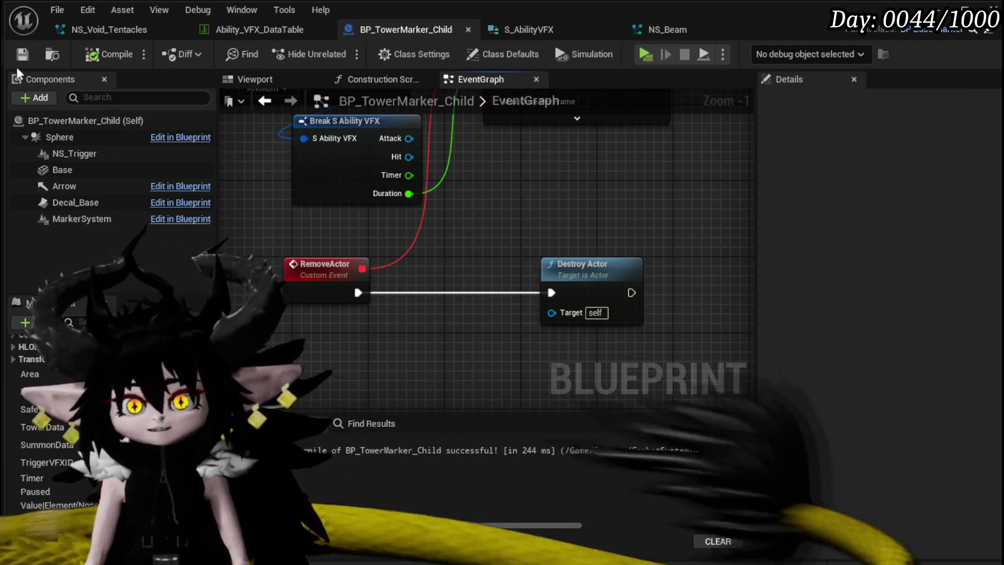
{"action": "scroll", "coordinate": [562, 218], "scroll_direction": "down", "scroll_amount": 2}
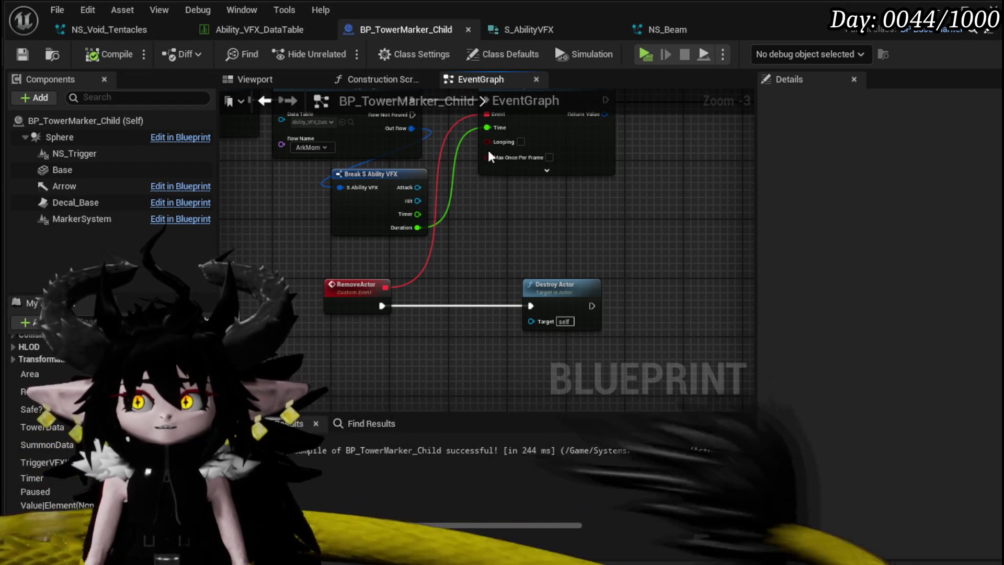
{"action": "key", "text": "alt+Tab"}
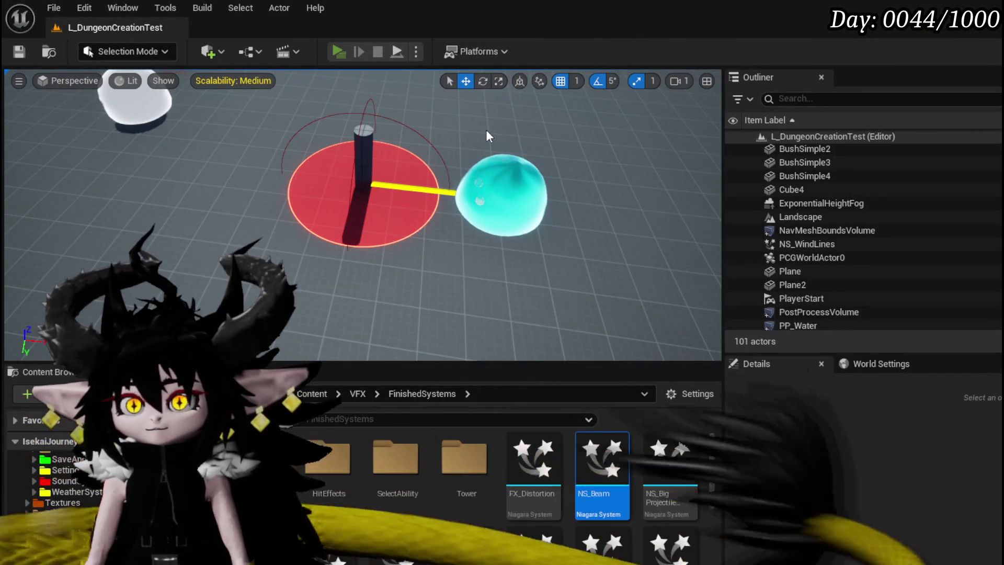
{"action": "key", "text": "alt+p"}
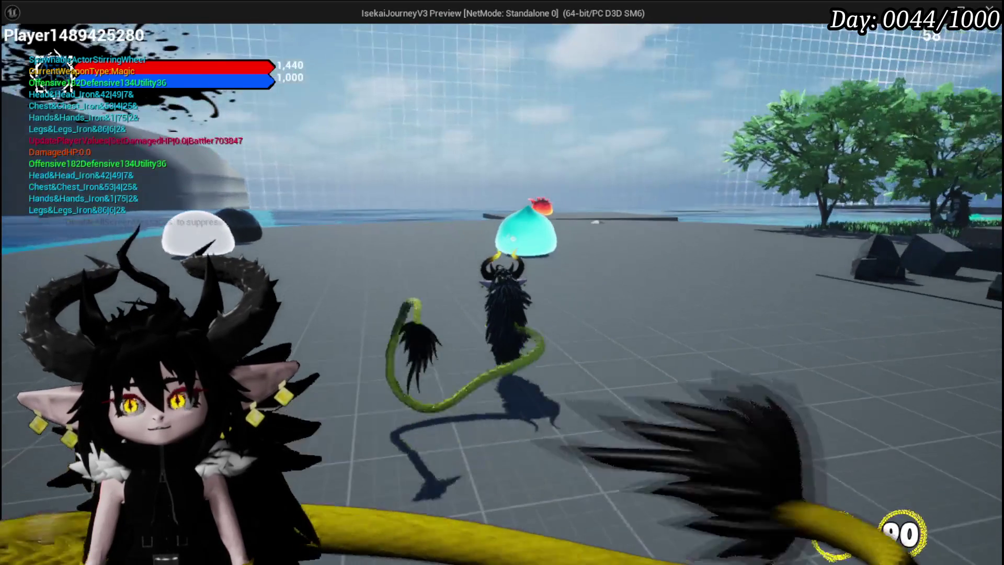
{"action": "key", "text": "Escape"}
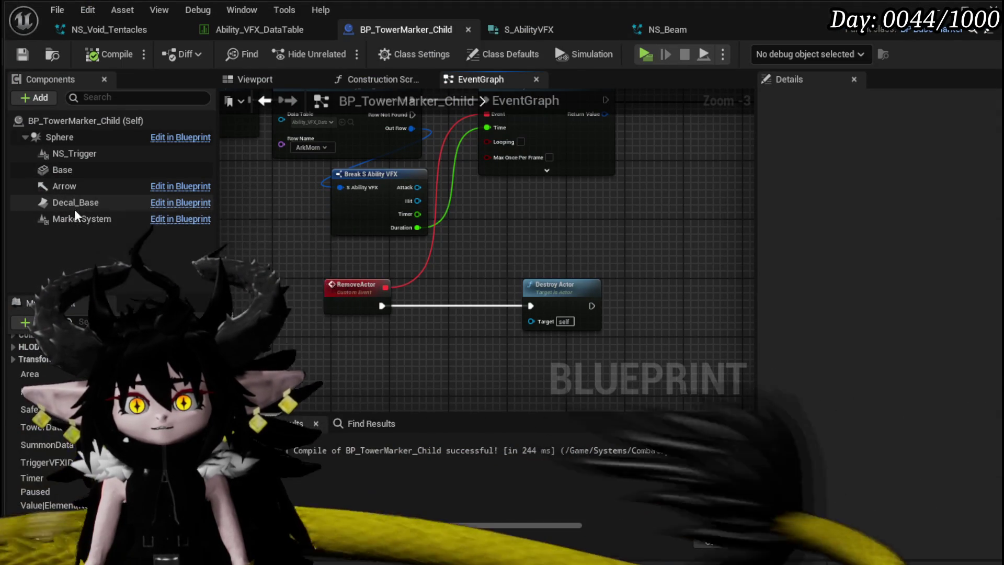
Place Base, Decal_Base and MarkerSystem references and add a Set Visibility node targeting them
{"action": "mouse_move", "coordinate": [62, 170]}
{"action": "left_mouse_down"}
{"action": "mouse_move", "coordinate": [327, 350]}
{"action": "mouse_move", "coordinate": [303, 342]}
{"action": "left_mouse_up"}
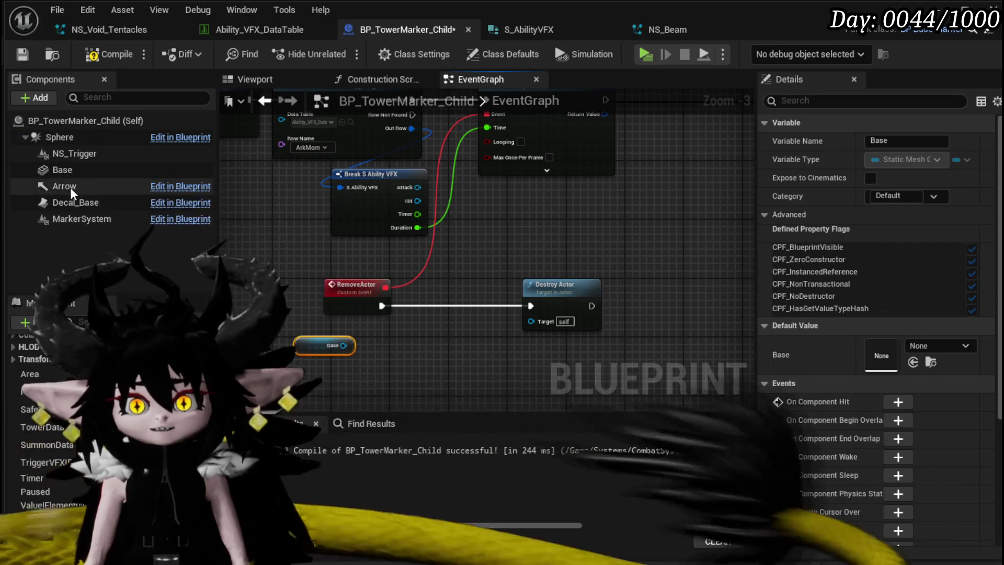
{"action": "mouse_move", "coordinate": [75, 203]}
{"action": "left_mouse_down"}
{"action": "mouse_move", "coordinate": [389, 393]}
{"action": "mouse_move", "coordinate": [327, 368]}
{"action": "left_mouse_up"}
{"action": "mouse_move", "coordinate": [82, 218]}
{"action": "left_mouse_down"}
{"action": "mouse_move", "coordinate": [341, 405]}
{"action": "mouse_move", "coordinate": [311, 393]}
{"action": "left_mouse_up"}
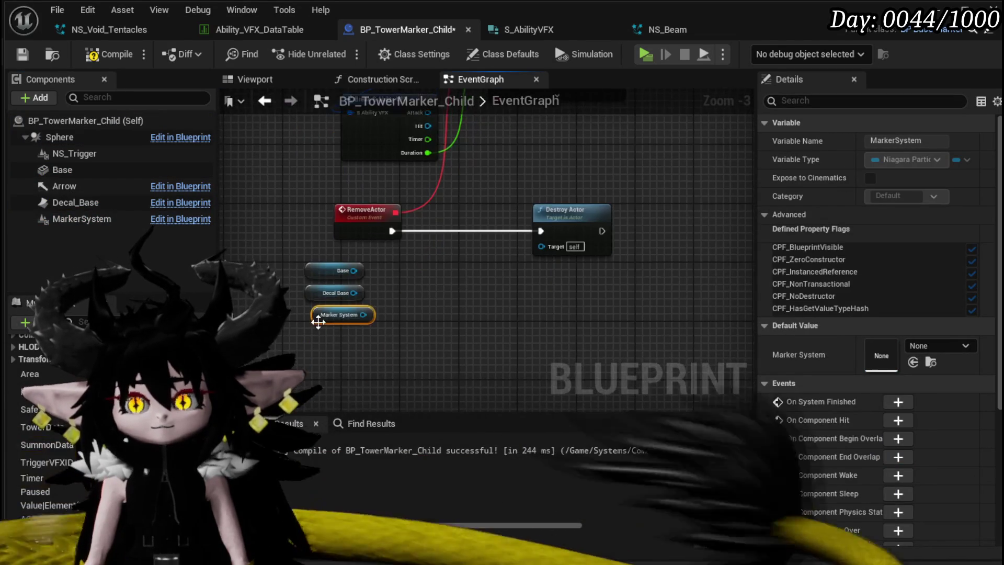
{"action": "left_click_drag", "start_coordinate": [352, 272], "coordinate": [441, 302]}
{"action": "type", "text": "Se"}
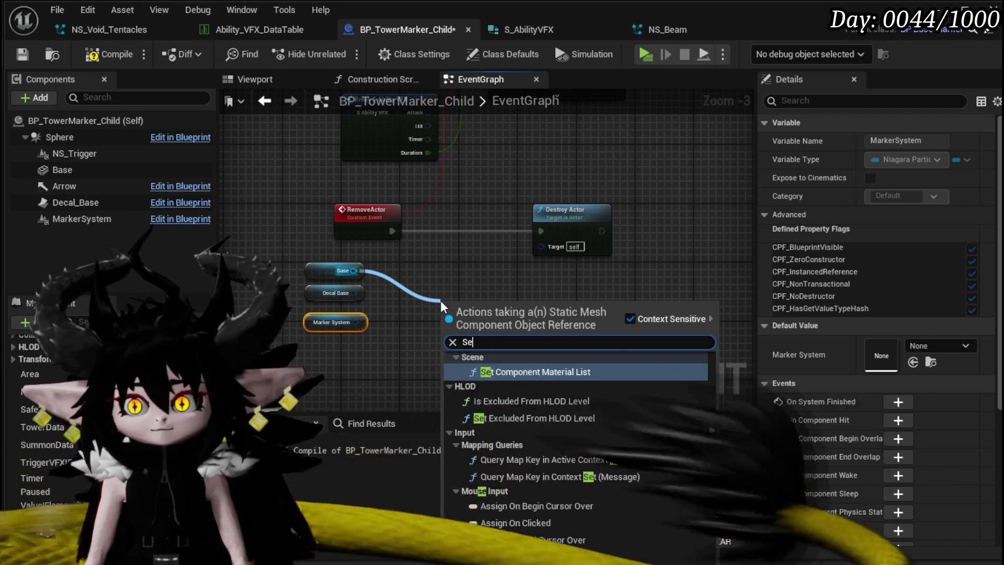
{"action": "type", "text": "t Visi"}
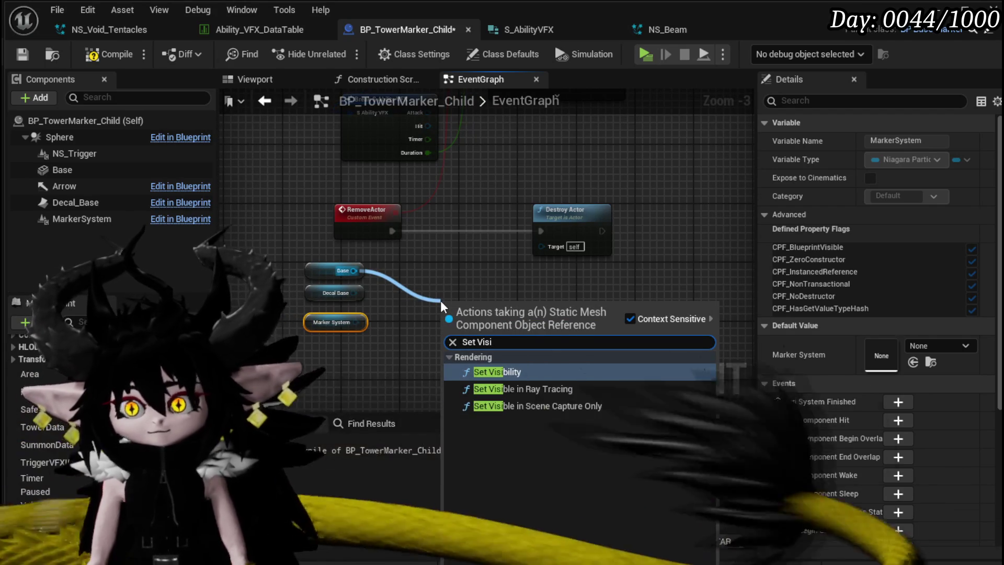
{"action": "left_click", "coordinate": [497, 372]}
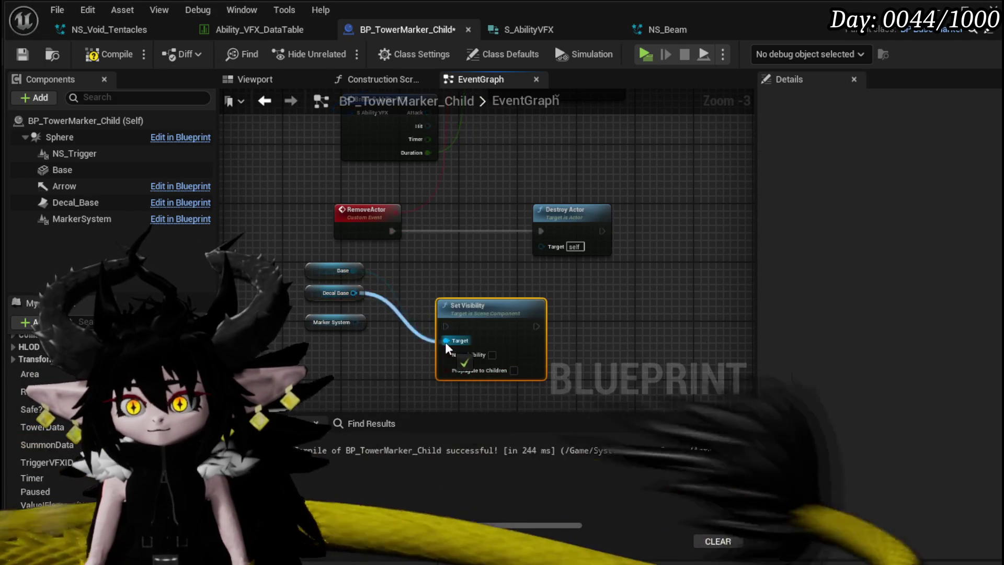
{"action": "left_click_drag", "start_coordinate": [358, 322], "coordinate": [375, 333]}
{"action": "mouse_move", "coordinate": [473, 329]}
{"action": "left_mouse_down"}
{"action": "mouse_move", "coordinate": [588, 167]}
{"action": "mouse_move", "coordinate": [666, 201]}
{"action": "mouse_move", "coordinate": [672, 219]}
{"action": "left_mouse_up"}
Run Set Visibility right after Set Timer by Event, compile, save, and start a play test
{"action": "left_click_drag", "start_coordinate": [292, 366], "coordinate": [320, 244]}
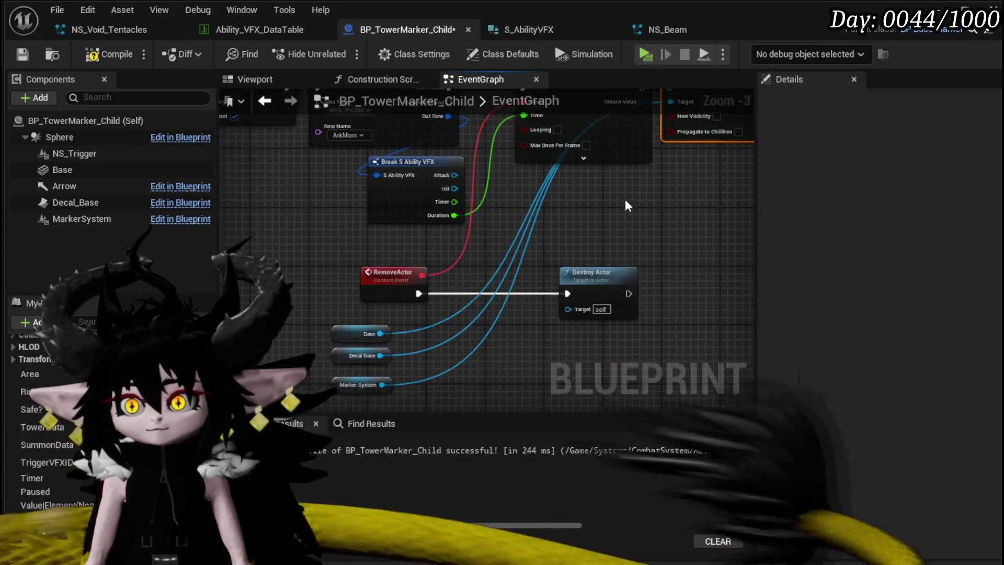
{"action": "mouse_move", "coordinate": [353, 349]}
{"action": "left_mouse_down"}
{"action": "mouse_move", "coordinate": [541, 285]}
{"action": "mouse_move", "coordinate": [589, 299]}
{"action": "mouse_move", "coordinate": [347, 210]}
{"action": "left_mouse_up"}
{"action": "left_click_drag", "start_coordinate": [399, 297], "coordinate": [428, 294]}
{"action": "left_click", "coordinate": [100, 54]}
{"action": "left_click", "coordinate": [22, 54]}
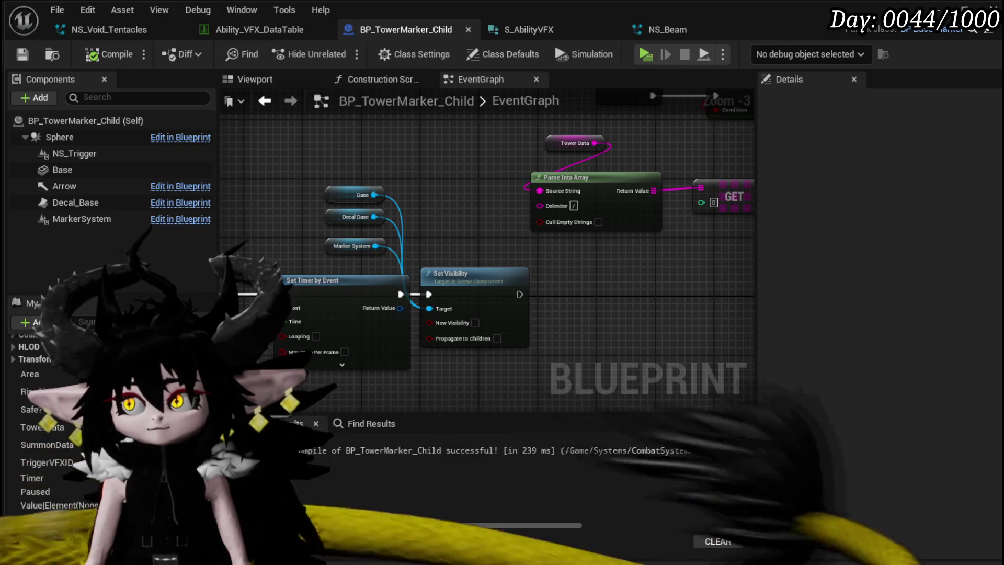
{"action": "left_click", "coordinate": [939, 8]}
{"action": "left_click", "coordinate": [330, 49]}
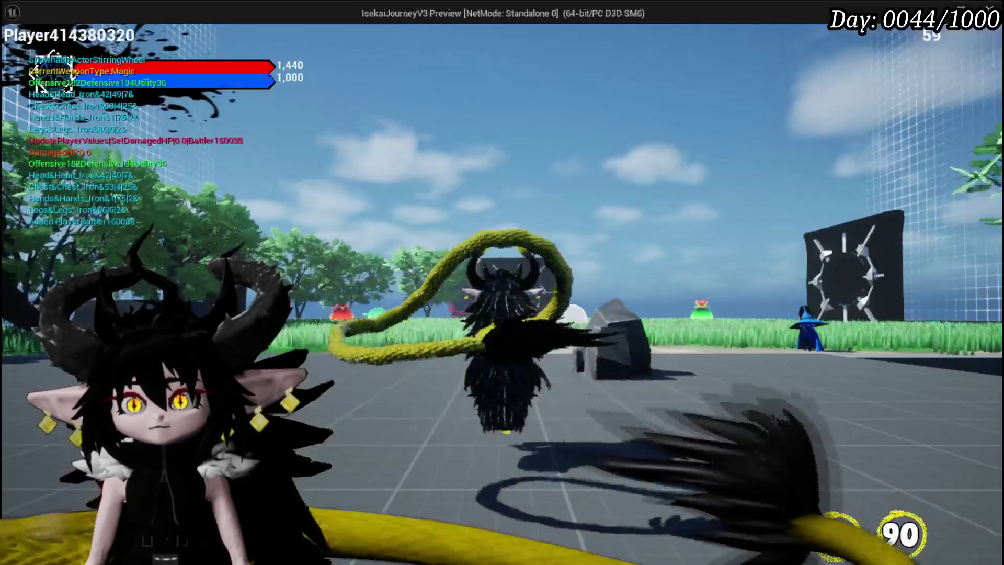
Walk the character into the tower marker during play, then stop the preview with Esc
{"action": "key", "text": "w"}
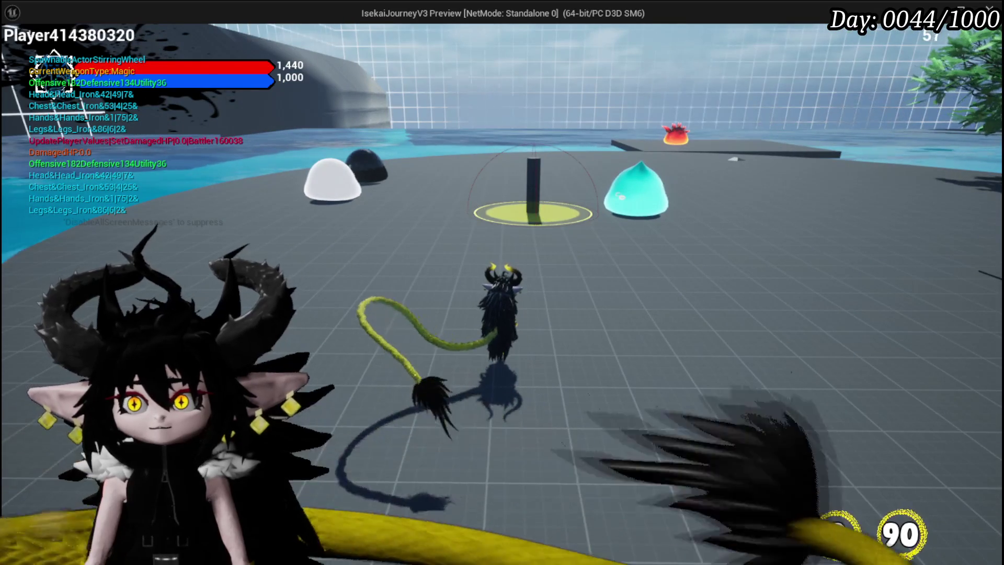
{"action": "key", "text": "1"}
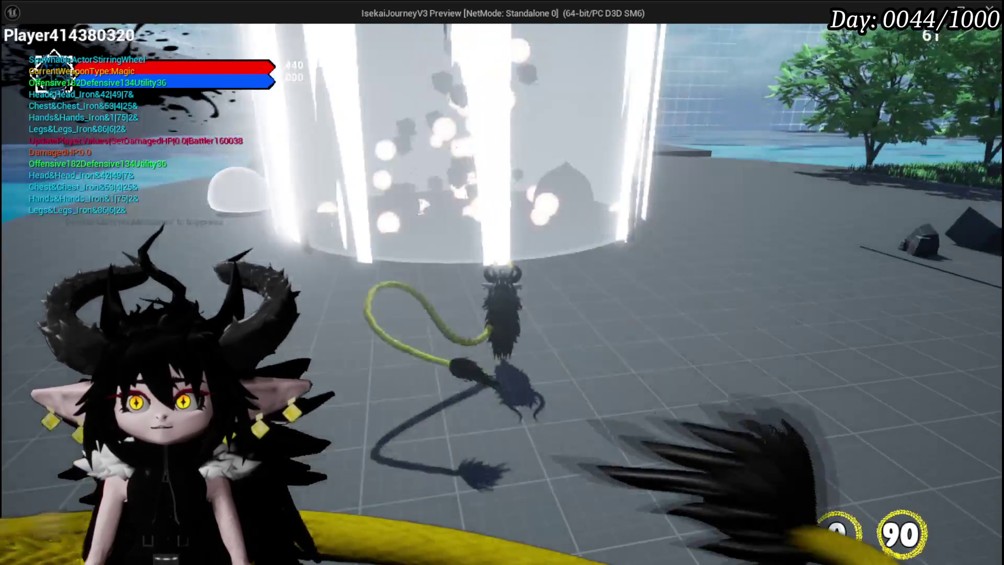
{"action": "key", "text": "w"}
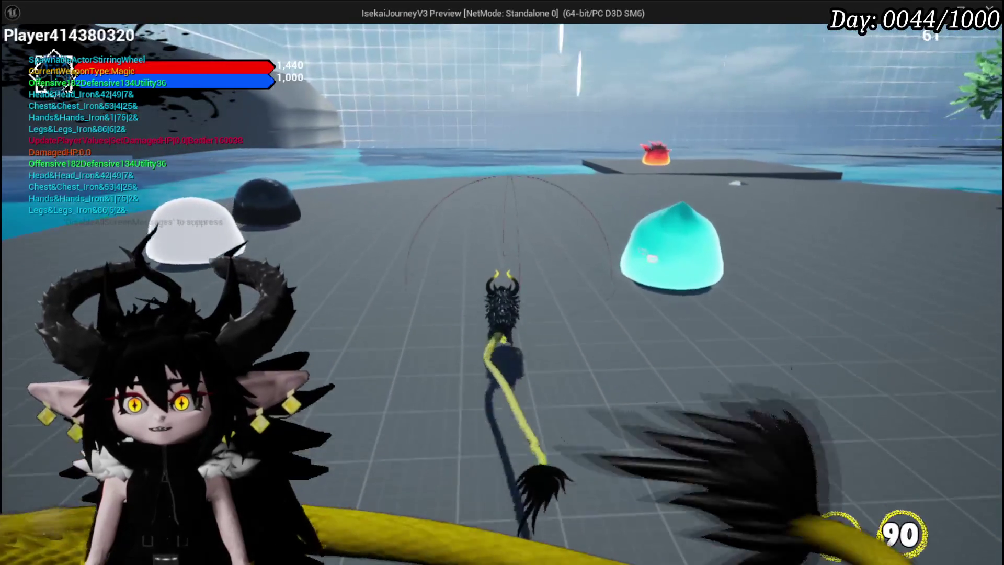
{"action": "key", "text": "Escape"}
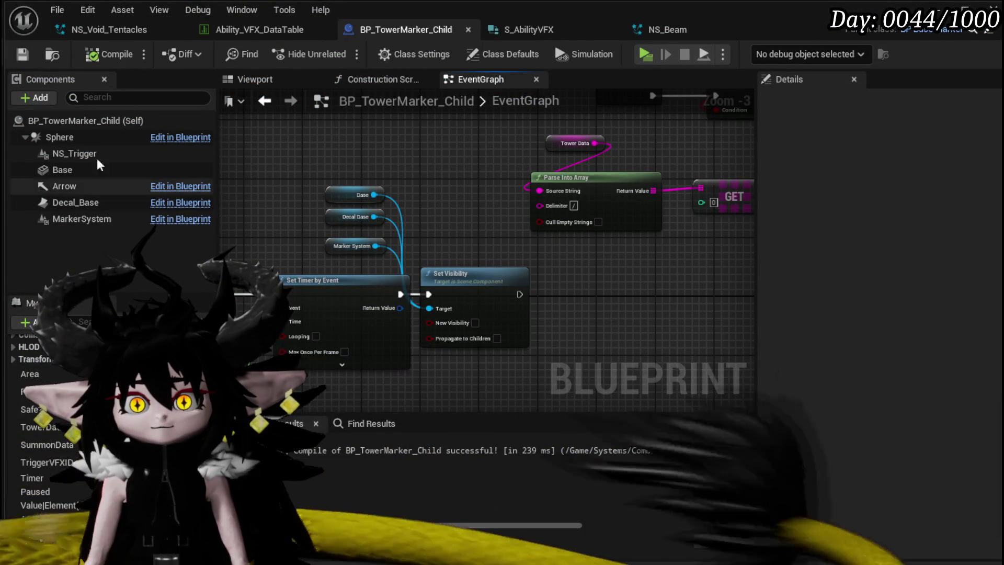
Add a Sphere reference with a Deactivate node run after Set Visibility, then compile
{"action": "left_click", "coordinate": [52, 137]}
{"action": "mouse_move", "coordinate": [52, 137]}
{"action": "left_mouse_down"}
{"action": "mouse_move", "coordinate": [326, 140]}
{"action": "mouse_move", "coordinate": [432, 178]}
{"action": "left_mouse_up"}
{"action": "type", "text": "Dea"}
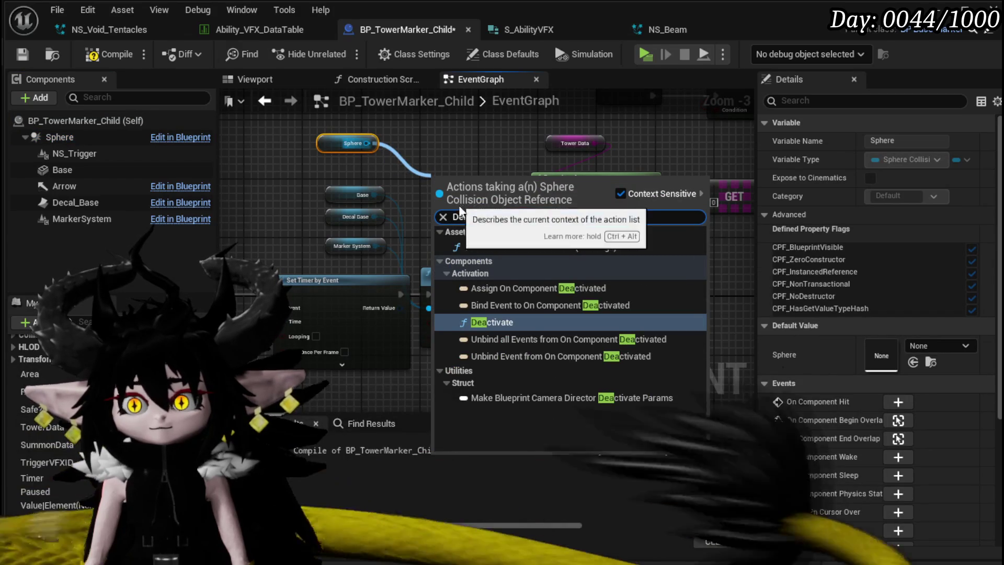
{"action": "left_click", "coordinate": [520, 324]}
{"action": "mouse_move", "coordinate": [480, 208]}
{"action": "left_mouse_down"}
{"action": "mouse_move", "coordinate": [593, 309]}
{"action": "mouse_move", "coordinate": [583, 303]}
{"action": "mouse_move", "coordinate": [600, 302]}
{"action": "left_mouse_up"}
{"action": "left_click_drag", "start_coordinate": [519, 294], "coordinate": [546, 294]}
{"action": "left_click", "coordinate": [324, 131]}
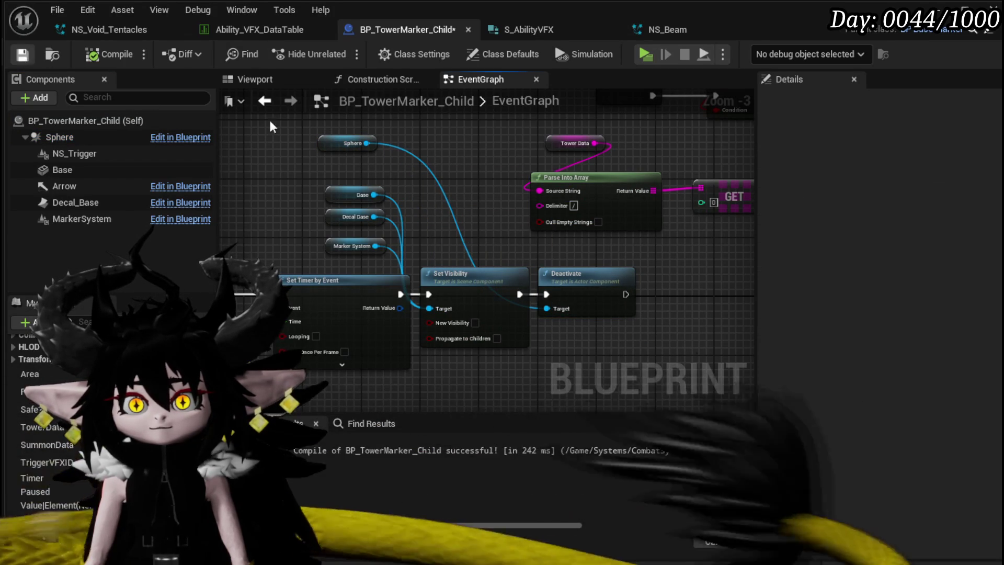
{"action": "left_click_drag", "start_coordinate": [336, 149], "coordinate": [337, 173]}
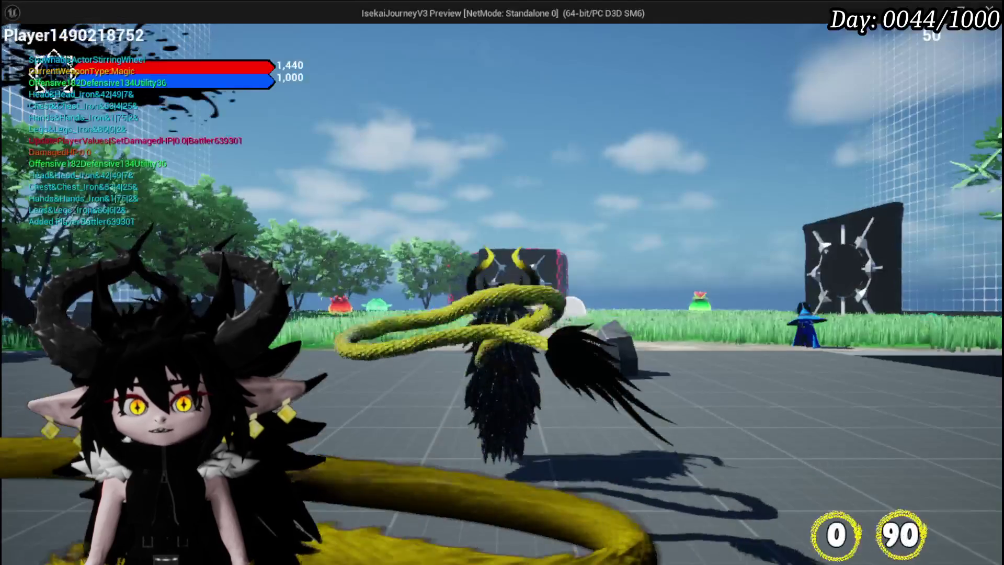
Walk the character onto the tower marker's yellow circle, watch its effect, then exit the preview
{"action": "key", "text": "w"}
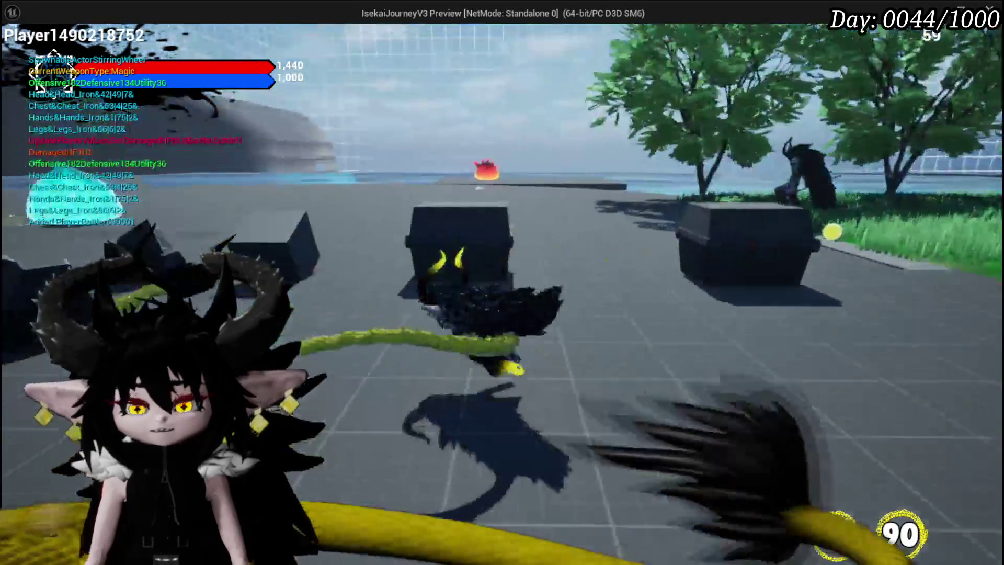
{"action": "key", "text": "w"}
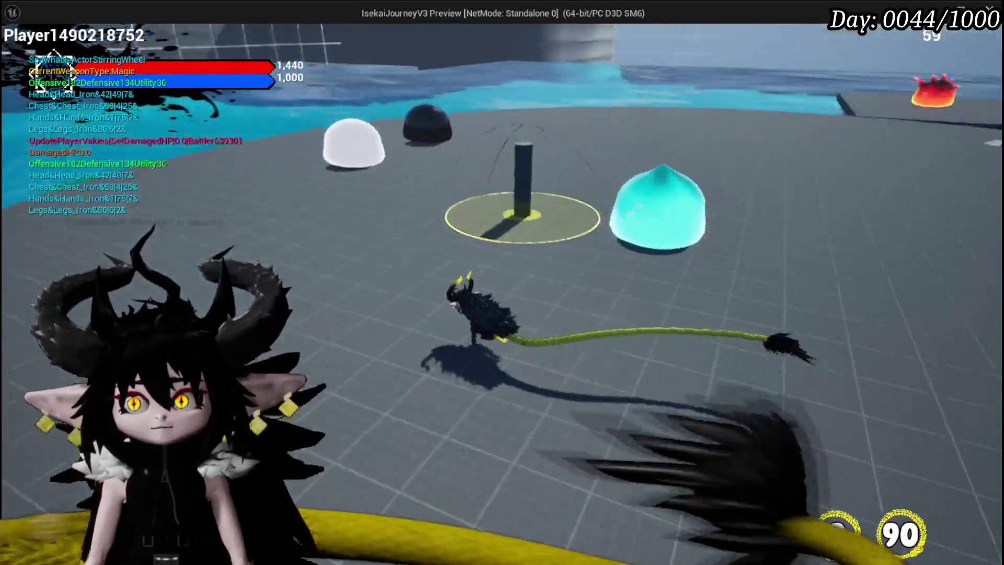
{"action": "key", "text": "a"}
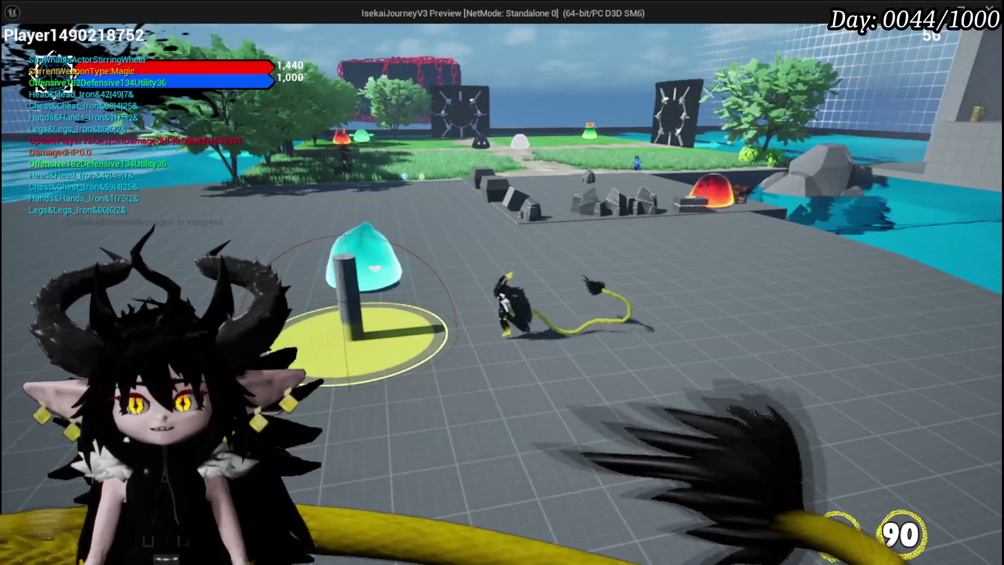
{"action": "key", "text": "e"}
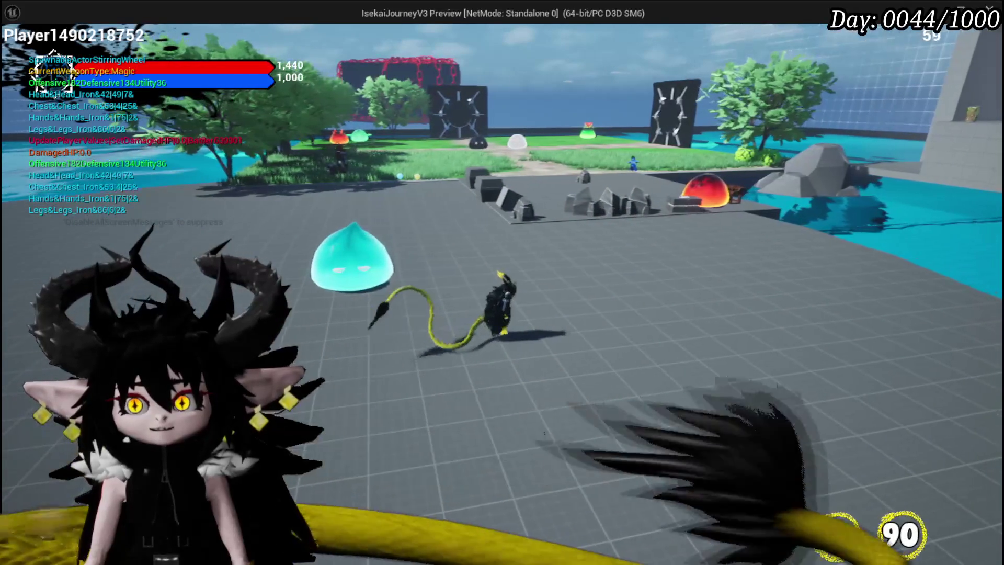
{"action": "key", "text": "Escape"}
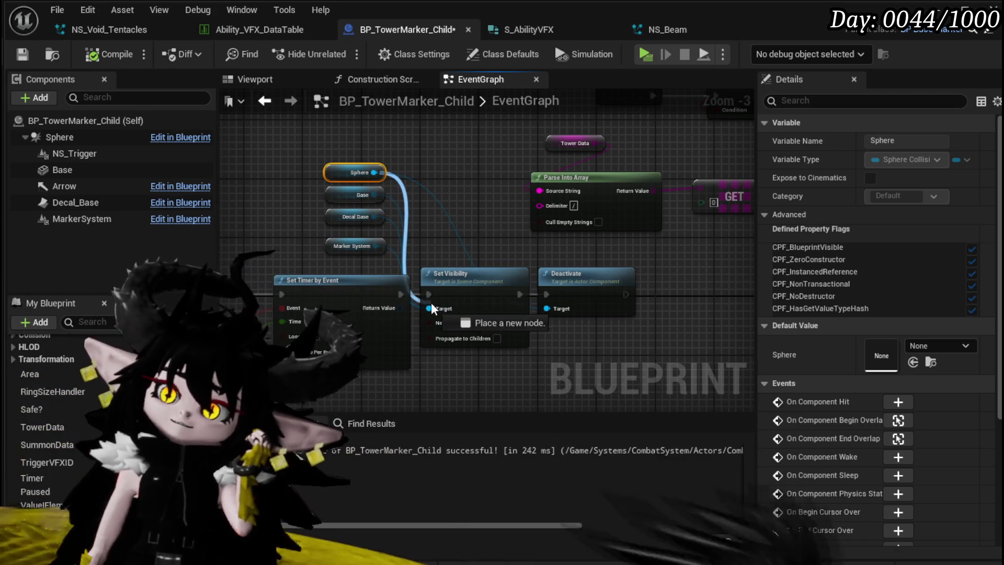
Connect the Sphere to Set Visibility's Target, compile, and launch a play test from the level editor
{"action": "left_click_drag", "start_coordinate": [432, 309], "coordinate": [430, 308]}
{"action": "left_click", "coordinate": [103, 59]}
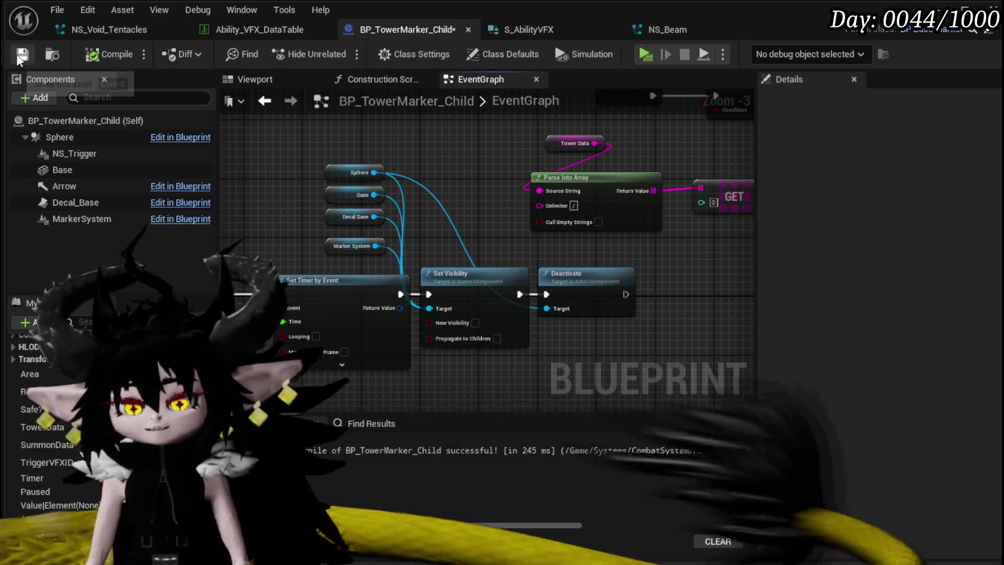
{"action": "left_click", "coordinate": [936, 9]}
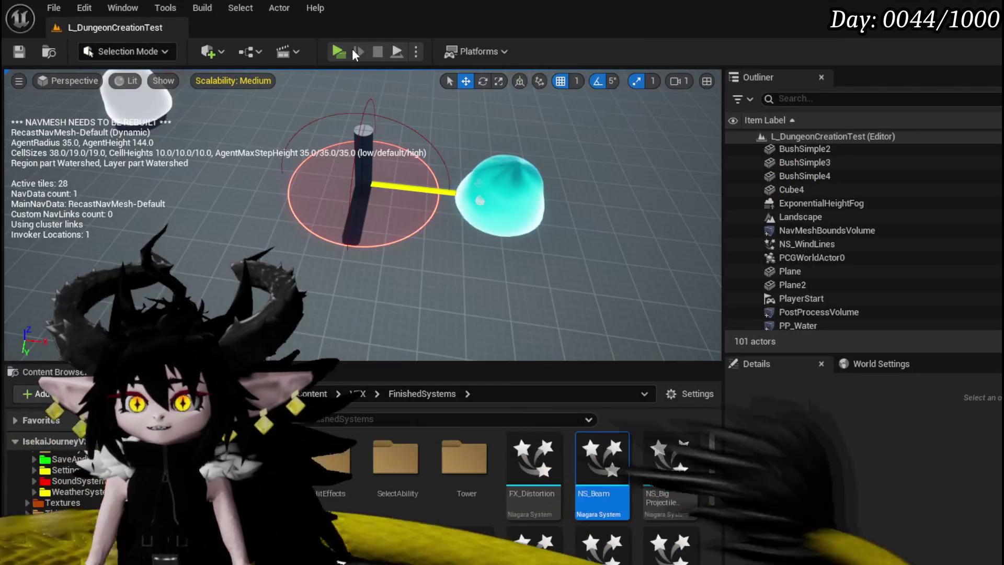
{"action": "left_click", "coordinate": [335, 49]}
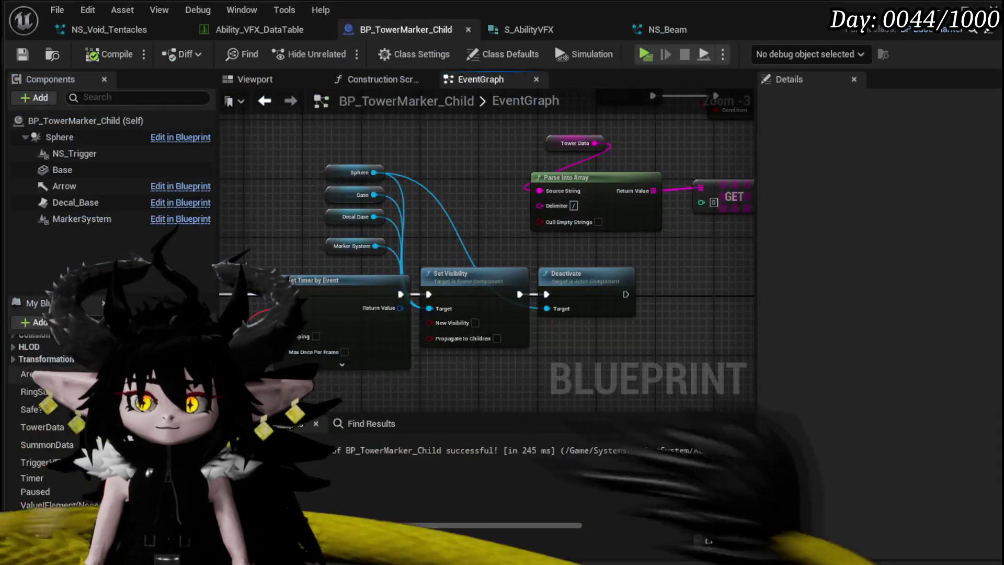
Rearrange the Sphere, Base, Decal Base, Marker System, Tower Data and Parse Into Array nodes
{"action": "mouse_move", "coordinate": [444, 360]}
{"action": "left_mouse_down"}
{"action": "mouse_move", "coordinate": [470, 345]}
{"action": "mouse_move", "coordinate": [620, 329]}
{"action": "mouse_move", "coordinate": [486, 333]}
{"action": "left_mouse_up"}
{"action": "mouse_move", "coordinate": [338, 175]}
{"action": "left_mouse_down"}
{"action": "mouse_move", "coordinate": [470, 204]}
{"action": "mouse_move", "coordinate": [475, 215]}
{"action": "mouse_move", "coordinate": [738, 220]}
{"action": "left_mouse_up"}
{"action": "mouse_move", "coordinate": [606, 211]}
{"action": "left_mouse_down"}
{"action": "mouse_move", "coordinate": [278, 186]}
{"action": "mouse_move", "coordinate": [322, 201]}
{"action": "mouse_move", "coordinate": [476, 347]}
{"action": "mouse_move", "coordinate": [519, 323]}
{"action": "left_mouse_up"}
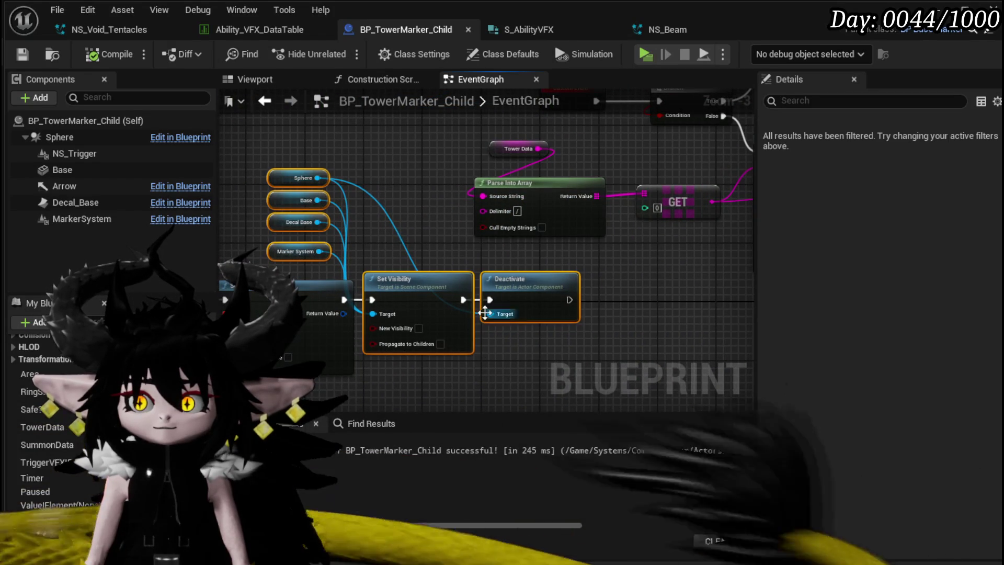
{"action": "left_click_drag", "start_coordinate": [414, 287], "coordinate": [664, 325]}
{"action": "mouse_move", "coordinate": [340, 302]}
{"action": "left_mouse_down"}
{"action": "mouse_move", "coordinate": [352, 294]}
{"action": "mouse_move", "coordinate": [350, 313]}
{"action": "left_mouse_up"}
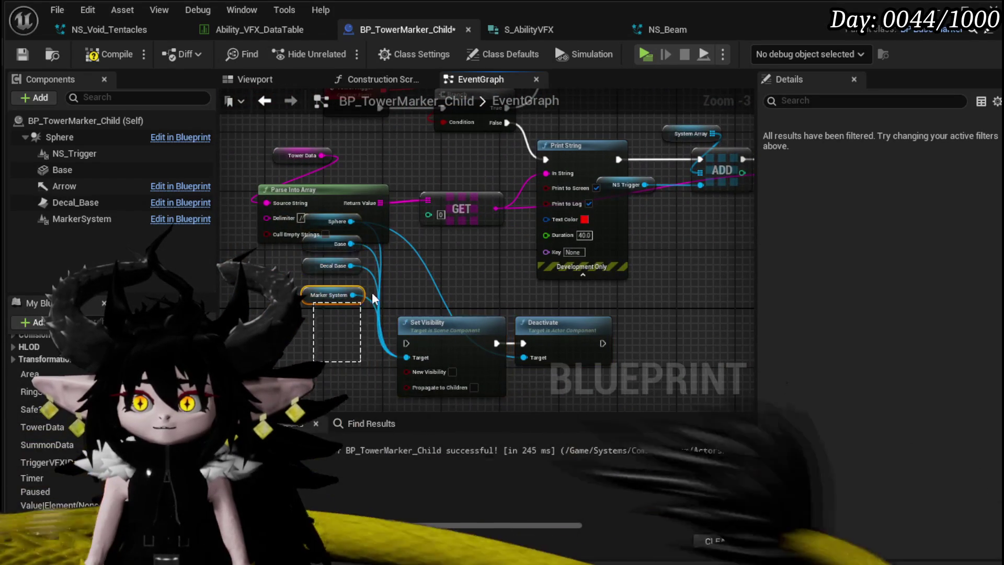
{"action": "left_click_drag", "start_coordinate": [400, 266], "coordinate": [453, 355]}
{"action": "mouse_move", "coordinate": [345, 224]}
{"action": "left_mouse_down"}
{"action": "mouse_move", "coordinate": [393, 288]}
{"action": "mouse_move", "coordinate": [288, 243]}
{"action": "left_mouse_up"}
{"action": "mouse_move", "coordinate": [533, 269]}
{"action": "left_mouse_down"}
{"action": "mouse_move", "coordinate": [339, 264]}
{"action": "mouse_move", "coordinate": [271, 238]}
{"action": "left_mouse_up"}
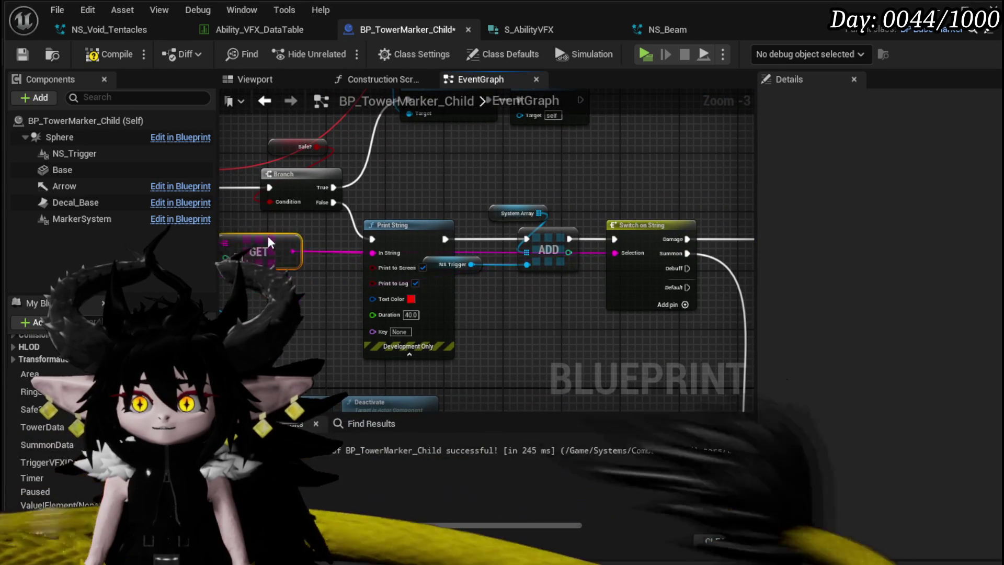
Route Deactivate's execution output into the ADD node and delete the Print String debug node
{"action": "left_click_drag", "start_coordinate": [496, 365], "coordinate": [488, 283]}
{"action": "mouse_move", "coordinate": [356, 373]}
{"action": "left_mouse_down"}
{"action": "mouse_move", "coordinate": [519, 185]}
{"action": "mouse_move", "coordinate": [455, 190]}
{"action": "left_mouse_up"}
{"action": "left_click_drag", "start_coordinate": [338, 148], "coordinate": [344, 182]}
{"action": "key", "text": "Delete"}
Compile the blueprint and nudge Parse Into Array up for a tidier layout
{"action": "left_click_drag", "start_coordinate": [394, 144], "coordinate": [528, 161]}
{"action": "left_click", "coordinate": [115, 54]}
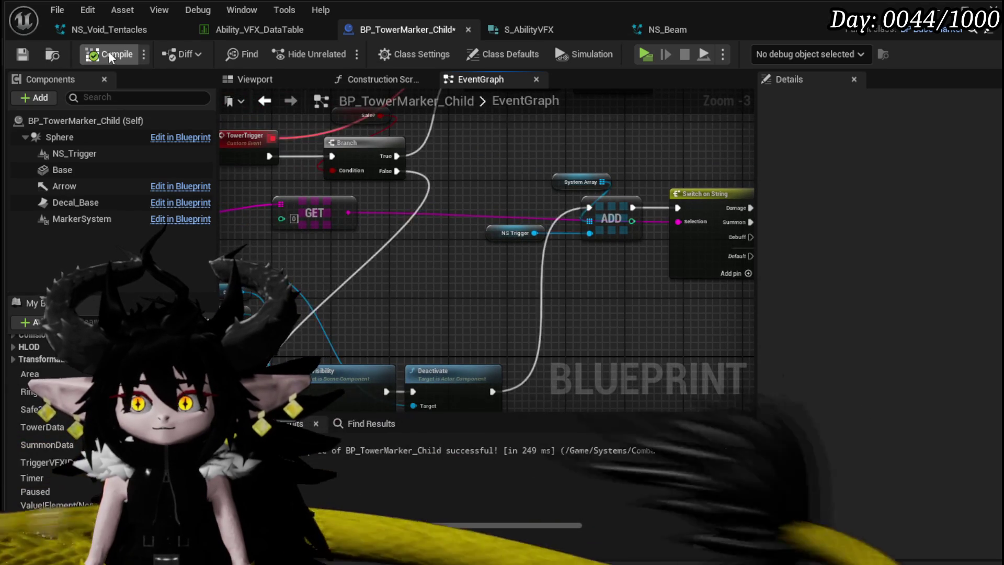
{"action": "mouse_move", "coordinate": [447, 255]}
{"action": "left_mouse_down"}
{"action": "mouse_move", "coordinate": [638, 254]}
{"action": "mouse_move", "coordinate": [460, 242]}
{"action": "mouse_move", "coordinate": [466, 209]}
{"action": "mouse_move", "coordinate": [560, 268]}
{"action": "left_mouse_up"}
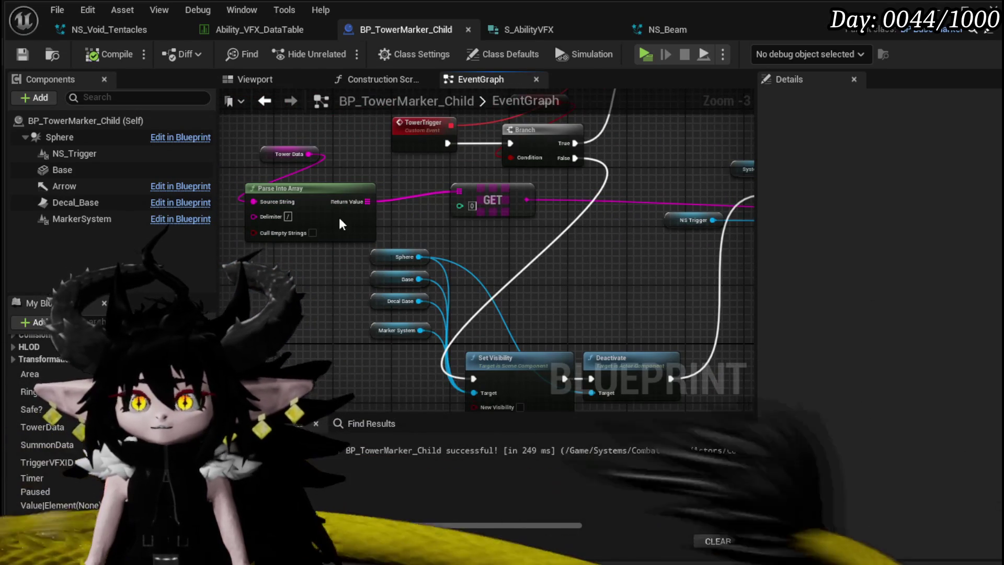
{"action": "left_click_drag", "start_coordinate": [318, 195], "coordinate": [309, 174]}
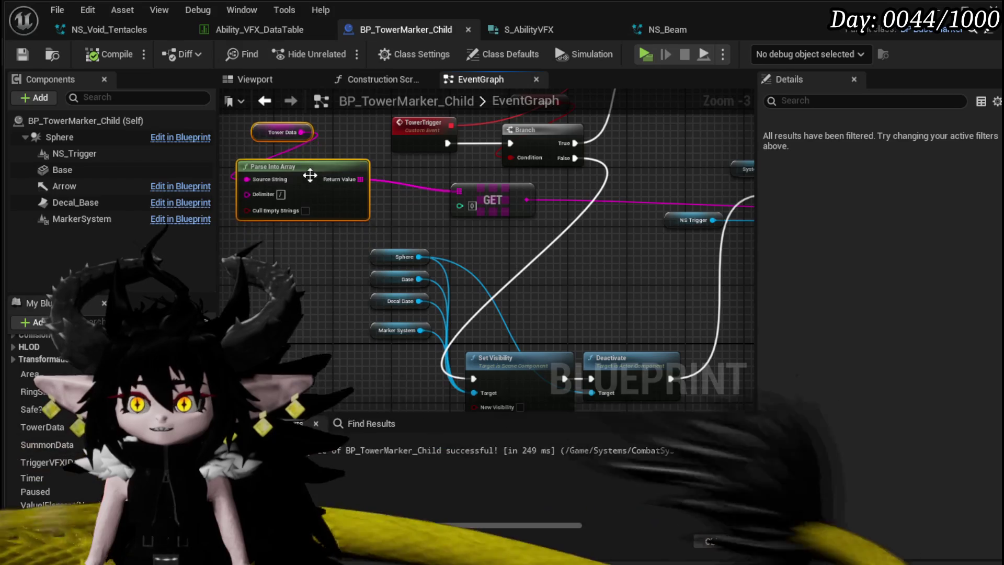
{"action": "mouse_move", "coordinate": [410, 313]}
{"action": "left_mouse_down"}
{"action": "mouse_move", "coordinate": [529, 287]}
{"action": "mouse_move", "coordinate": [506, 272]}
{"action": "left_mouse_up"}
{"action": "left_click_drag", "start_coordinate": [383, 275], "coordinate": [327, 294]}
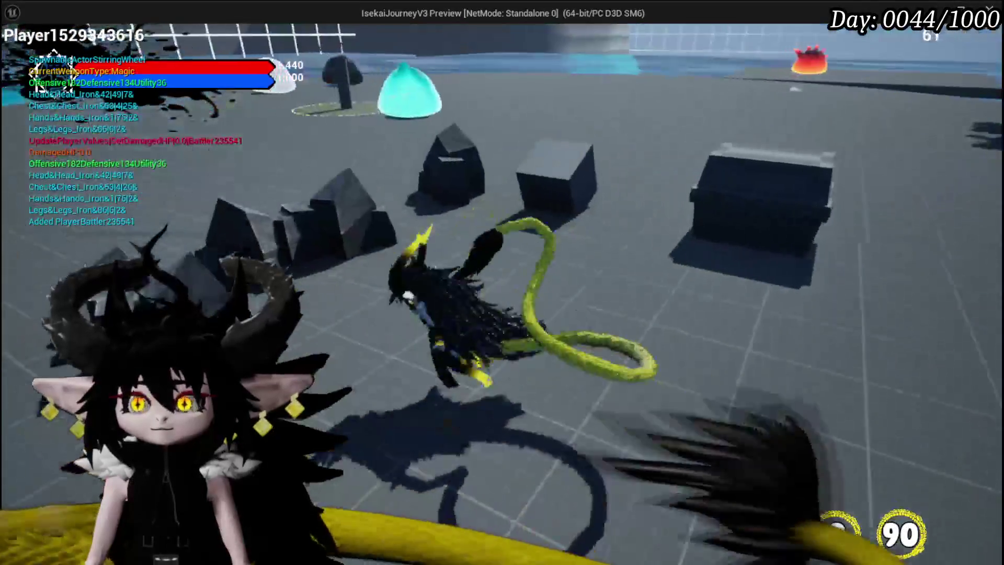
Run the character around the level and into the tower marker, then stop the preview
{"action": "key", "text": "w"}
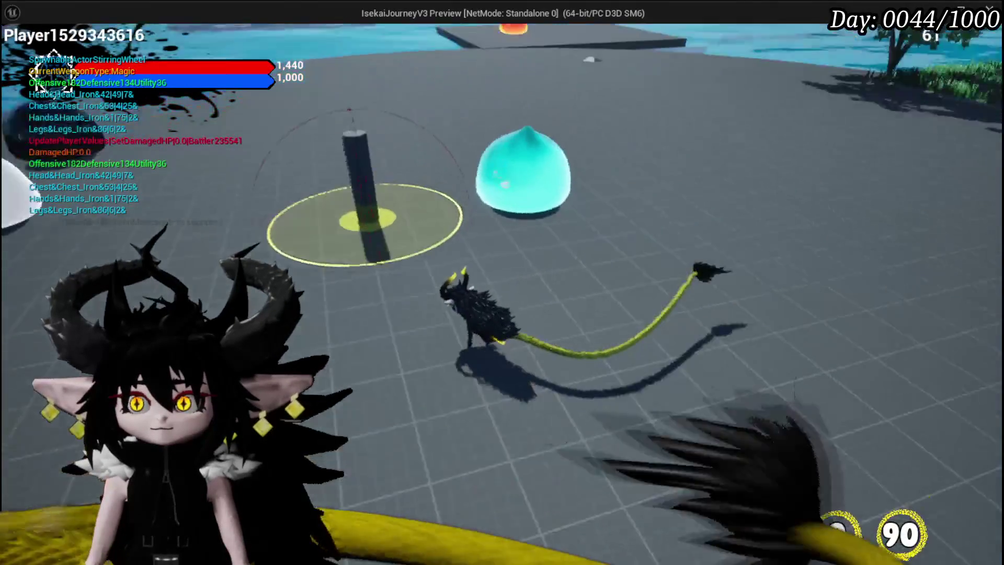
{"action": "key", "text": "w"}
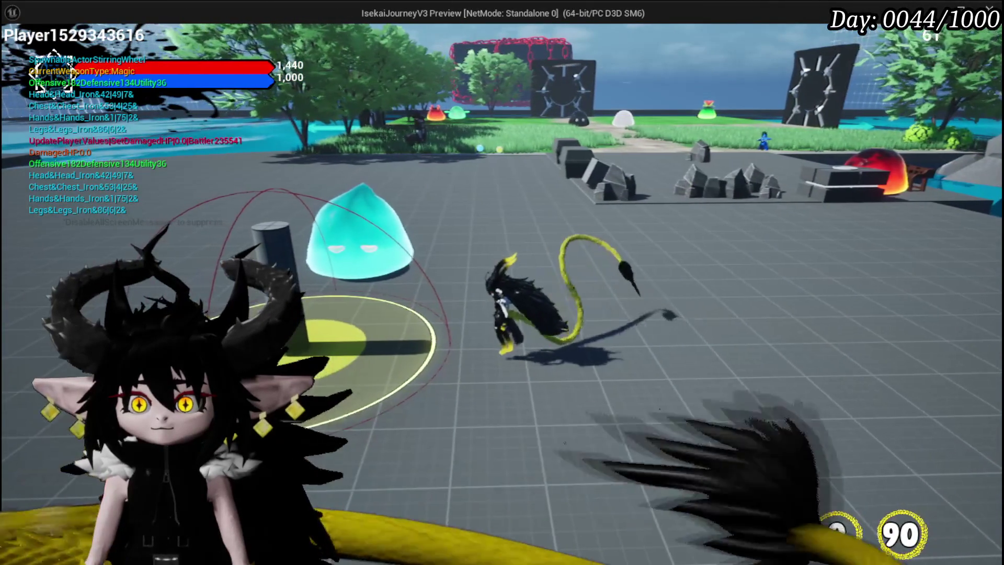
{"action": "key", "text": "s"}
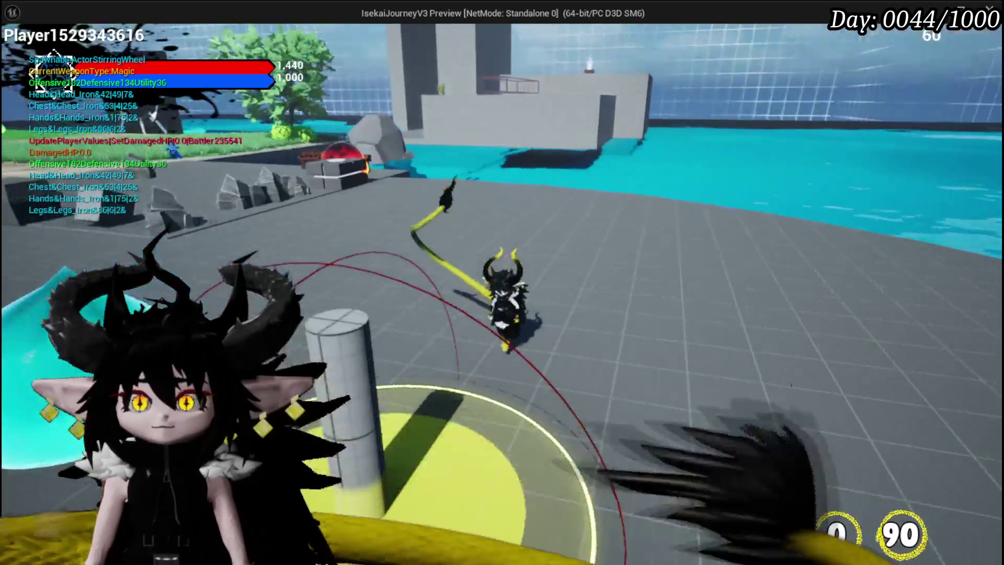
{"action": "key", "text": "s"}
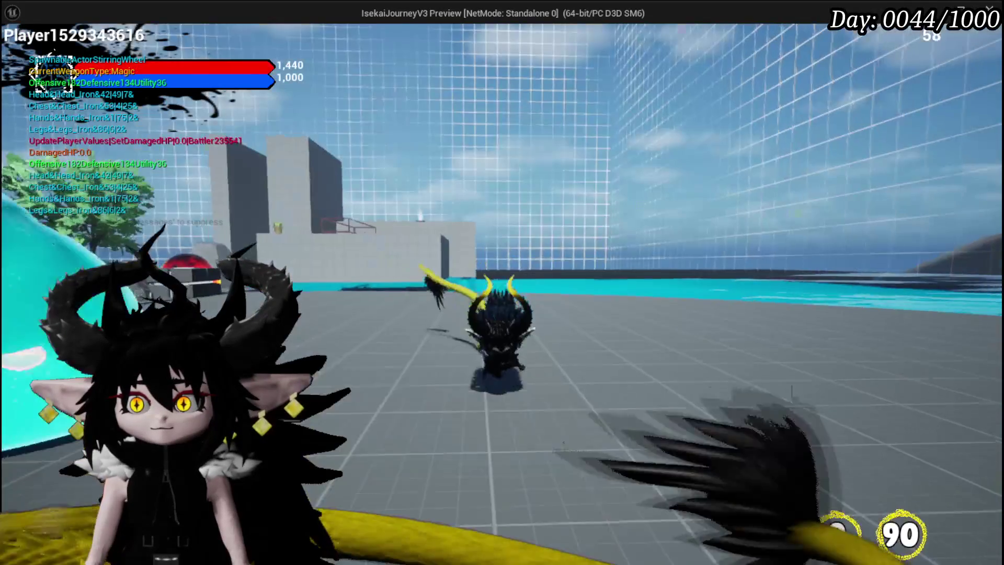
{"action": "key", "text": "w"}
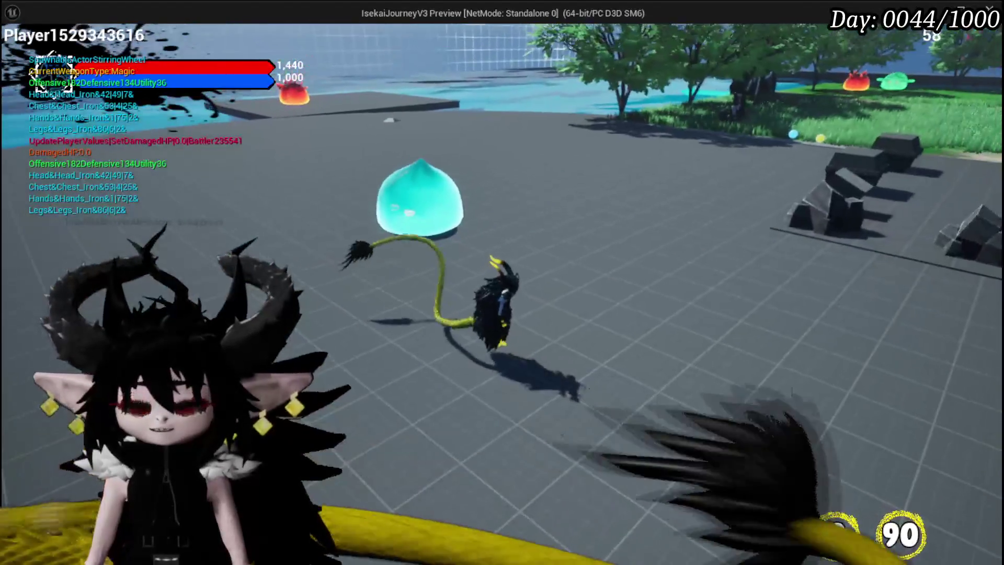
{"action": "key", "text": "Escape"}
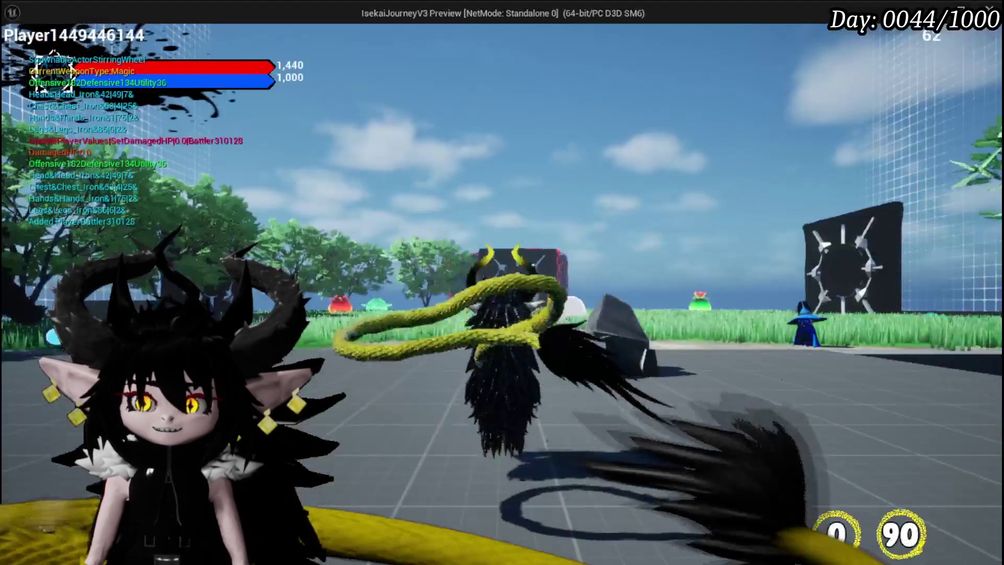
In a second run, step onto the pillar's circle and cast the magic attack, then exit
{"action": "key", "text": "w"}
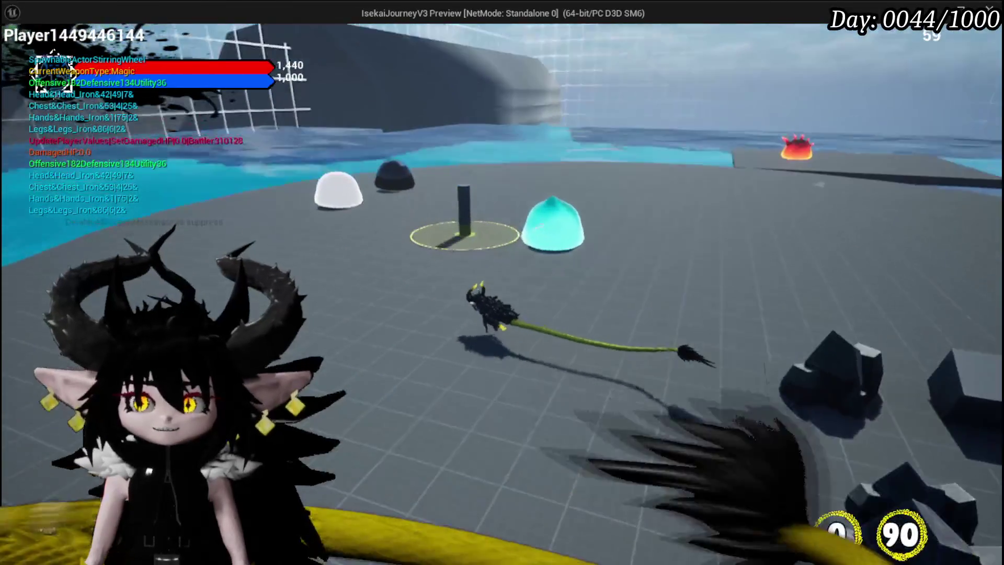
{"action": "key", "text": "w"}
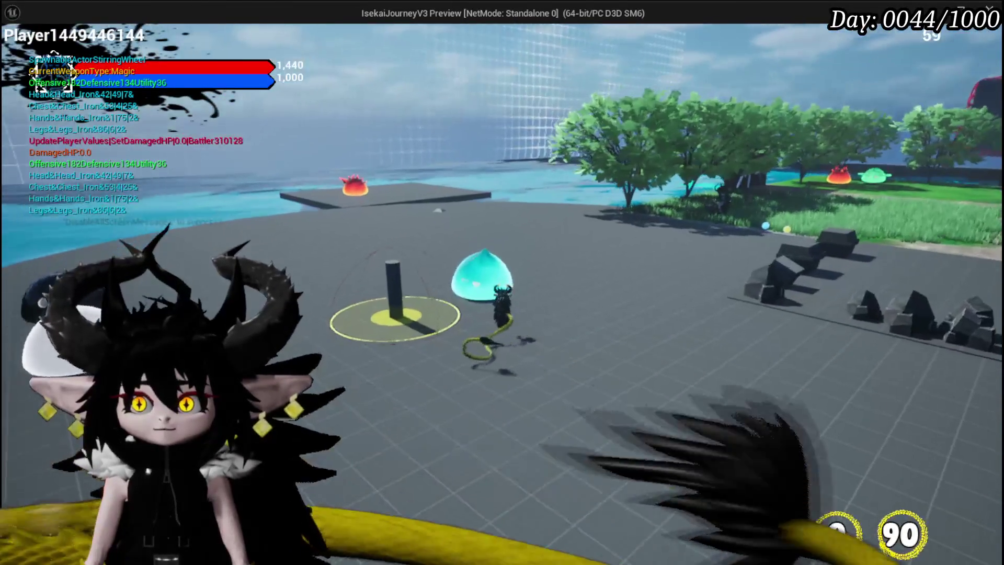
{"action": "key", "text": "w"}
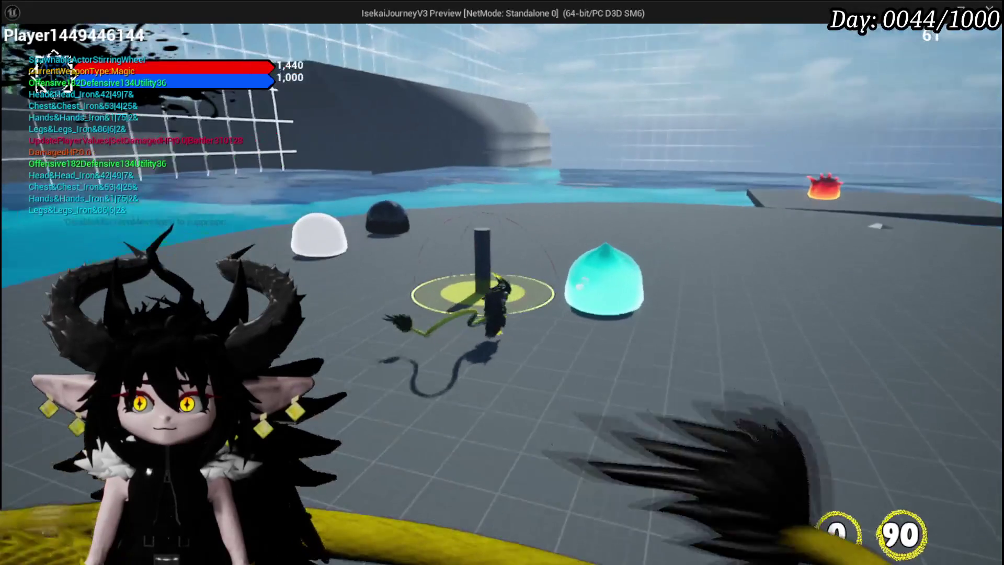
{"action": "key", "text": "w"}
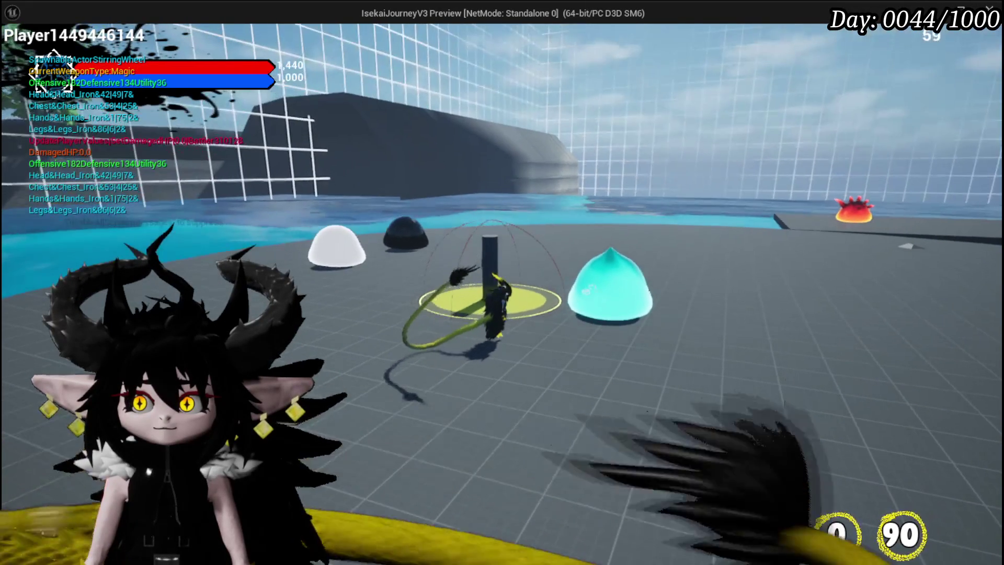
{"action": "key", "text": "e"}
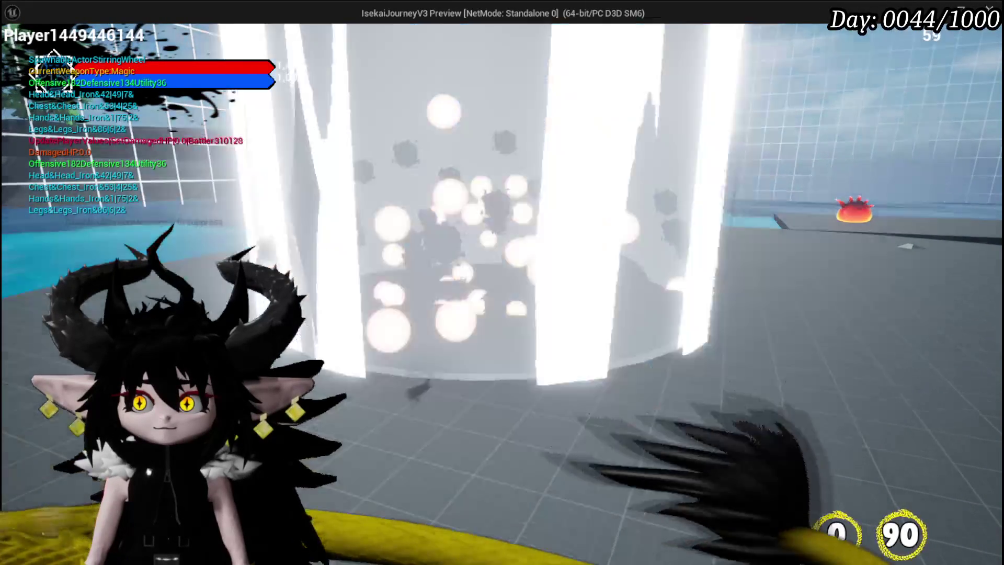
{"action": "key", "text": "Escape"}
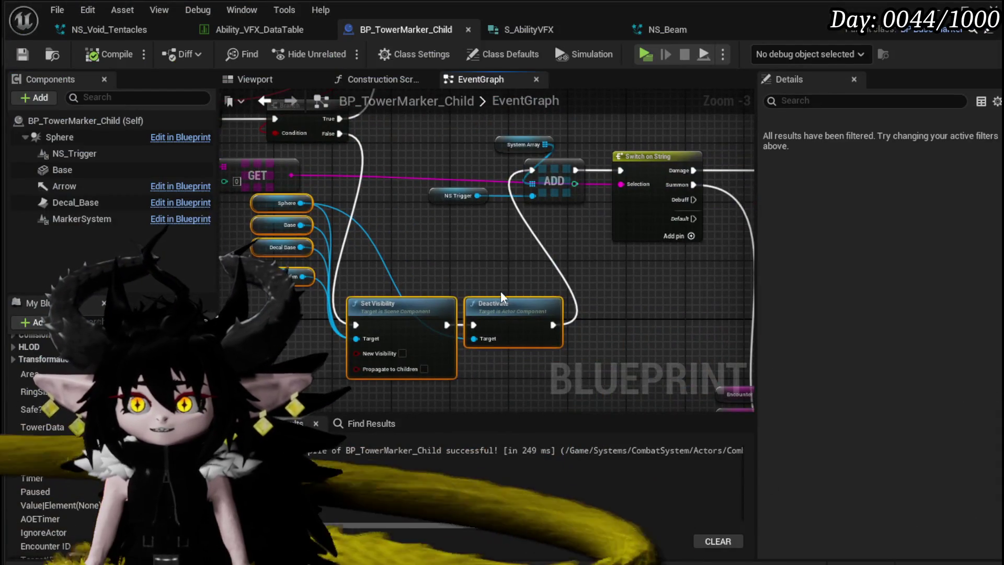
{"action": "left_click", "coordinate": [511, 303]}
Add a Set Collision Enabled node pulled from the Sphere reference via a 'Set Collision' search
{"action": "mouse_move", "coordinate": [511, 303]}
{"action": "left_mouse_down"}
{"action": "mouse_move", "coordinate": [459, 235]}
{"action": "mouse_move", "coordinate": [477, 259]}
{"action": "left_mouse_up"}
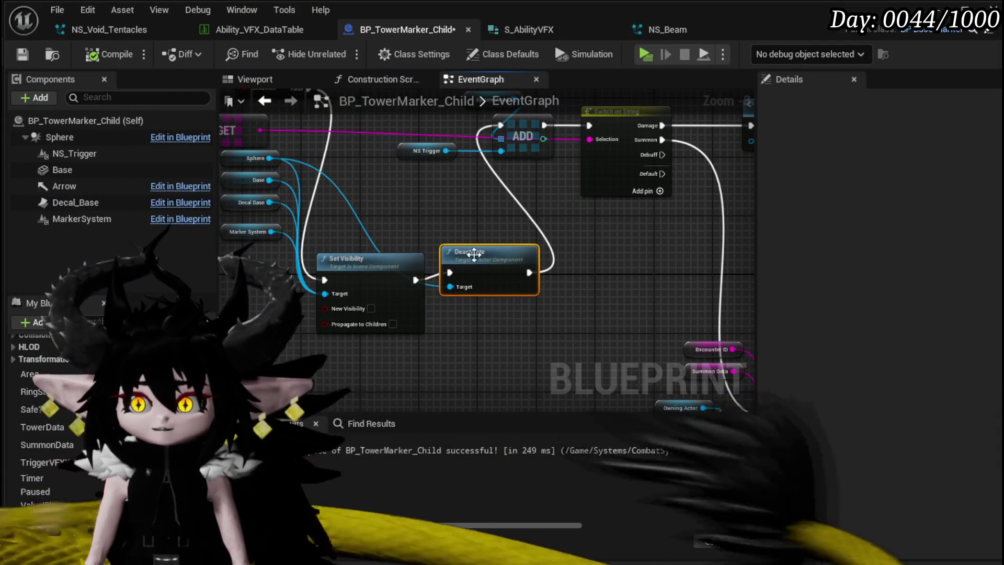
{"action": "scroll", "coordinate": [477, 259], "scroll_direction": "up", "scroll_amount": 4}
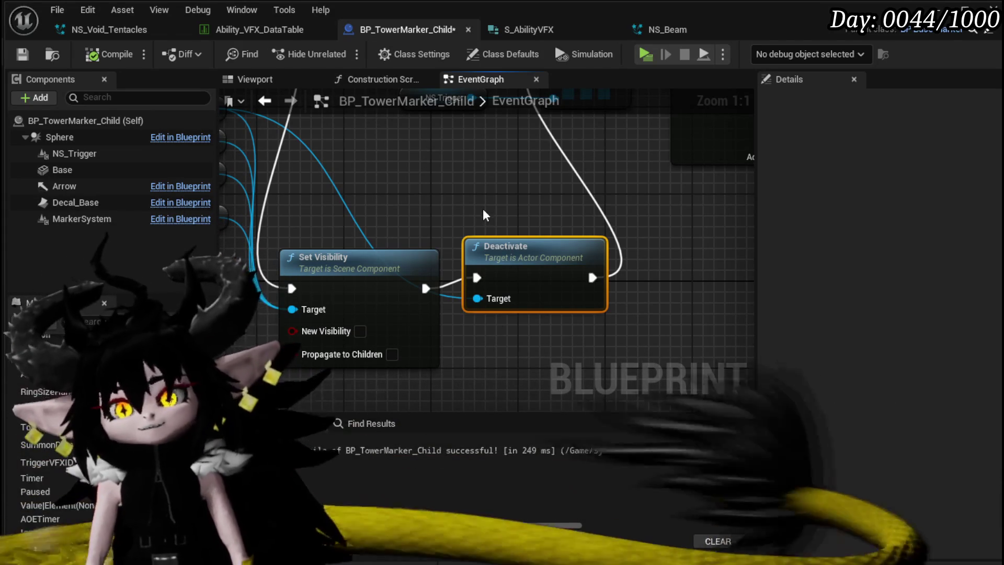
{"action": "scroll", "coordinate": [482, 208], "scroll_direction": "down", "scroll_amount": 1}
{"action": "scroll", "coordinate": [347, 163], "scroll_direction": "up", "scroll_amount": 1}
{"action": "mouse_move", "coordinate": [346, 163]}
{"action": "left_mouse_down"}
{"action": "mouse_move", "coordinate": [405, 182]}
{"action": "mouse_move", "coordinate": [428, 238]}
{"action": "left_mouse_up"}
{"action": "left_click_drag", "start_coordinate": [269, 168], "coordinate": [456, 258]}
{"action": "type", "text": "Set"}
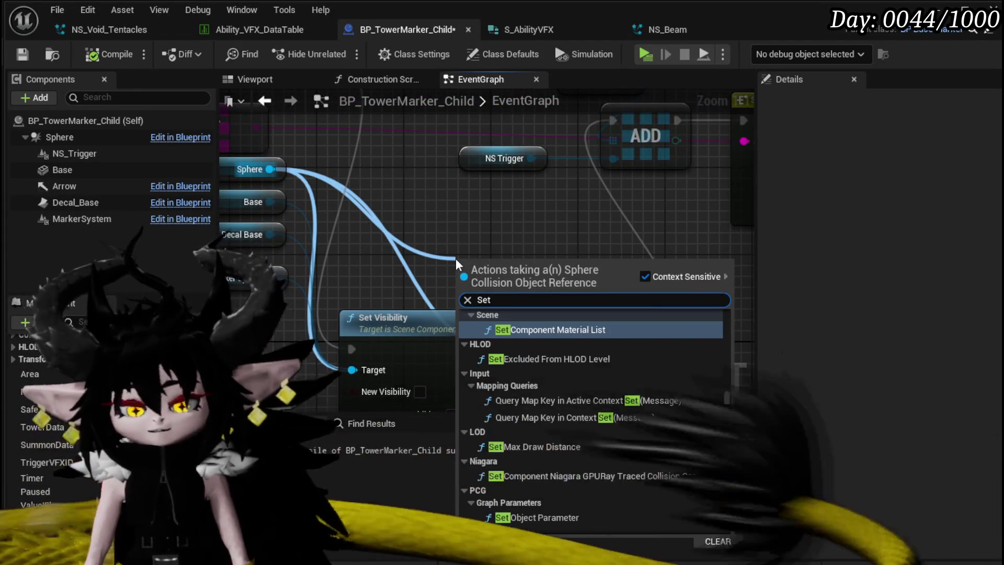
{"action": "type", "text": " Collision"}
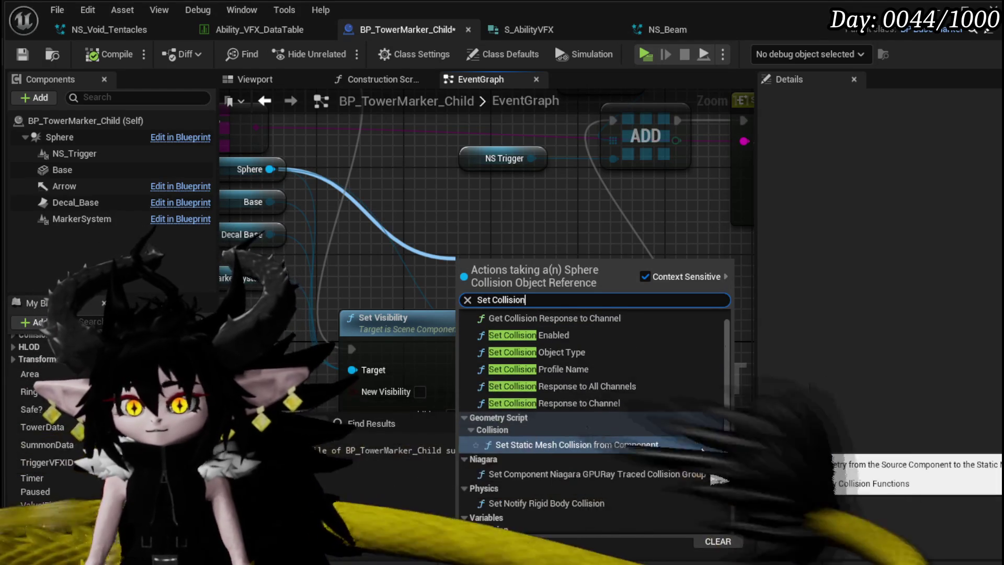
{"action": "left_click", "coordinate": [594, 337]}
Replace the Deactivate node with Set Collision Enabled in the execution chain and compile
{"action": "mouse_move", "coordinate": [512, 262]}
{"action": "left_mouse_down"}
{"action": "mouse_move", "coordinate": [581, 396]}
{"action": "mouse_move", "coordinate": [588, 129]}
{"action": "left_mouse_up"}
{"action": "mouse_move", "coordinate": [603, 217]}
{"action": "left_mouse_down"}
{"action": "mouse_move", "coordinate": [446, 265]}
{"action": "mouse_move", "coordinate": [398, 257]}
{"action": "left_mouse_up"}
{"action": "left_click", "coordinate": [502, 217]}
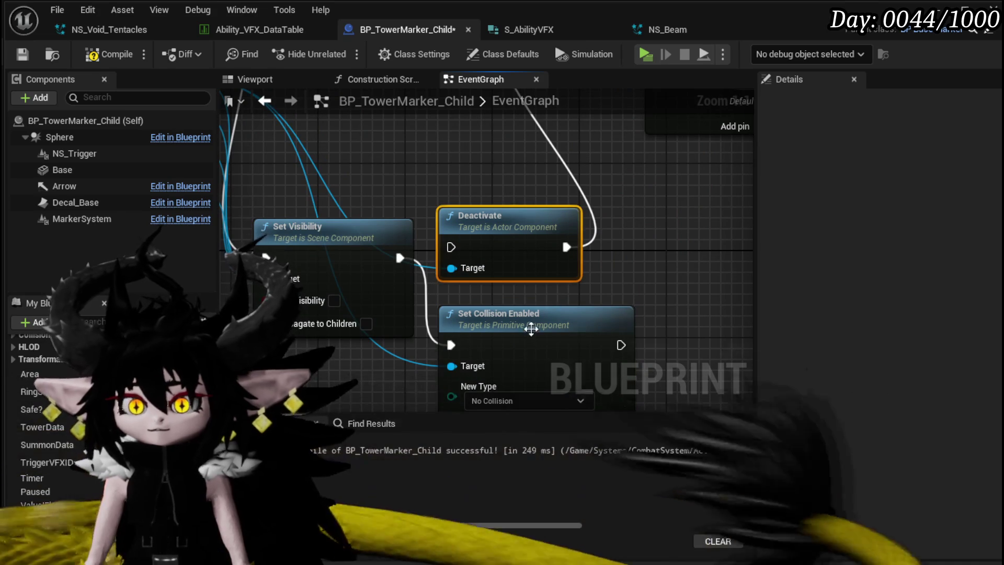
{"action": "key", "text": "Delete"}
{"action": "left_click_drag", "start_coordinate": [530, 321], "coordinate": [520, 234]}
{"action": "mouse_move", "coordinate": [608, 257]}
{"action": "left_mouse_down"}
{"action": "mouse_move", "coordinate": [556, 71]}
{"action": "mouse_move", "coordinate": [524, 281]}
{"action": "left_mouse_up"}
{"action": "left_click", "coordinate": [117, 62]}
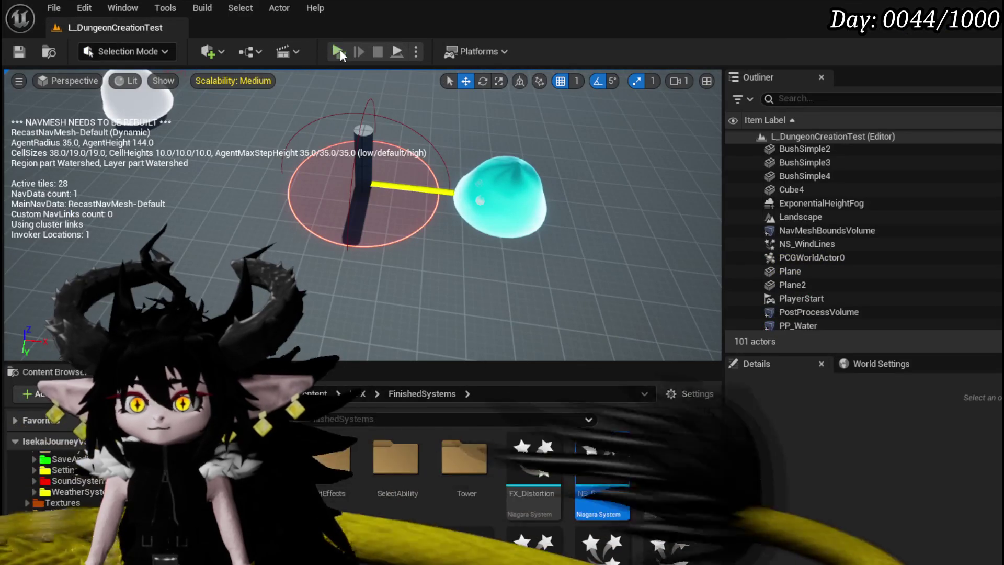
Play-test the updated tower marker, stop the session, and save
{"action": "left_click", "coordinate": [340, 49]}
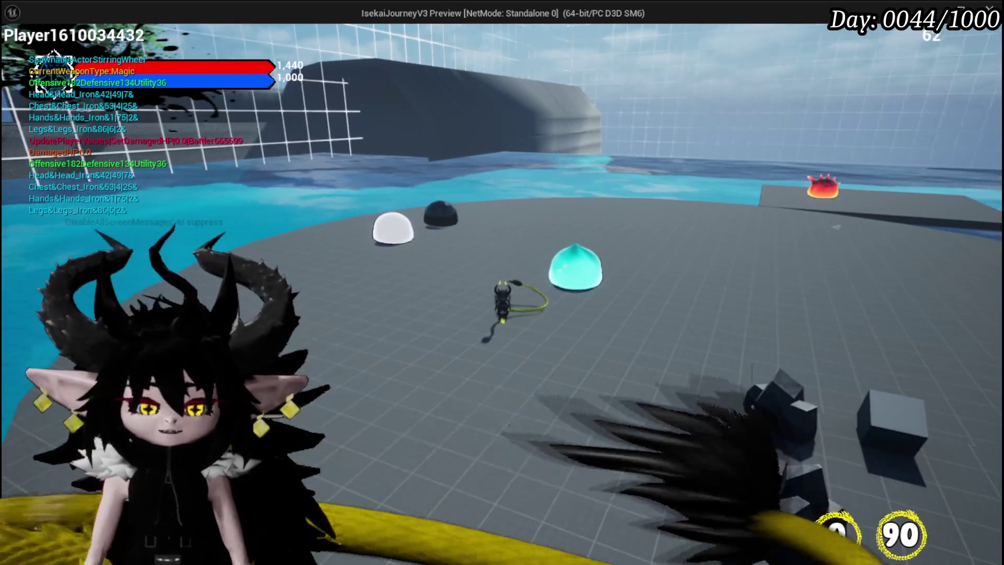
{"action": "key", "text": "Escape"}
{"action": "left_click", "coordinate": [18, 51]}
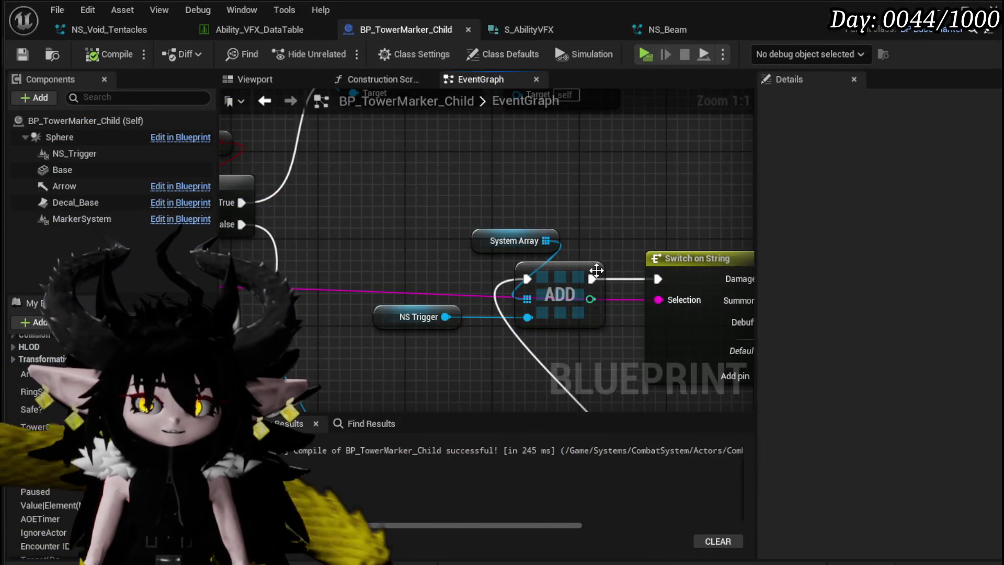
{"action": "scroll", "coordinate": [596, 270], "scroll_direction": "down", "scroll_amount": 4}
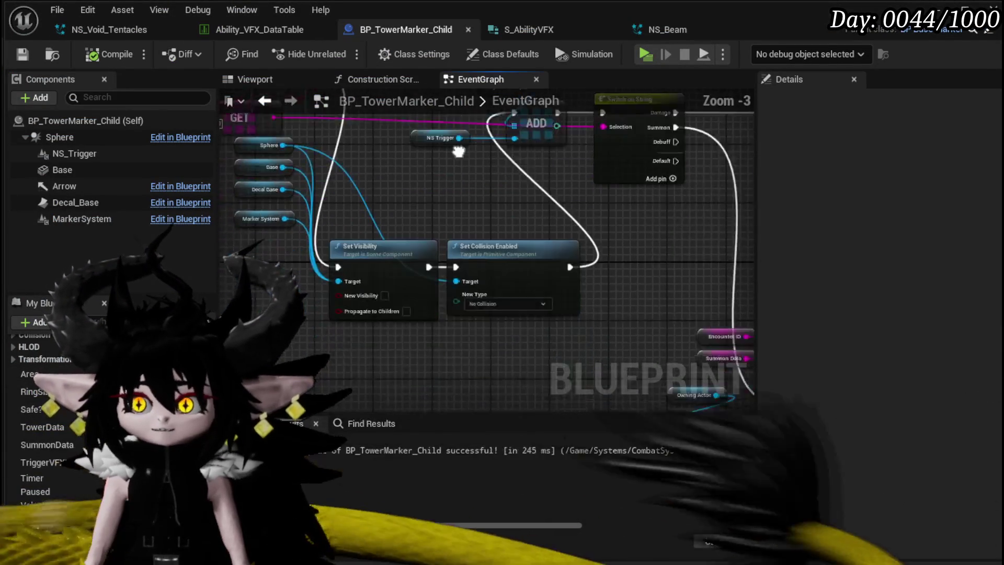
{"action": "left_click_drag", "start_coordinate": [440, 262], "coordinate": [632, 258]}
{"action": "scroll", "coordinate": [568, 251], "scroll_direction": "down", "scroll_amount": 1}
{"action": "mouse_move", "coordinate": [526, 298]}
{"action": "left_mouse_down"}
{"action": "mouse_move", "coordinate": [514, 253]}
{"action": "mouse_move", "coordinate": [428, 221]}
{"action": "left_mouse_up"}
{"action": "mouse_move", "coordinate": [425, 141]}
{"action": "left_mouse_down"}
{"action": "mouse_move", "coordinate": [556, 256]}
{"action": "mouse_move", "coordinate": [607, 188]}
{"action": "left_mouse_up"}
{"action": "mouse_move", "coordinate": [487, 220]}
{"action": "left_mouse_down"}
{"action": "mouse_move", "coordinate": [546, 256]}
{"action": "mouse_move", "coordinate": [549, 308]}
{"action": "left_mouse_up"}
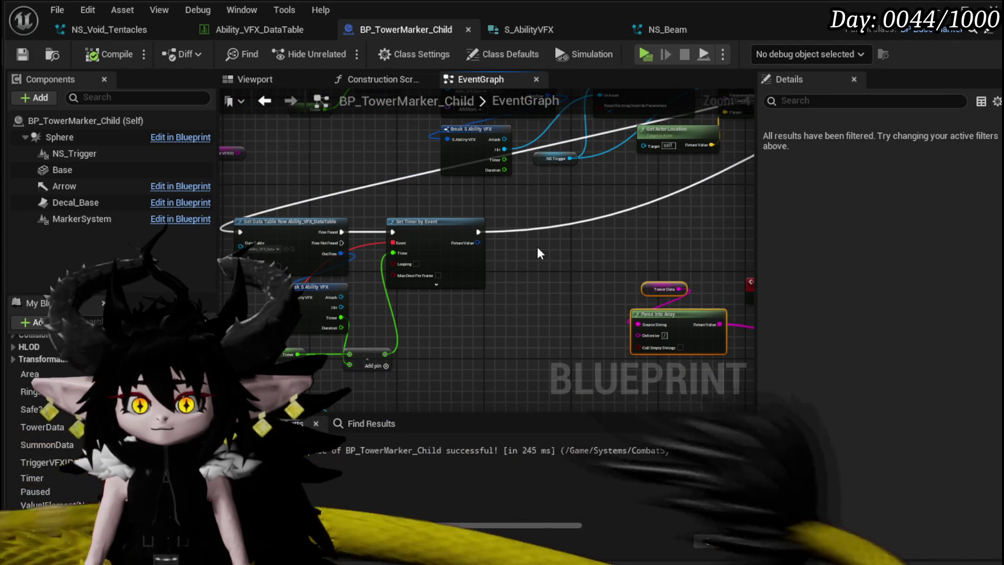
{"action": "mouse_move", "coordinate": [537, 254]}
{"action": "left_mouse_down"}
{"action": "mouse_move", "coordinate": [379, 294]}
{"action": "mouse_move", "coordinate": [406, 271]}
{"action": "mouse_move", "coordinate": [463, 273]}
{"action": "left_mouse_up"}
{"action": "scroll", "coordinate": [464, 273], "scroll_direction": "down", "scroll_amount": 3}
{"action": "scroll", "coordinate": [453, 246], "scroll_direction": "up", "scroll_amount": 4}
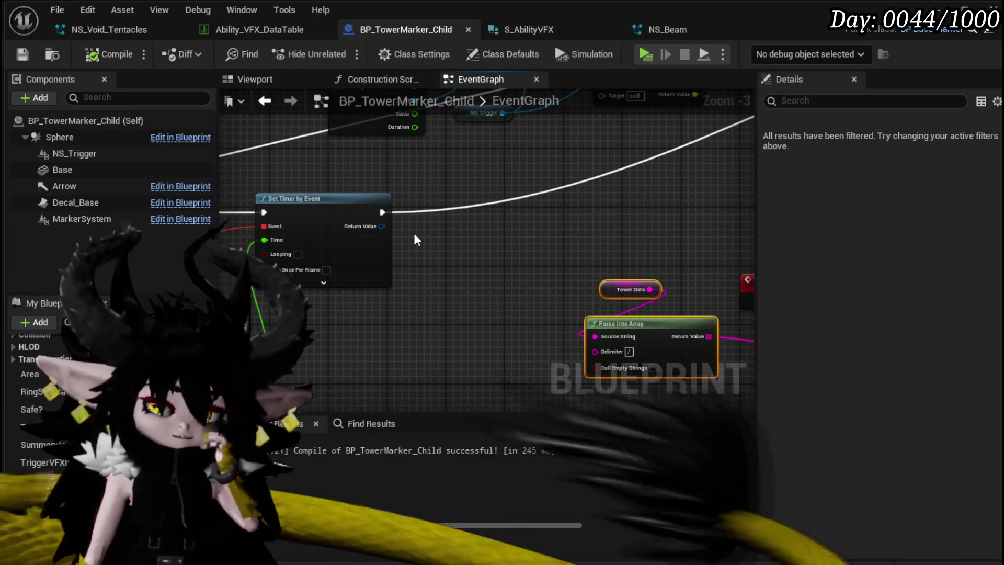
{"action": "scroll", "coordinate": [26, 453], "scroll_direction": "up", "scroll_amount": 3}
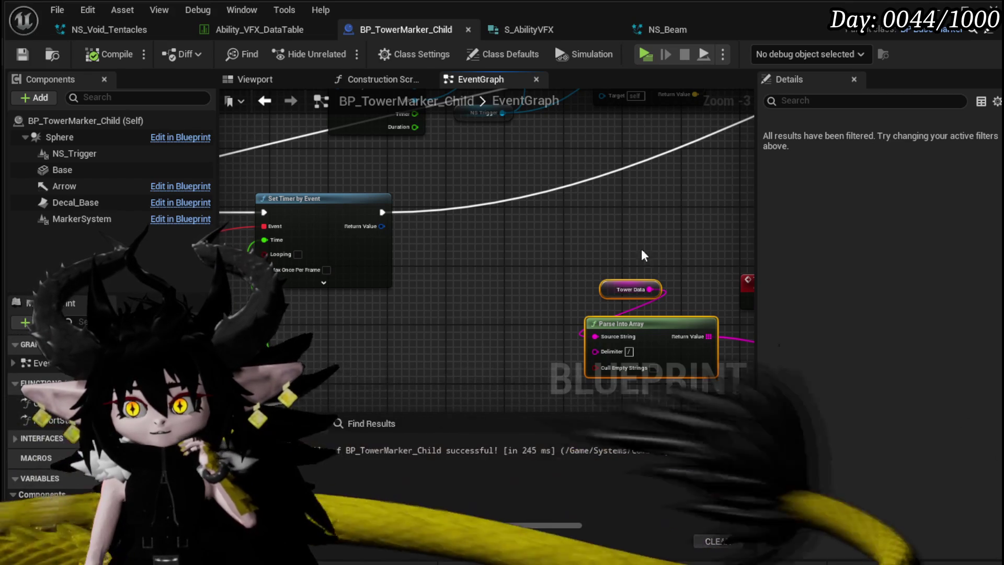
Promote Set Timer by Event's return value to TriggerVFX_Handler and wire its SET node after the timer
{"action": "mouse_move", "coordinate": [385, 235]}
{"action": "left_mouse_down"}
{"action": "mouse_move", "coordinate": [654, 157]}
{"action": "mouse_move", "coordinate": [728, 167]}
{"action": "mouse_move", "coordinate": [405, 220]}
{"action": "left_mouse_up"}
{"action": "right_click", "coordinate": [417, 213]}
{"action": "left_click", "coordinate": [455, 258]}
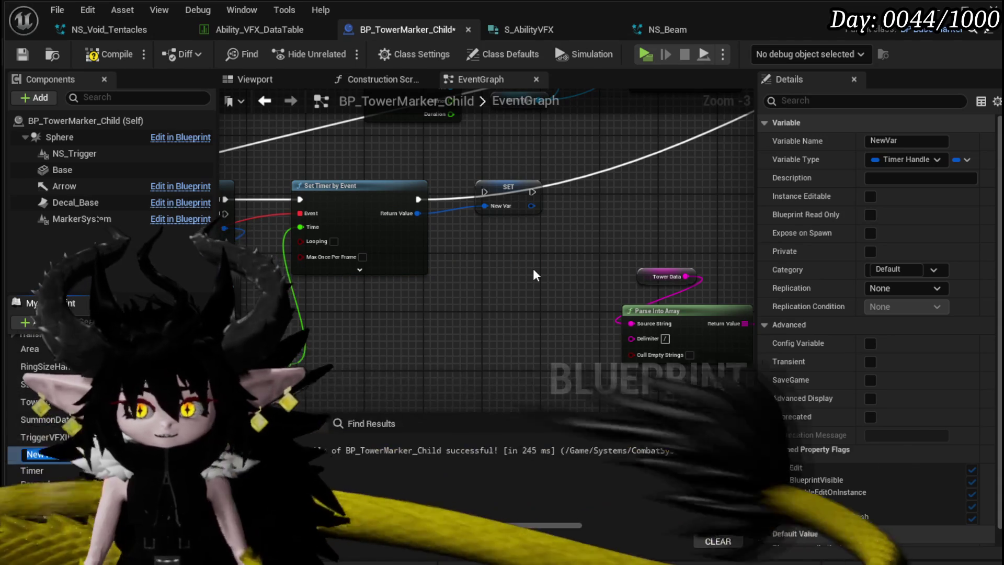
{"action": "type", "text": "VFX"}
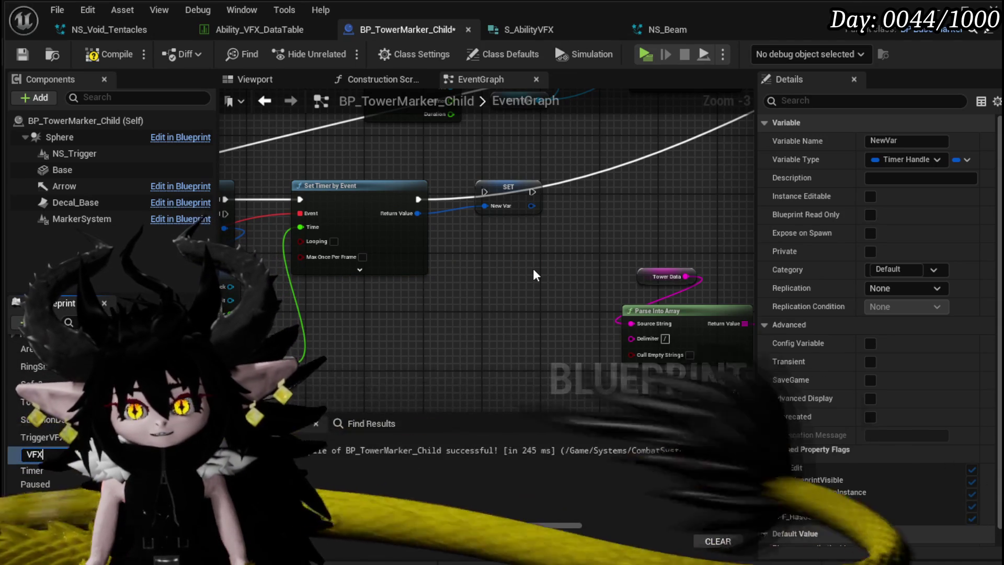
{"action": "type", "text": "Tri"}
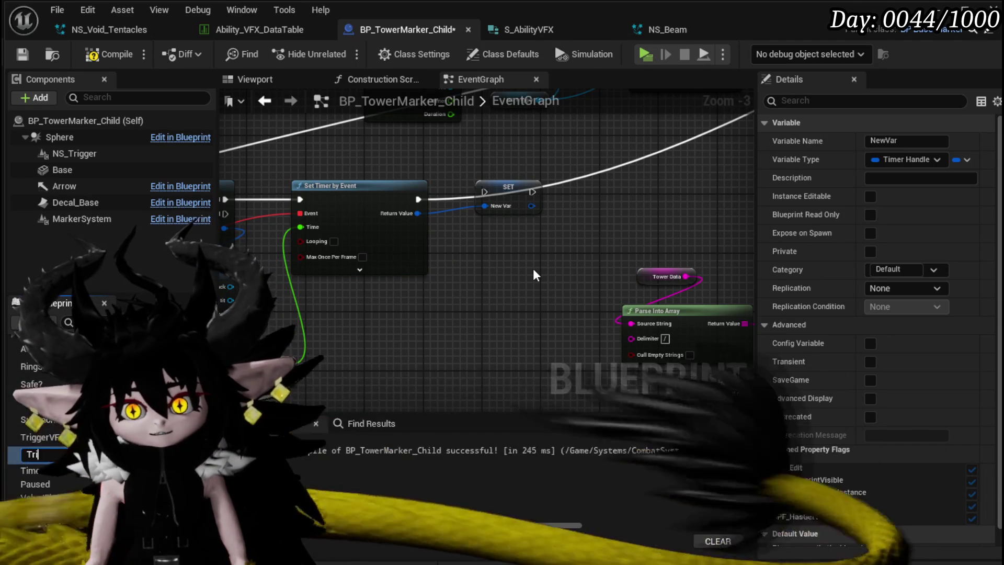
{"action": "type", "text": "gVFX"}
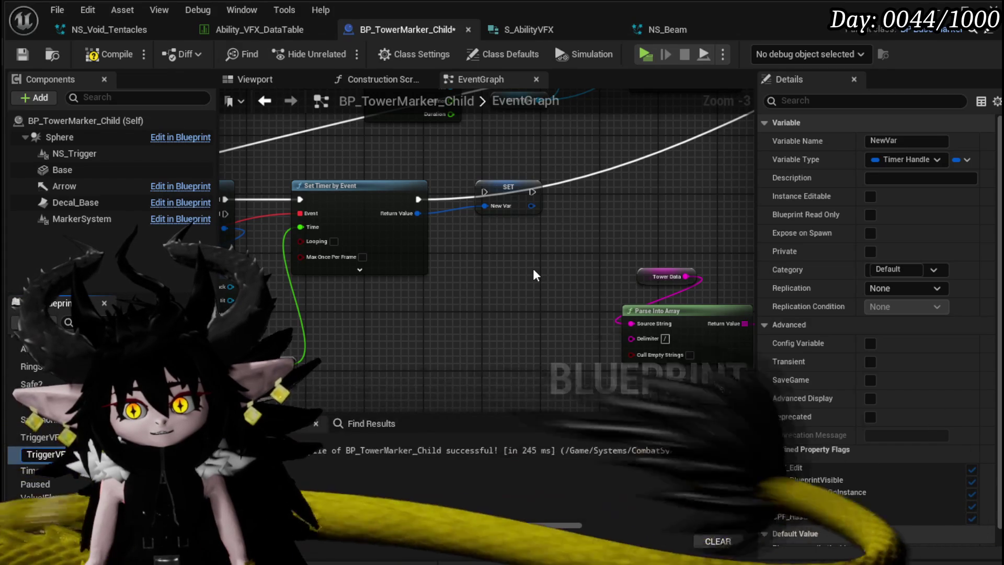
{"action": "key", "text": "Return"}
{"action": "left_click_drag", "start_coordinate": [418, 200], "coordinate": [562, 192]}
{"action": "mouse_move", "coordinate": [483, 192]}
{"action": "left_mouse_down"}
{"action": "mouse_move", "coordinate": [429, 194]}
{"action": "mouse_move", "coordinate": [528, 195]}
{"action": "mouse_move", "coordinate": [484, 192]}
{"action": "left_mouse_up"}
{"action": "left_click", "coordinate": [502, 189]}
{"action": "left_click_drag", "start_coordinate": [460, 311], "coordinate": [422, 187]}
{"action": "scroll", "coordinate": [422, 192], "scroll_direction": "down", "scroll_amount": 2}
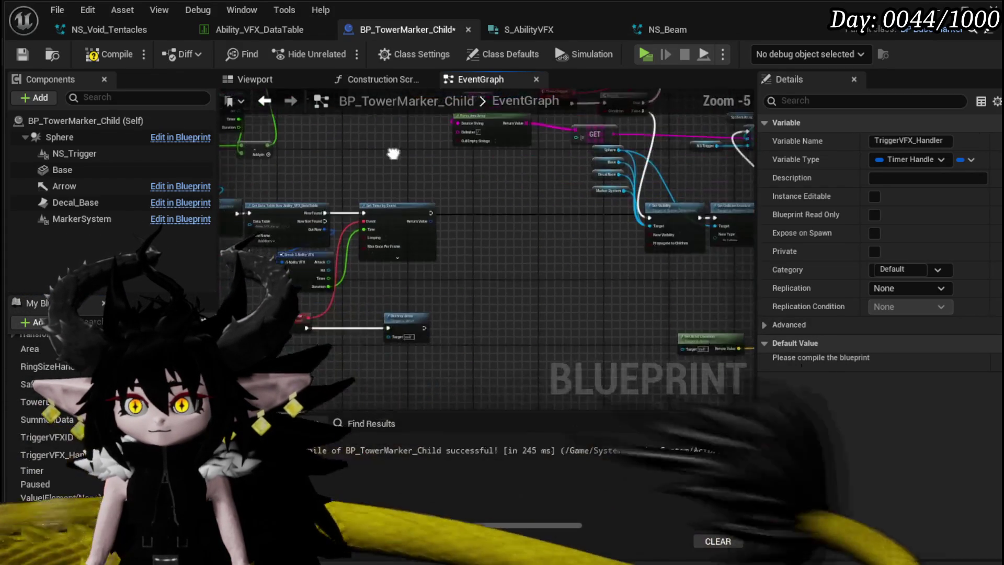
Promote the second Set Timer's return value to a Timer Handle variable named RemoveActor_Handler
{"action": "scroll", "coordinate": [469, 234], "scroll_direction": "up", "scroll_amount": 2}
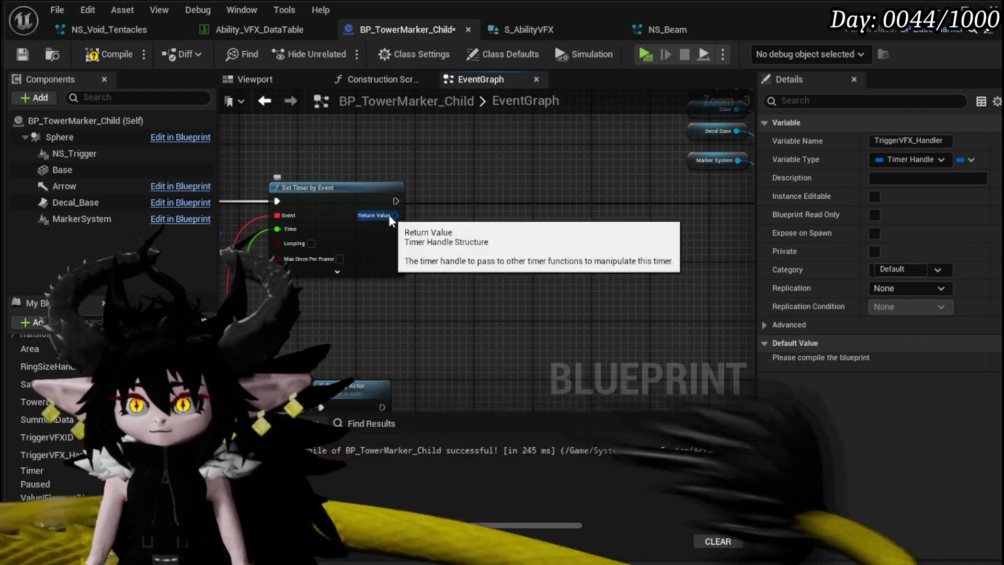
{"action": "right_click", "coordinate": [395, 215]}
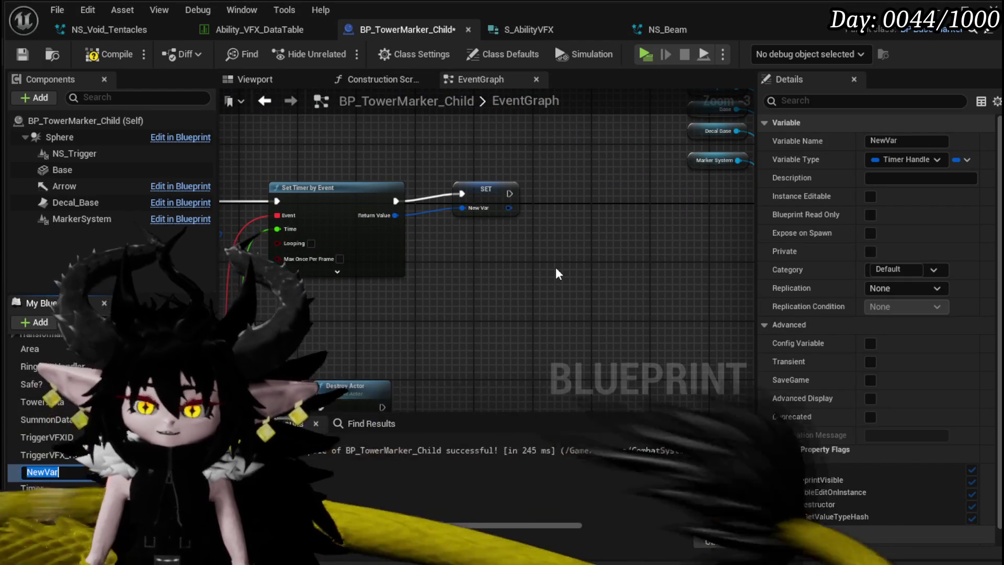
{"action": "type", "text": "De"}
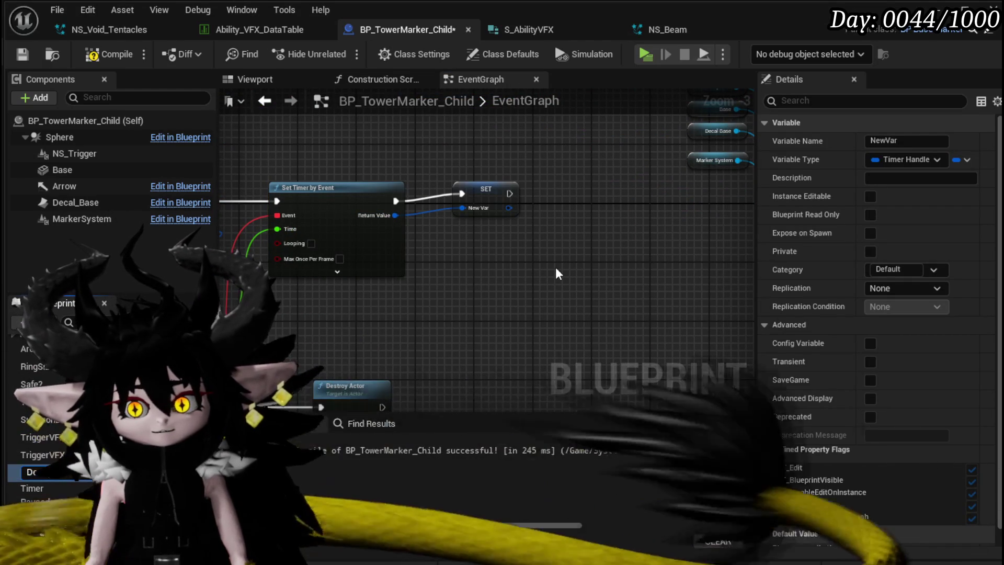
{"action": "key", "text": "BackSpace"}
{"action": "key", "text": "BackSpace"}
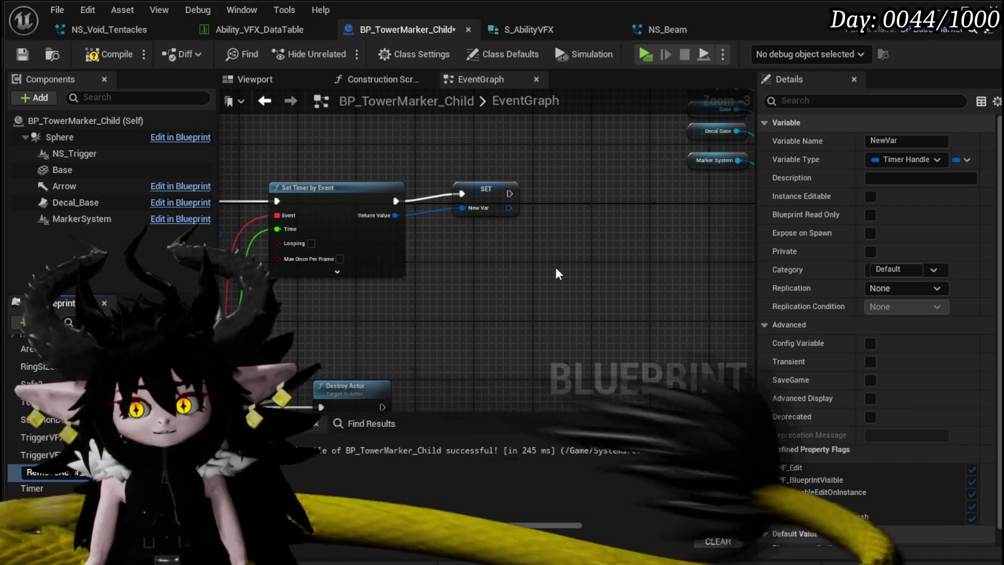
{"action": "key", "text": "Return"}
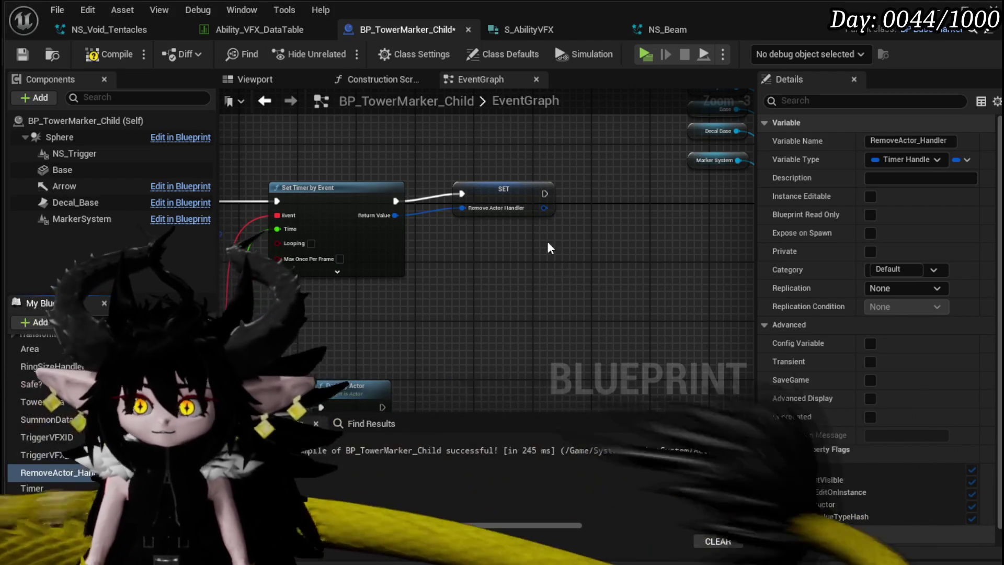
{"action": "left_click", "coordinate": [498, 195]}
{"action": "scroll", "coordinate": [405, 173], "scroll_direction": "down", "scroll_amount": 3}
{"action": "left_click_drag", "start_coordinate": [405, 174], "coordinate": [498, 197]}
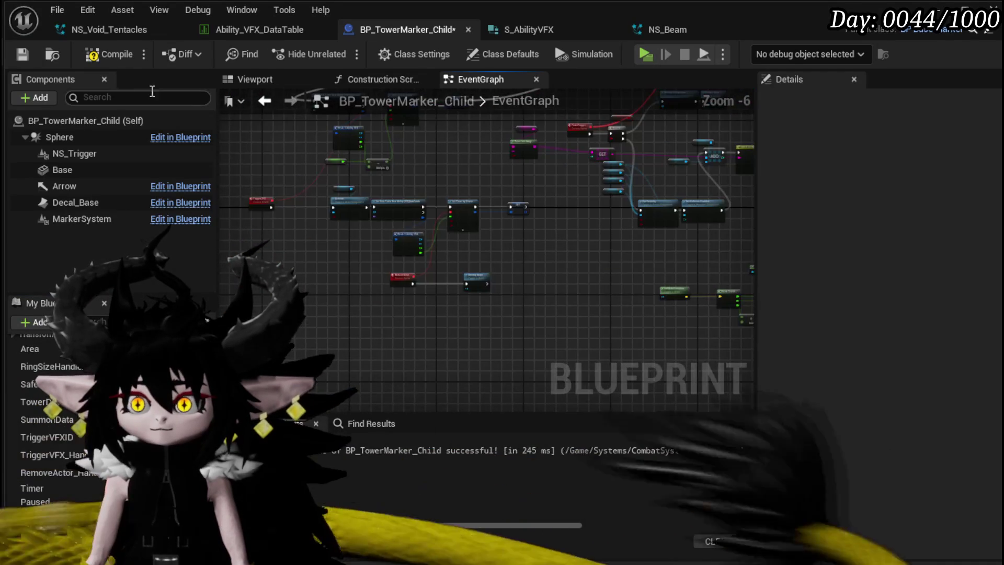
Paste a copy of the Tower Data, Parse Into Array and GET nodes near the data table lookup
{"action": "mouse_move", "coordinate": [409, 167]}
{"action": "left_mouse_down"}
{"action": "mouse_move", "coordinate": [387, 316]}
{"action": "mouse_move", "coordinate": [448, 284]}
{"action": "left_mouse_up"}
{"action": "scroll", "coordinate": [444, 280], "scroll_direction": "up", "scroll_amount": 3}
{"action": "left_click_drag", "start_coordinate": [277, 243], "coordinate": [411, 293]}
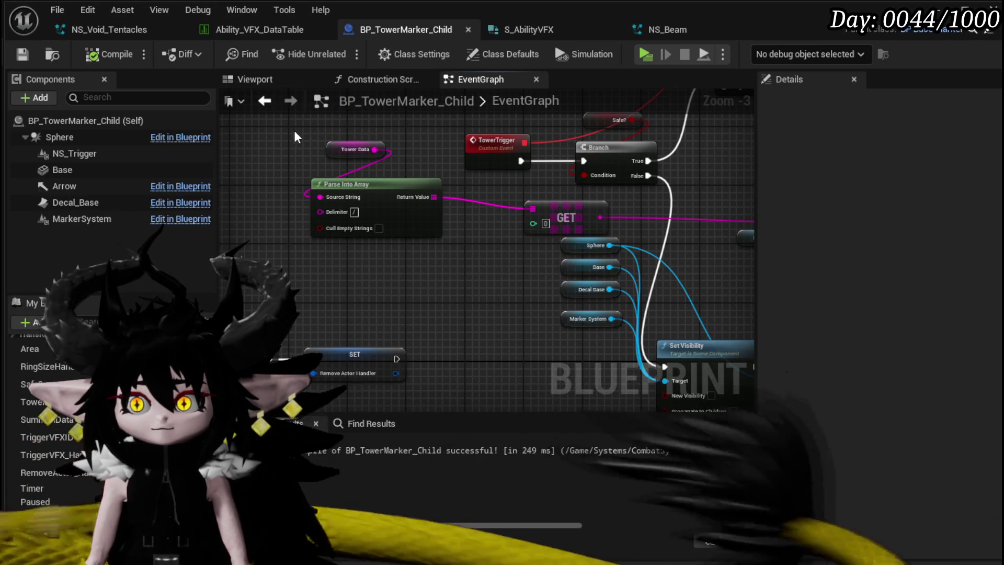
{"action": "left_click", "coordinate": [399, 219]}
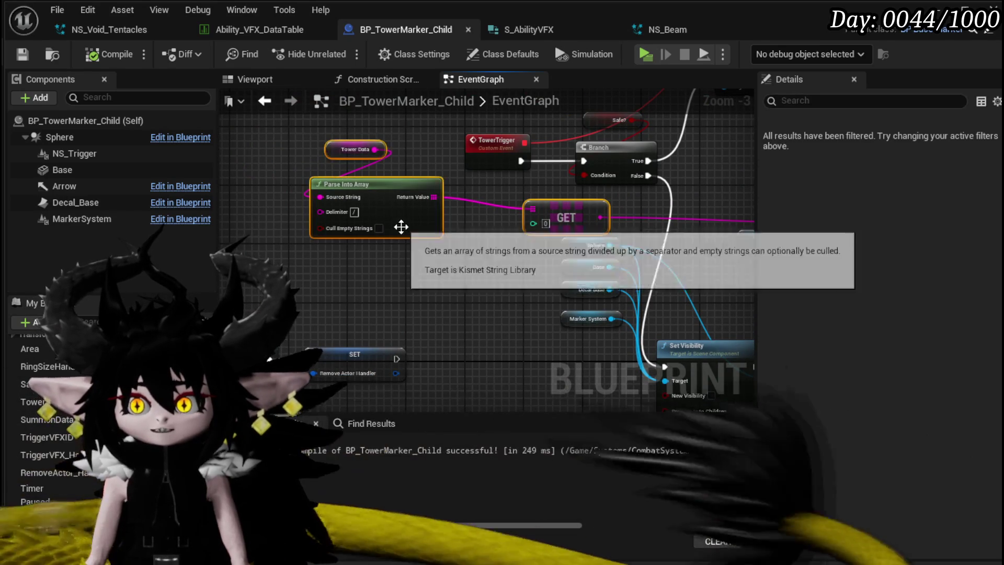
{"action": "scroll", "coordinate": [305, 255], "scroll_direction": "down", "scroll_amount": 3}
{"action": "left_click_drag", "start_coordinate": [306, 255], "coordinate": [498, 322]}
{"action": "scroll", "coordinate": [319, 188], "scroll_direction": "up", "scroll_amount": 3}
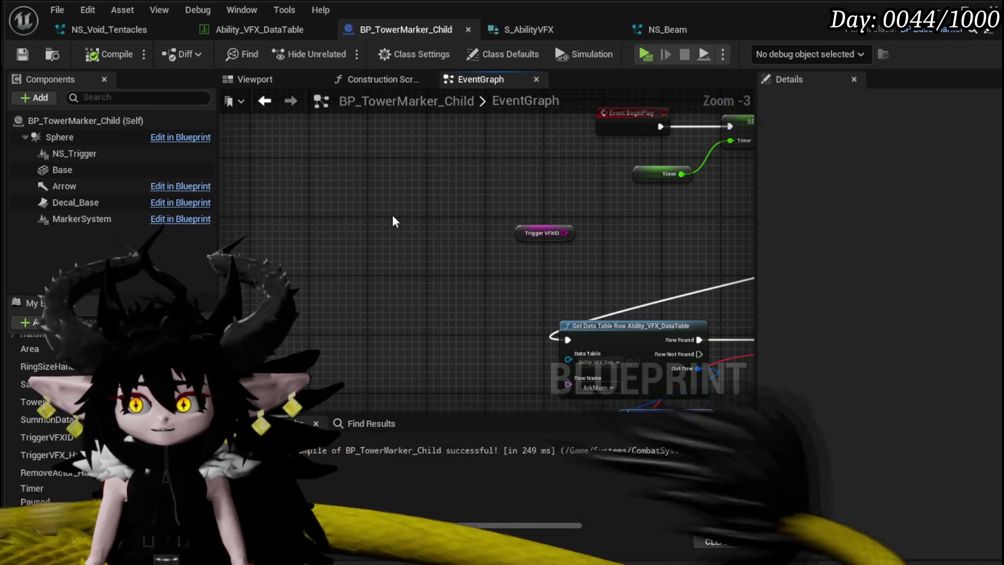
{"action": "key", "text": "ctrl+v"}
{"action": "left_click_drag", "start_coordinate": [444, 212], "coordinate": [430, 206]}
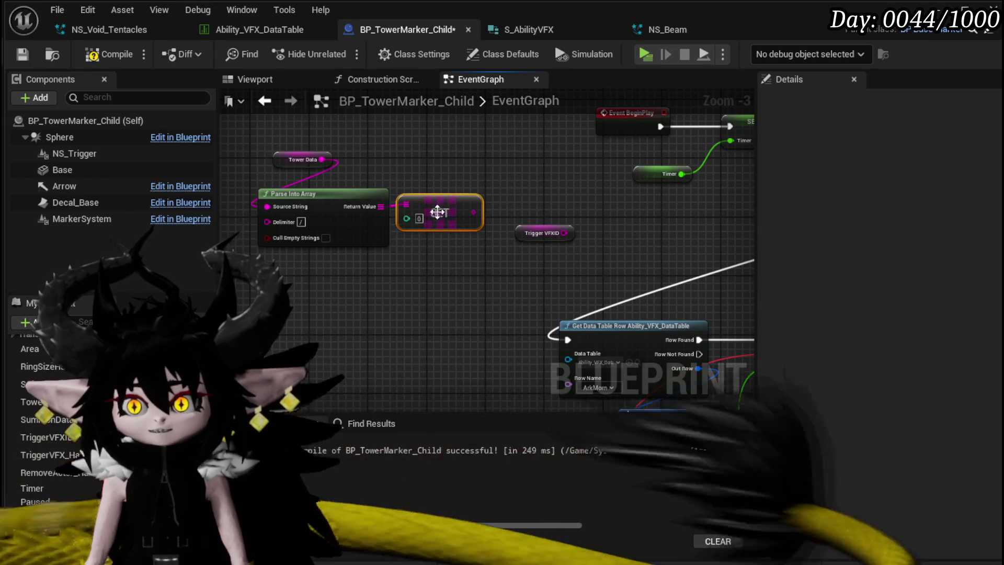
{"action": "mouse_move", "coordinate": [578, 202]}
{"action": "left_mouse_down"}
{"action": "mouse_move", "coordinate": [467, 226]}
{"action": "mouse_move", "coordinate": [516, 226]}
{"action": "left_mouse_up"}
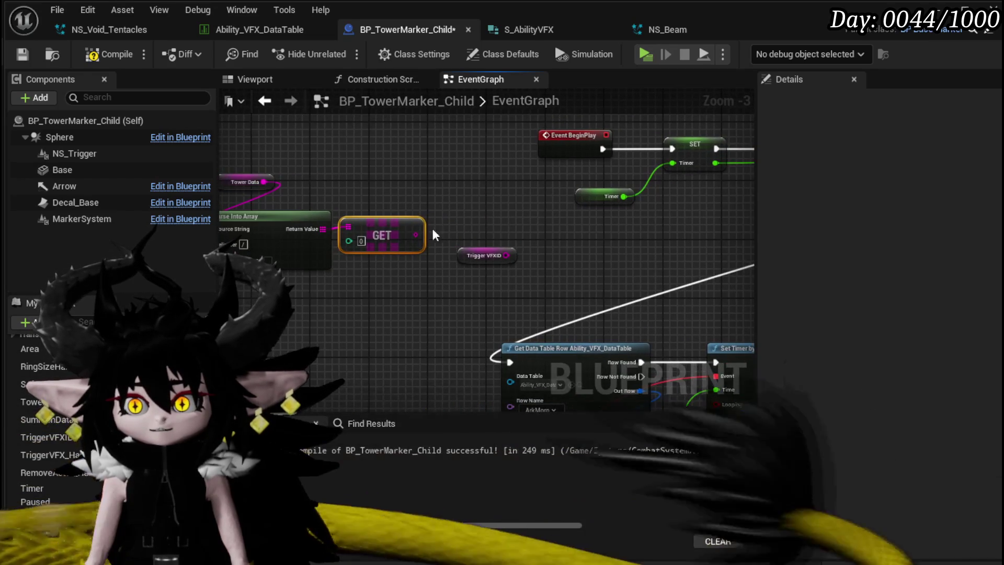
Connect the copied GET result to Get Data Table Row's Row Name through a conversion node
{"action": "mouse_move", "coordinate": [419, 232]}
{"action": "left_mouse_down"}
{"action": "mouse_move", "coordinate": [362, 246]}
{"action": "mouse_move", "coordinate": [672, 222]}
{"action": "mouse_move", "coordinate": [729, 214]}
{"action": "mouse_move", "coordinate": [730, 205]}
{"action": "left_mouse_up"}
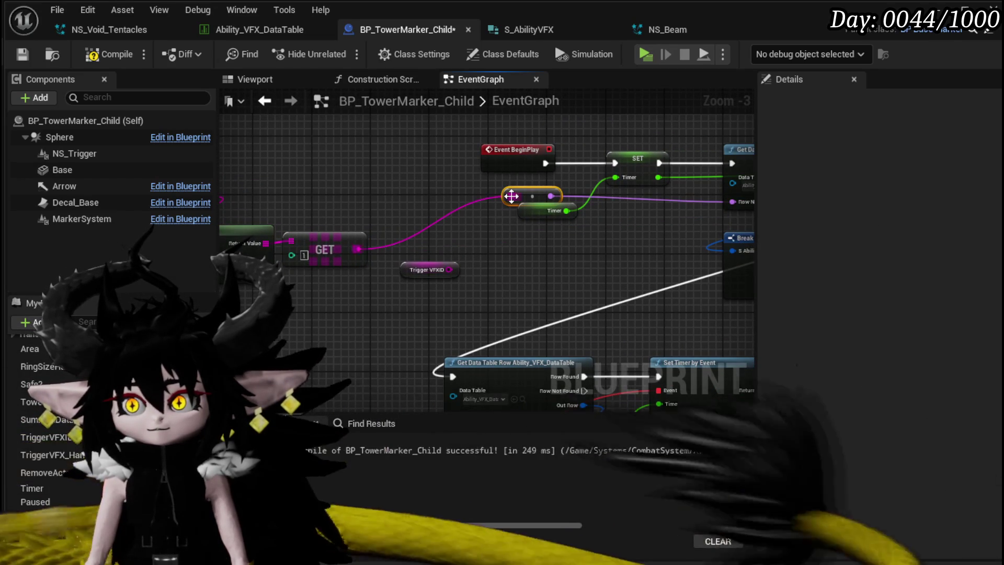
{"action": "left_click_drag", "start_coordinate": [533, 190], "coordinate": [672, 198]}
{"action": "mouse_move", "coordinate": [355, 144]}
{"action": "left_mouse_down"}
{"action": "mouse_move", "coordinate": [388, 249]}
{"action": "mouse_move", "coordinate": [451, 312]}
{"action": "left_mouse_up"}
{"action": "left_click_drag", "start_coordinate": [404, 189], "coordinate": [407, 302]}
{"action": "mouse_move", "coordinate": [416, 238]}
{"action": "left_mouse_down"}
{"action": "mouse_move", "coordinate": [262, 230]}
{"action": "mouse_move", "coordinate": [314, 277]}
{"action": "mouse_move", "coordinate": [349, 289]}
{"action": "mouse_move", "coordinate": [470, 165]}
{"action": "left_mouse_up"}
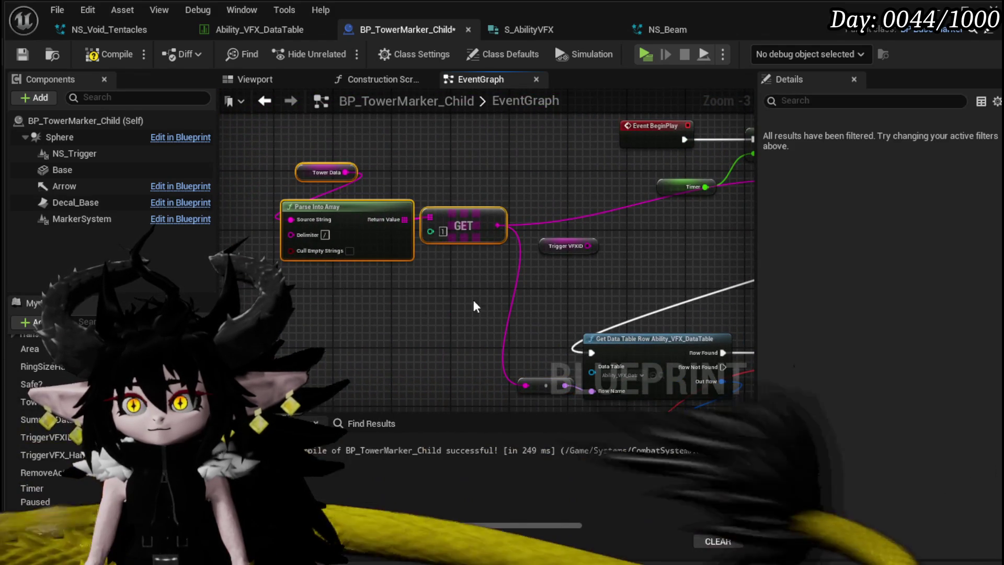
{"action": "scroll", "coordinate": [474, 293], "scroll_direction": "down", "scroll_amount": 2}
{"action": "mouse_move", "coordinate": [569, 288]}
{"action": "left_mouse_down"}
{"action": "mouse_move", "coordinate": [278, 206]}
{"action": "mouse_move", "coordinate": [480, 164]}
{"action": "mouse_move", "coordinate": [573, 199]}
{"action": "mouse_move", "coordinate": [579, 212]}
{"action": "left_mouse_up"}
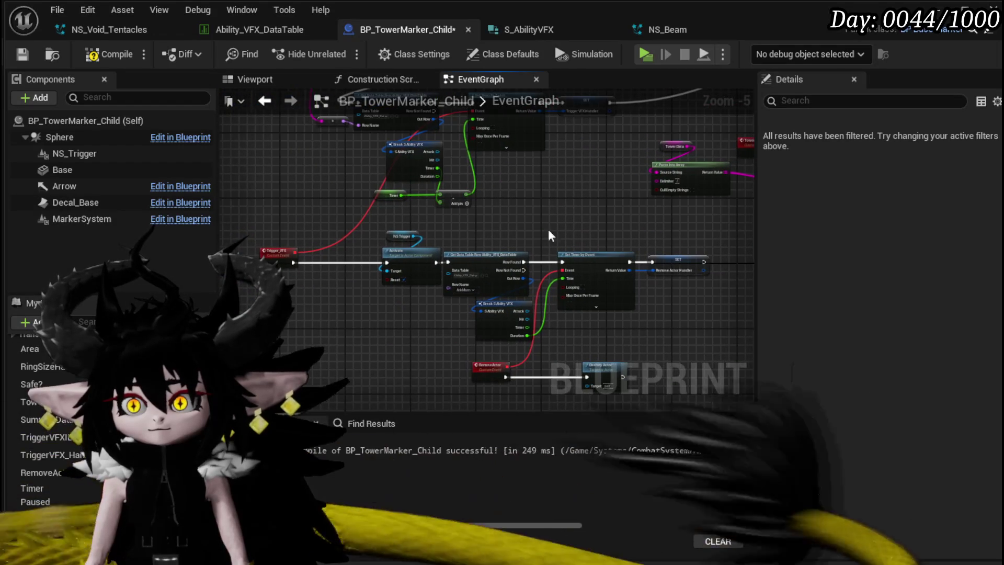
Paste the parsing nodes again, feed GET into Row Name, and save the blueprint
{"action": "left_click", "coordinate": [304, 320]}
{"action": "key", "text": "ctrl+v"}
{"action": "mouse_move", "coordinate": [396, 338]}
{"action": "left_mouse_down"}
{"action": "mouse_move", "coordinate": [440, 314]}
{"action": "mouse_move", "coordinate": [452, 285]}
{"action": "mouse_move", "coordinate": [540, 288]}
{"action": "mouse_move", "coordinate": [345, 277]}
{"action": "mouse_move", "coordinate": [360, 273]}
{"action": "left_mouse_up"}
{"action": "scroll", "coordinate": [360, 274], "scroll_direction": "up", "scroll_amount": 3}
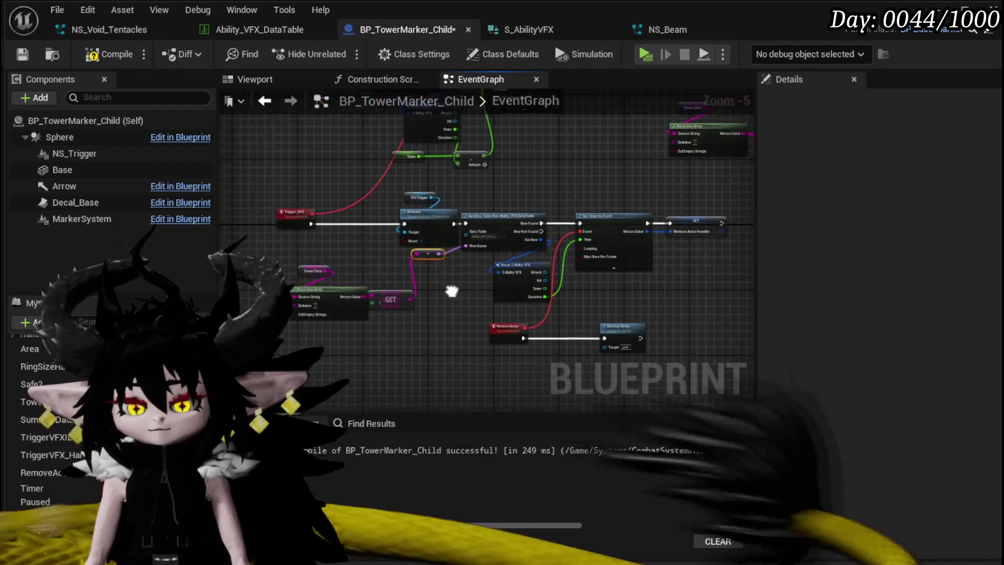
{"action": "left_click", "coordinate": [23, 54]}
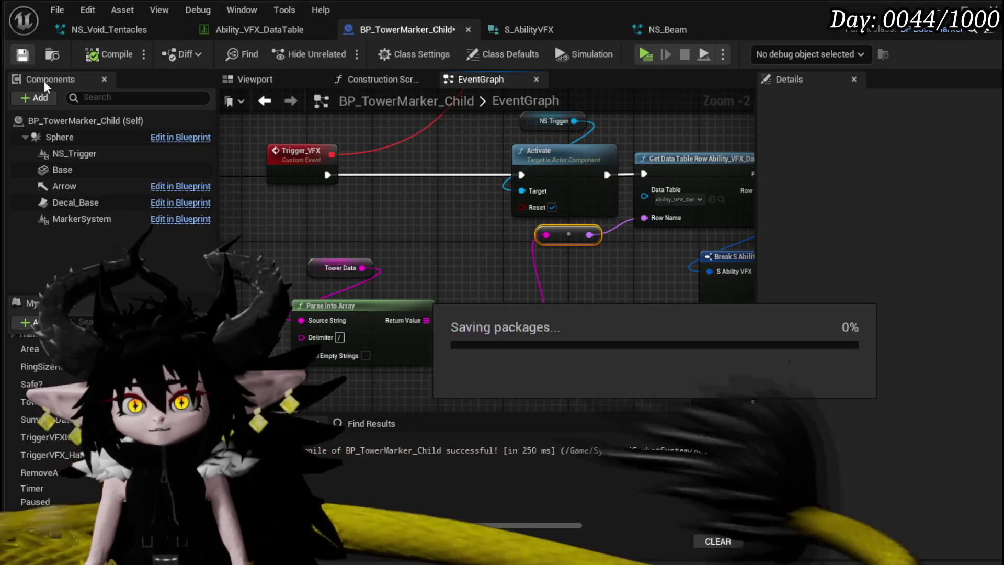
Review the Tower Data node alongside the tower trigger branch and Switch on String logic
{"action": "left_click", "coordinate": [328, 269]}
{"action": "left_click", "coordinate": [463, 236]}
{"action": "scroll", "coordinate": [461, 227], "scroll_direction": "down", "scroll_amount": 4}
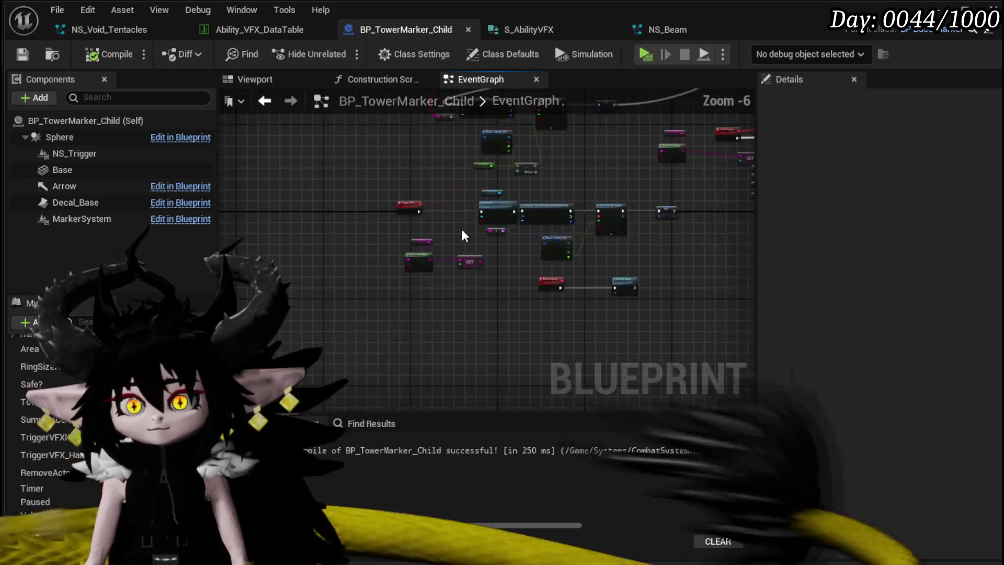
{"action": "left_click_drag", "start_coordinate": [460, 227], "coordinate": [291, 269]}
{"action": "scroll", "coordinate": [473, 252], "scroll_direction": "up", "scroll_amount": 3}
{"action": "mouse_move", "coordinate": [473, 252]}
{"action": "left_mouse_down"}
{"action": "mouse_move", "coordinate": [554, 213]}
{"action": "mouse_move", "coordinate": [464, 242]}
{"action": "mouse_move", "coordinate": [348, 218]}
{"action": "left_mouse_up"}
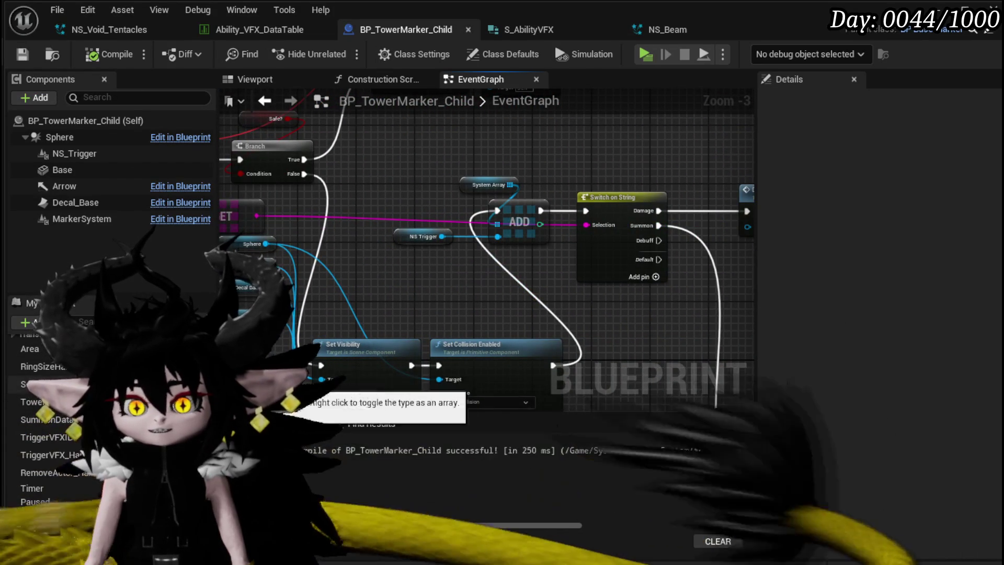
Set Tower Data's default value to Damage/ArkMorn, then compile and save
{"action": "left_click", "coordinate": [31, 401]}
{"action": "scroll", "coordinate": [823, 440], "scroll_direction": "down", "scroll_amount": 10}
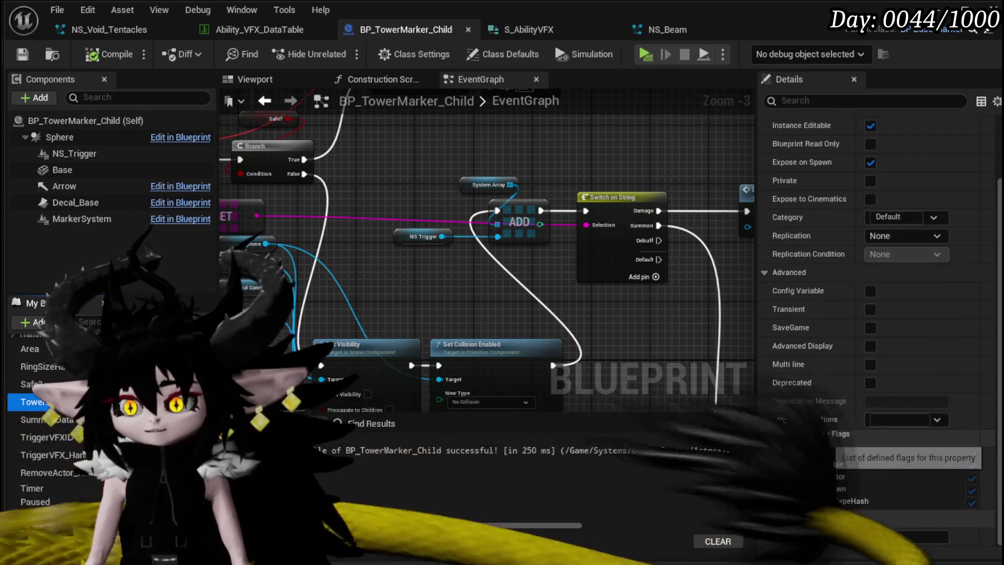
{"action": "left_click", "coordinate": [884, 535]}
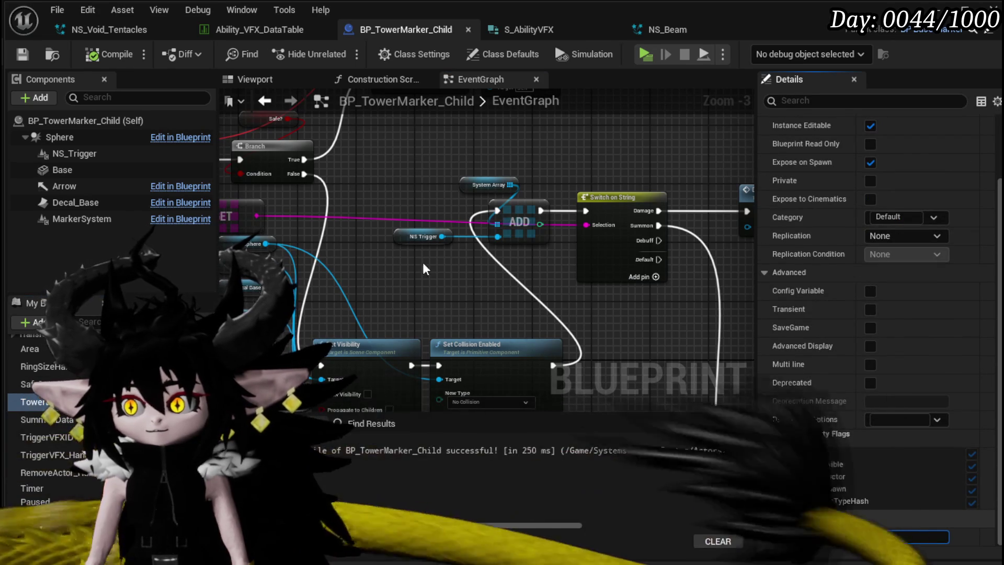
{"action": "type", "text": "Da"}
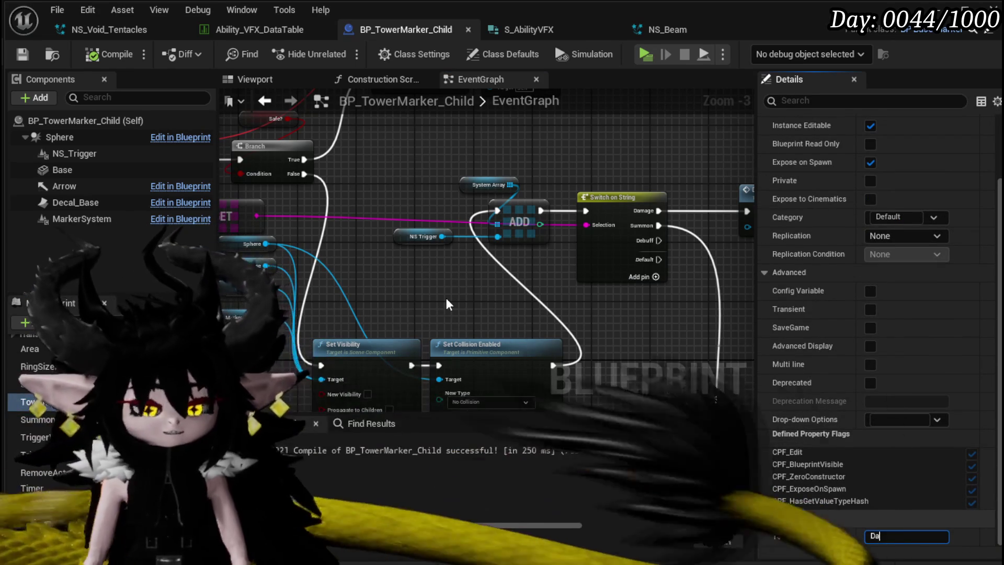
{"action": "type", "text": "mage/ArkMorn"}
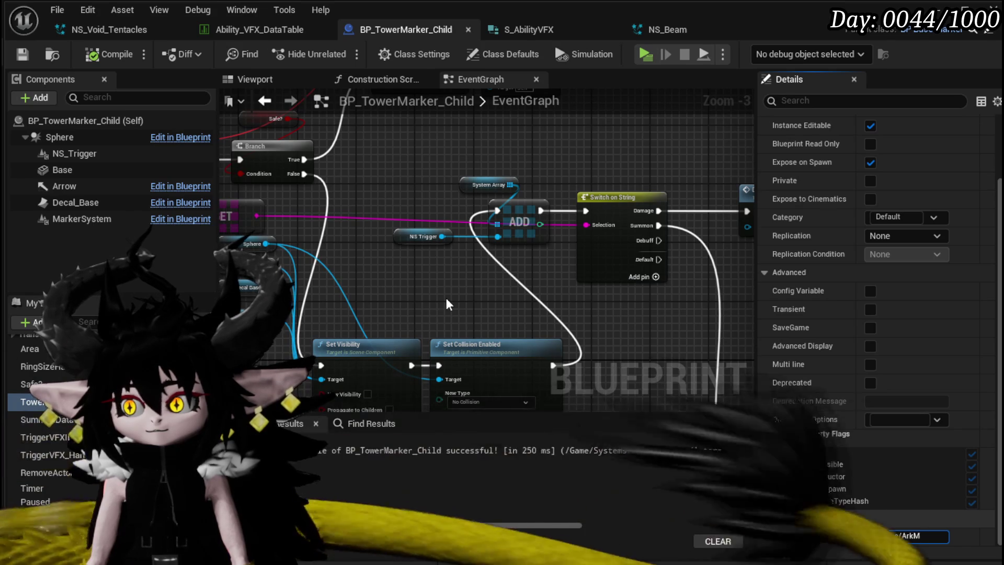
{"action": "key", "text": "Return"}
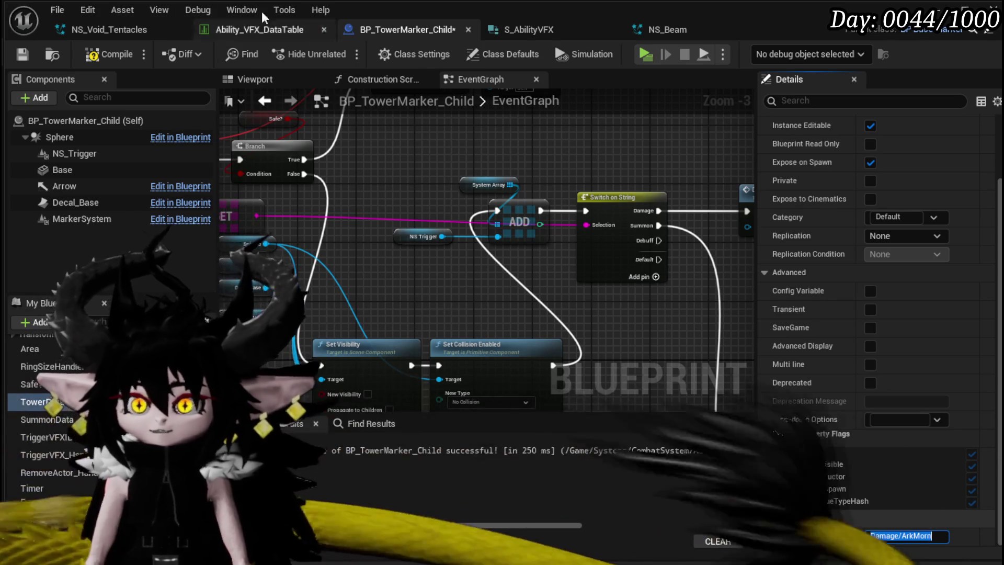
{"action": "left_click", "coordinate": [91, 55]}
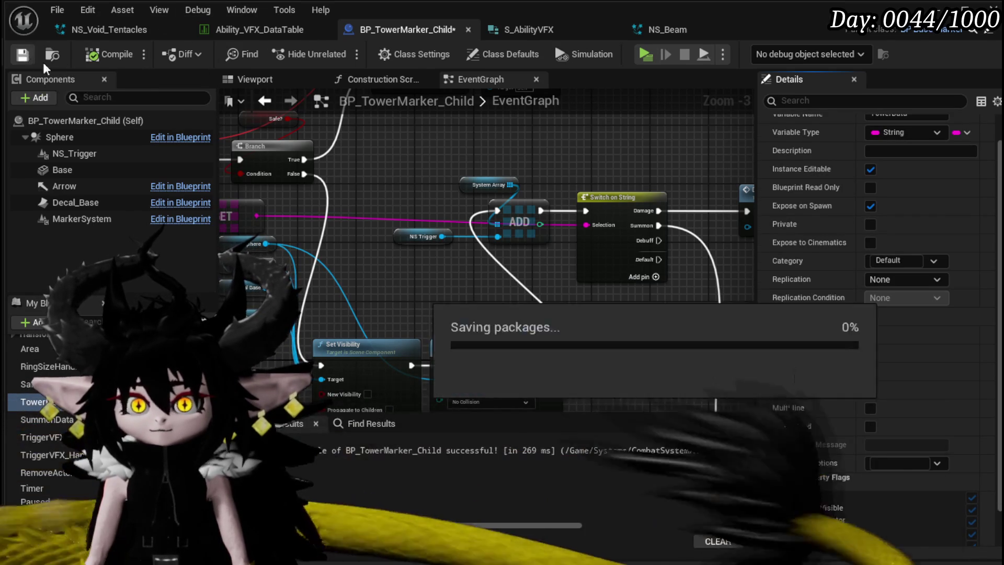
{"action": "scroll", "coordinate": [448, 147], "scroll_direction": "down", "scroll_amount": 4}
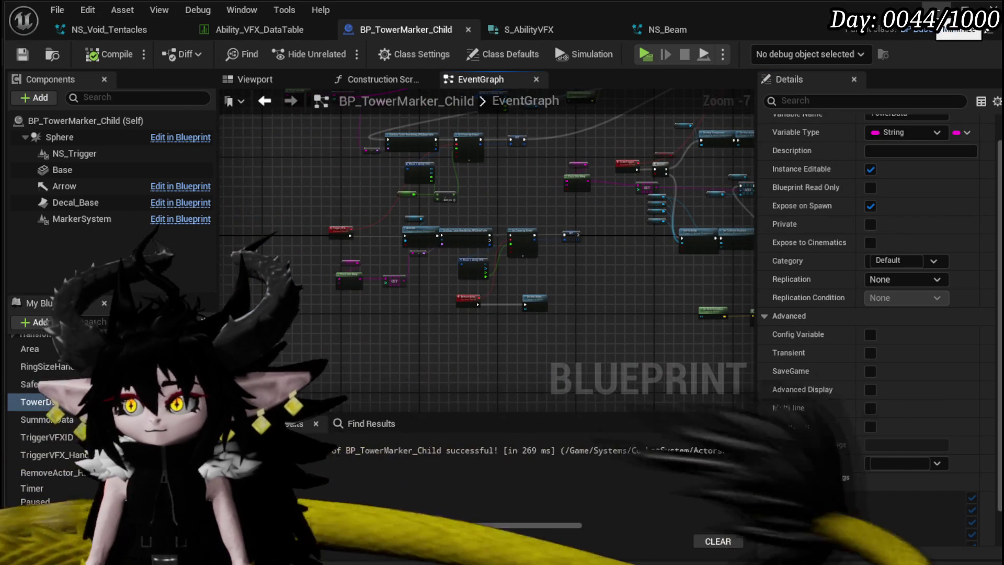
{"action": "key", "text": "alt+Tab"}
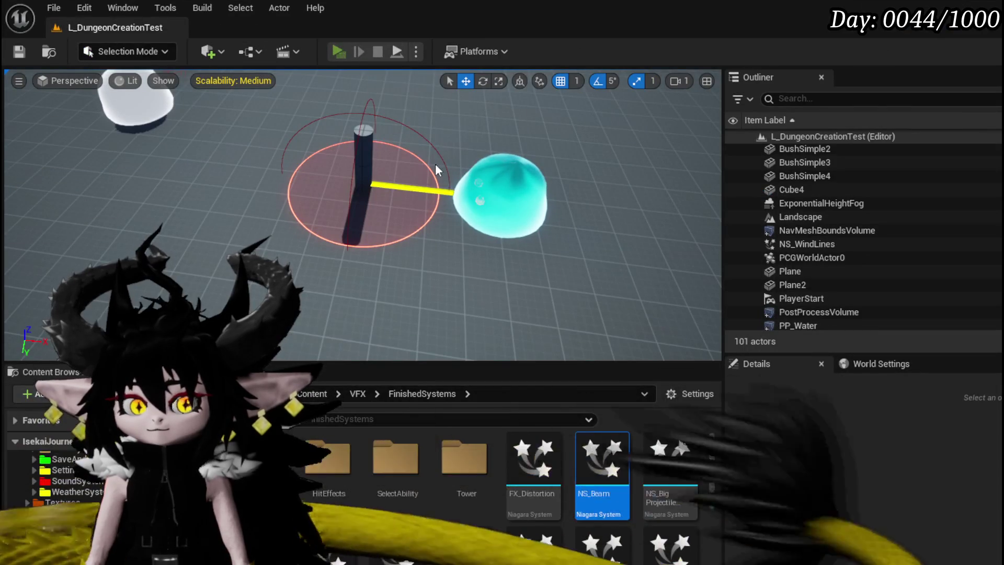
Run a Standalone Game play-test to watch the tower marker's effect fire, then end it
{"action": "key", "text": "alt+p"}
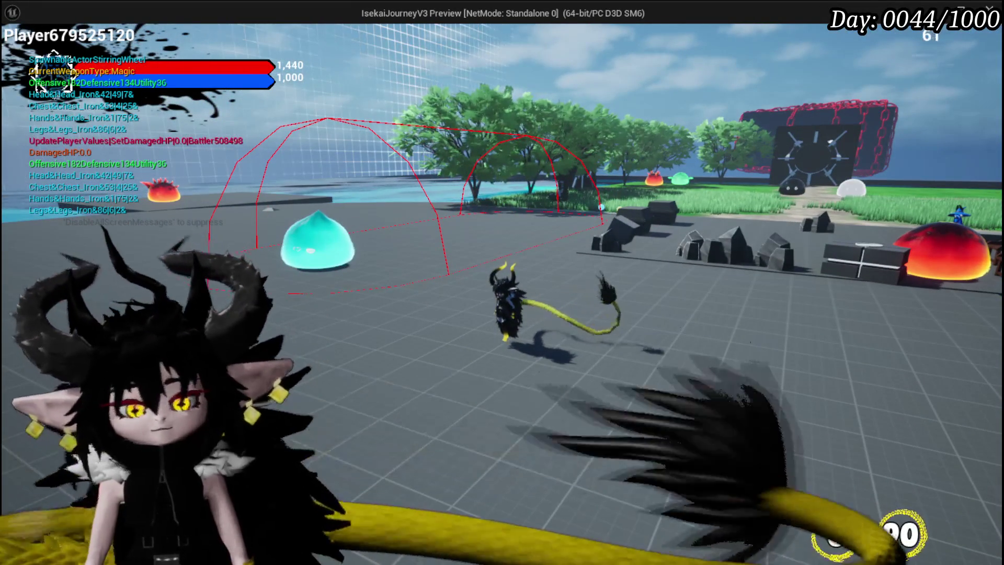
{"action": "key", "text": "Escape"}
Save all modified assets and bring the Trigger_VFX logic into view
{"action": "left_click", "coordinate": [13, 55]}
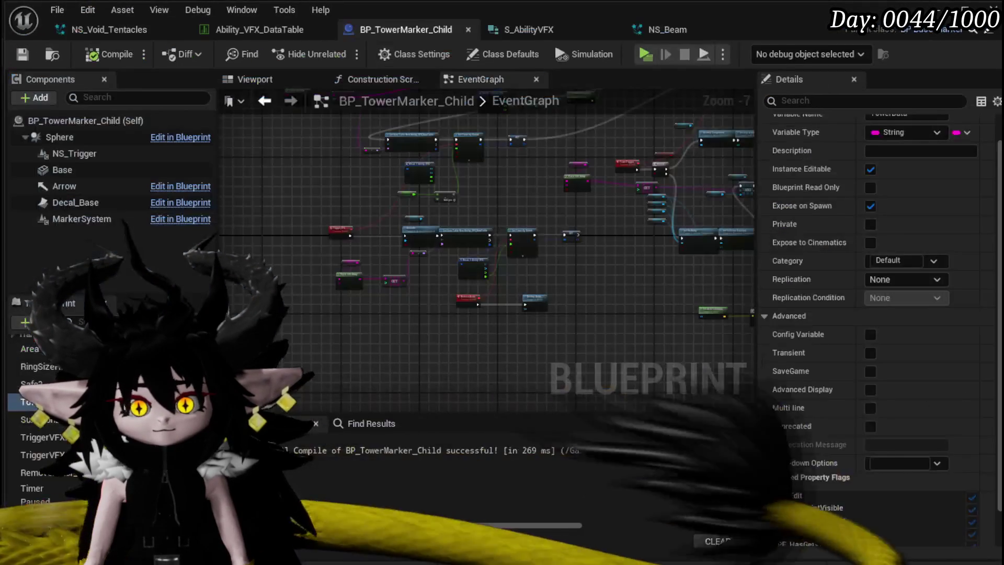
{"action": "scroll", "coordinate": [412, 300], "scroll_direction": "up", "scroll_amount": 4}
{"action": "mouse_move", "coordinate": [394, 299]}
{"action": "left_mouse_down"}
{"action": "mouse_move", "coordinate": [498, 361]}
{"action": "mouse_move", "coordinate": [492, 390]}
{"action": "mouse_move", "coordinate": [173, 361]}
{"action": "mouse_move", "coordinate": [366, 340]}
{"action": "mouse_move", "coordinate": [472, 382]}
{"action": "left_mouse_up"}
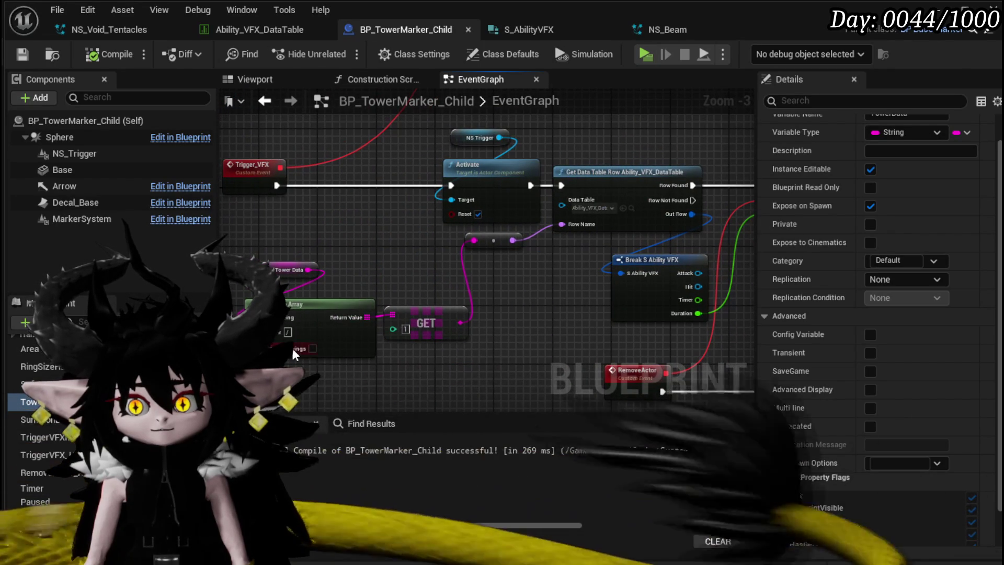
Find the Damage Event call node and jump to its definition in BP_BaseMarker
{"action": "scroll", "coordinate": [391, 267], "scroll_direction": "down", "scroll_amount": 2}
{"action": "left_click_drag", "start_coordinate": [391, 267], "coordinate": [334, 317]}
{"action": "left_click_drag", "start_coordinate": [479, 309], "coordinate": [282, 302]}
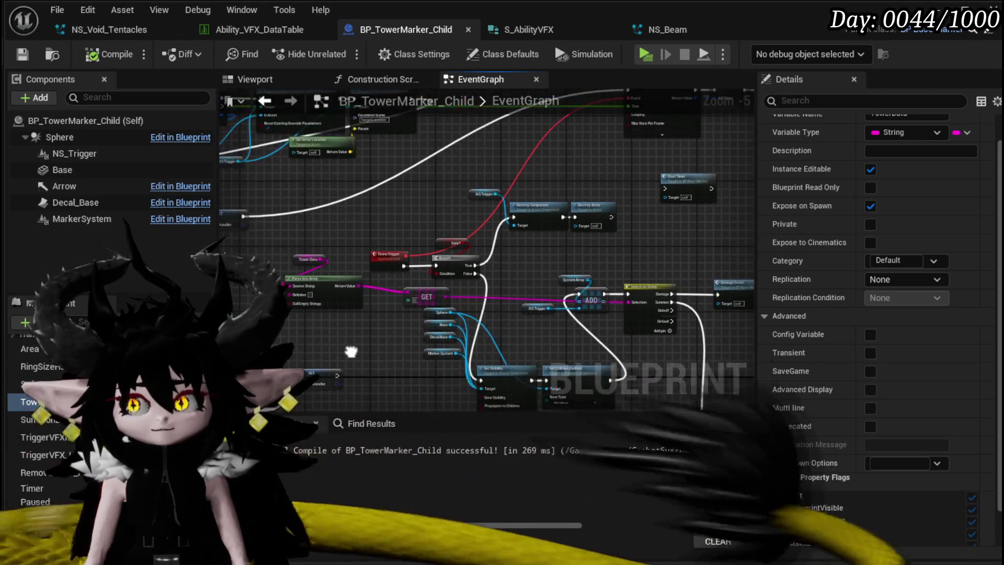
{"action": "scroll", "coordinate": [445, 312], "scroll_direction": "up", "scroll_amount": 2}
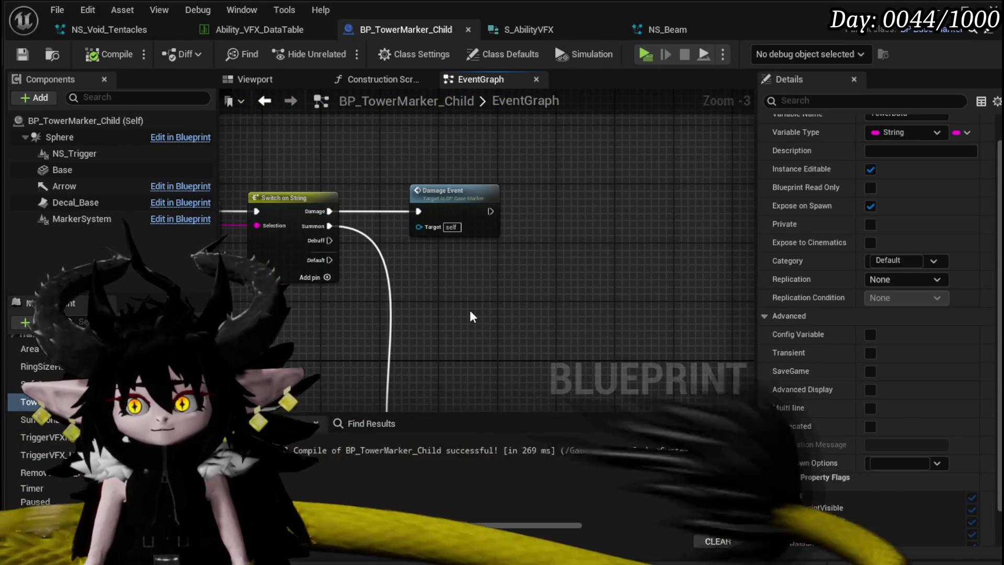
{"action": "scroll", "coordinate": [469, 309], "scroll_direction": "down", "scroll_amount": 3}
{"action": "scroll", "coordinate": [454, 233], "scroll_direction": "up", "scroll_amount": 3}
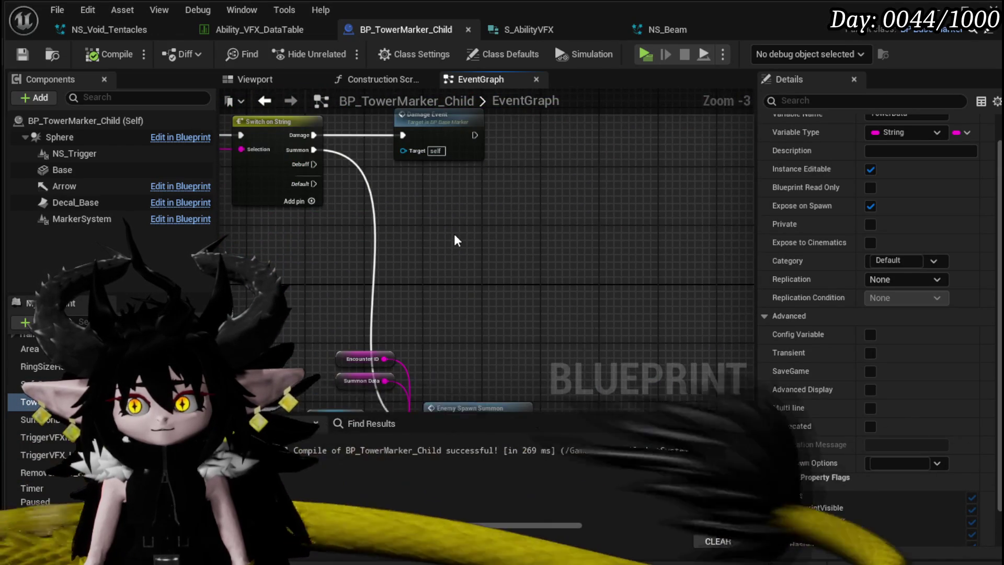
{"action": "scroll", "coordinate": [456, 239], "scroll_direction": "down", "scroll_amount": 2}
{"action": "scroll", "coordinate": [457, 198], "scroll_direction": "up", "scroll_amount": 2}
{"action": "left_click", "coordinate": [457, 198]}
{"action": "key", "text": "alt+g"}
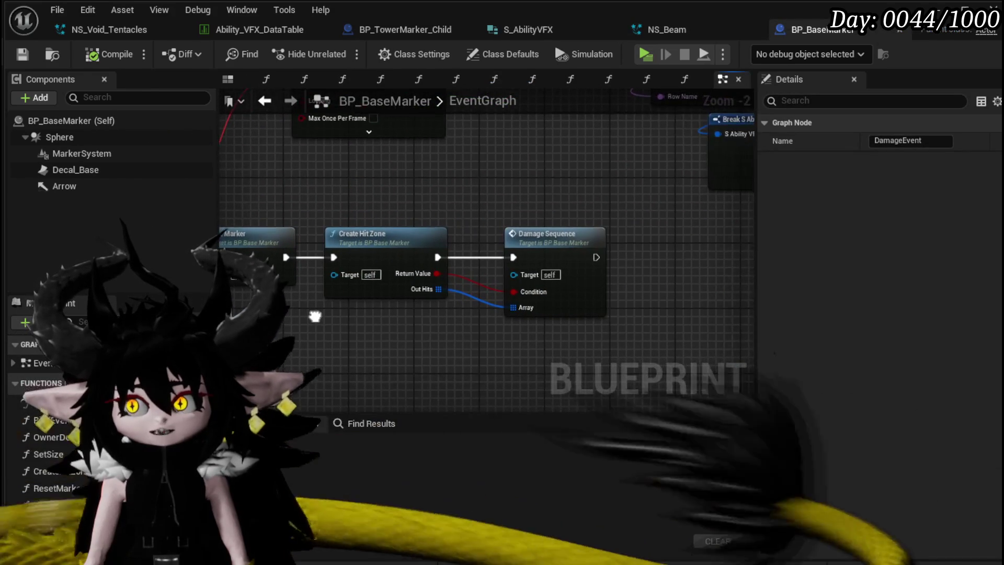
Open the DamageSequence function and survey its Repeat and Destroy Actor node network
{"action": "double_click", "coordinate": [550, 285]}
{"action": "left_click_drag", "start_coordinate": [550, 285], "coordinate": [467, 234]}
{"action": "scroll", "coordinate": [498, 261], "scroll_direction": "up", "scroll_amount": 2}
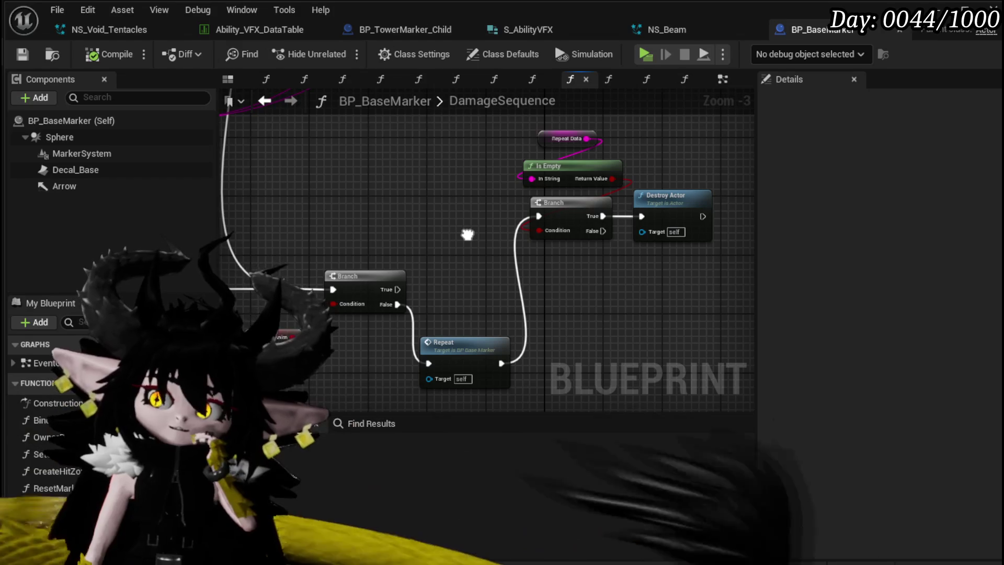
{"action": "scroll", "coordinate": [467, 234], "scroll_direction": "down", "scroll_amount": 2}
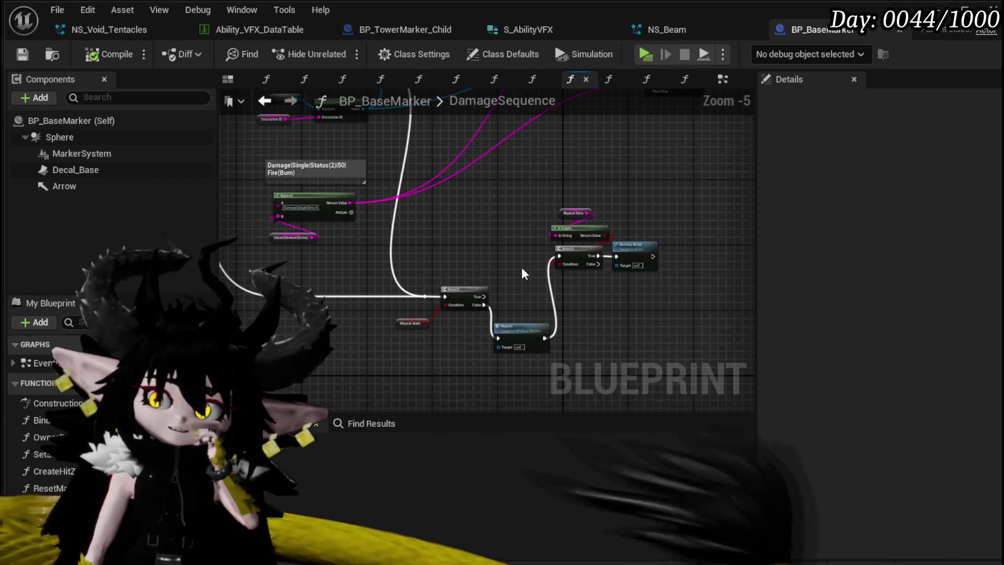
{"action": "scroll", "coordinate": [521, 274], "scroll_direction": "down", "scroll_amount": 2}
{"action": "left_click_drag", "start_coordinate": [519, 276], "coordinate": [553, 361]}
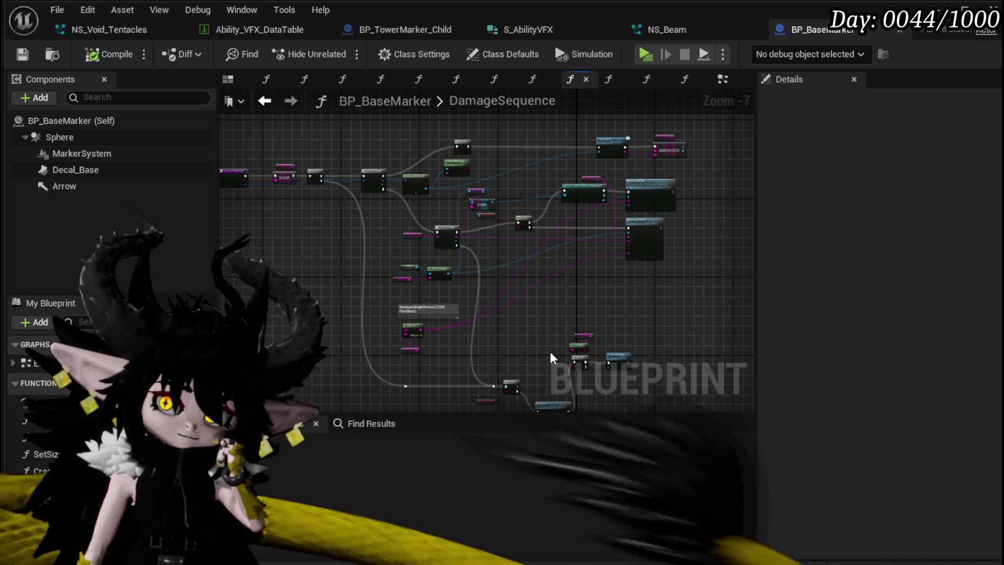
{"action": "scroll", "coordinate": [551, 353], "scroll_direction": "up", "scroll_amount": 1}
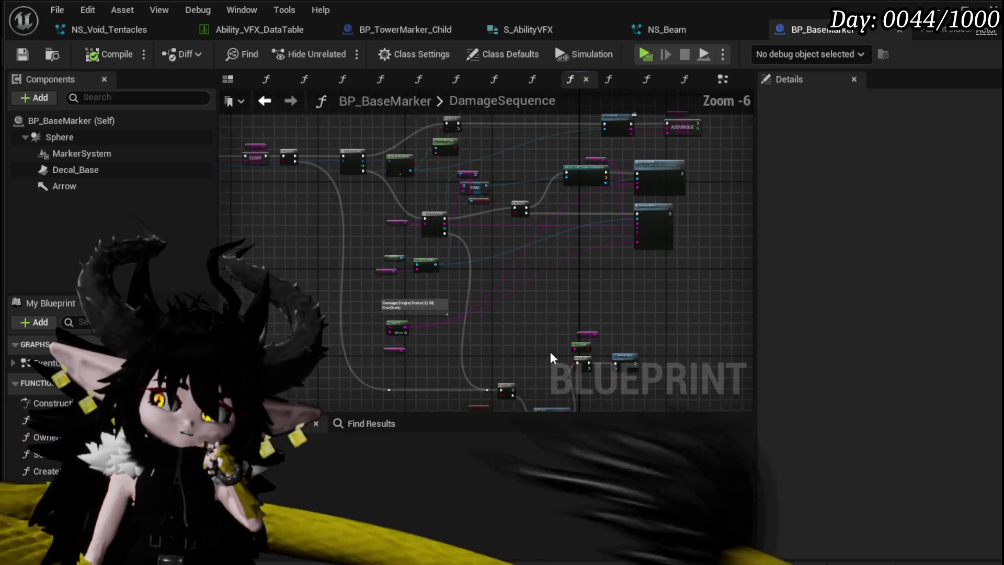
{"action": "scroll", "coordinate": [353, 240], "scroll_direction": "up", "scroll_amount": 3}
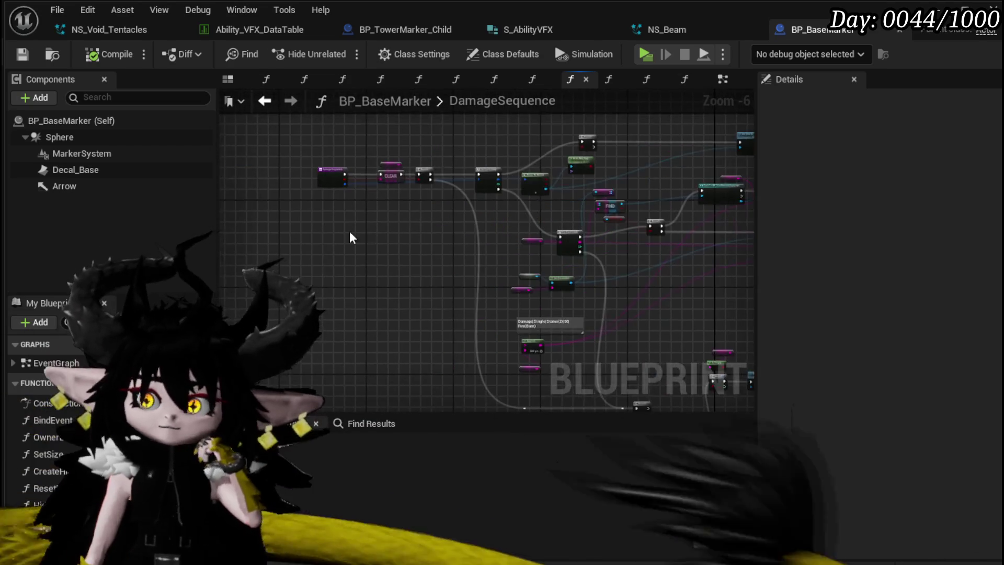